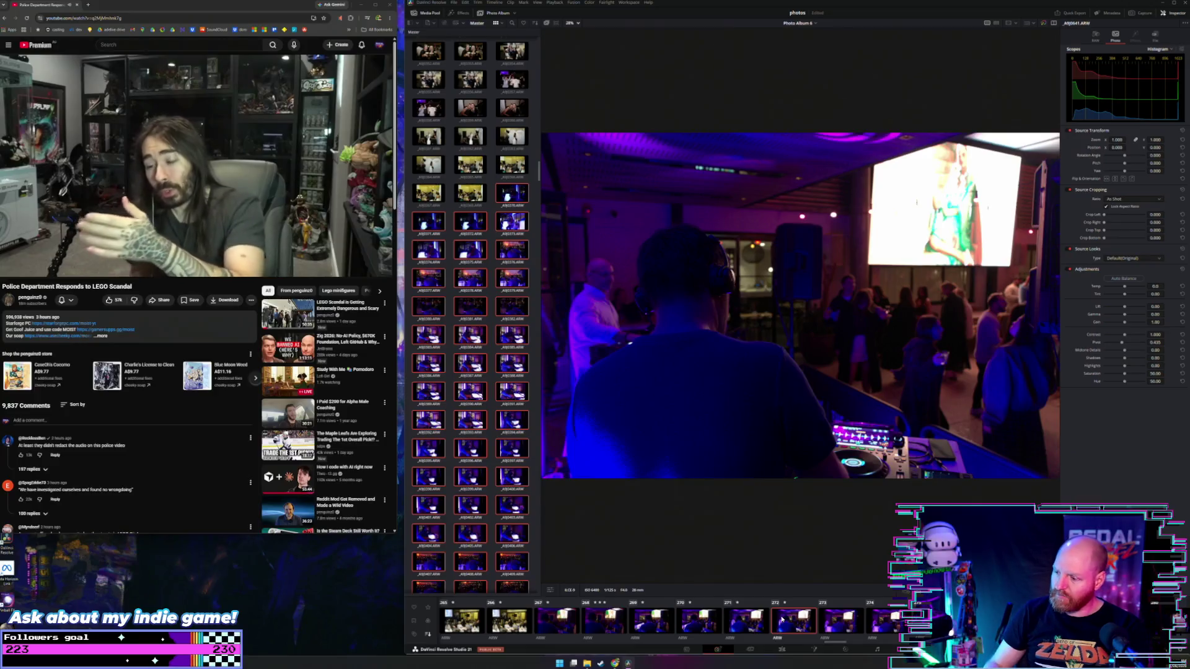
# Review the opening DJ photos, comparing the mixer close-ups and DJ hands shots
pyautogui.press('Right')
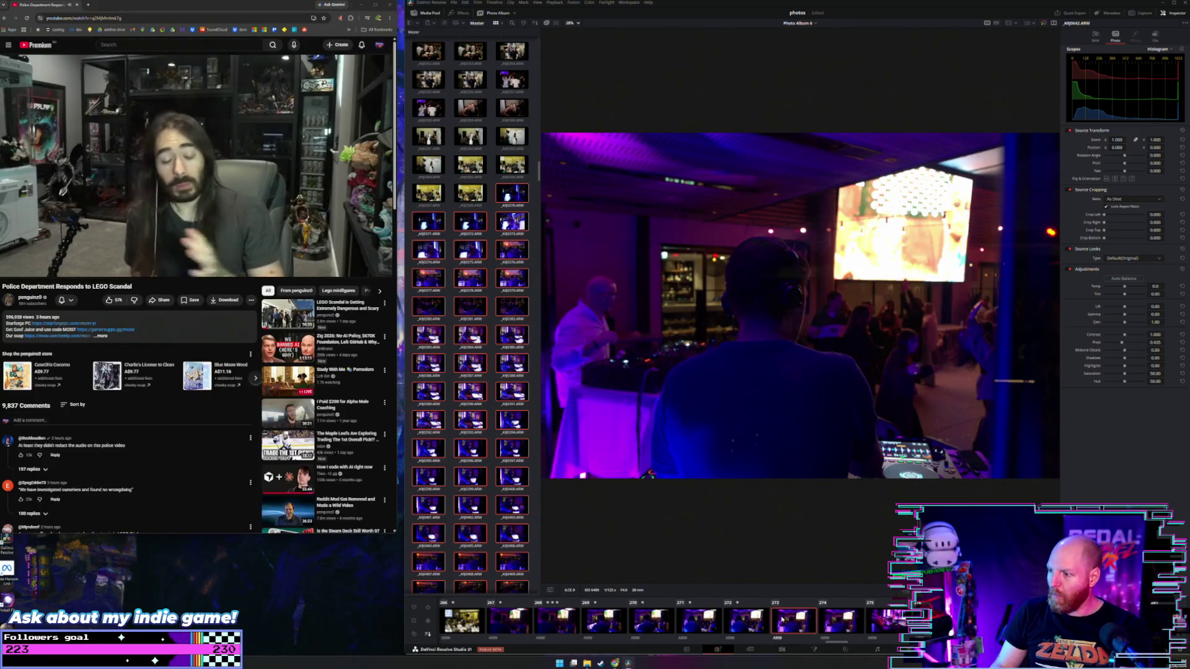
pyautogui.press('Right')
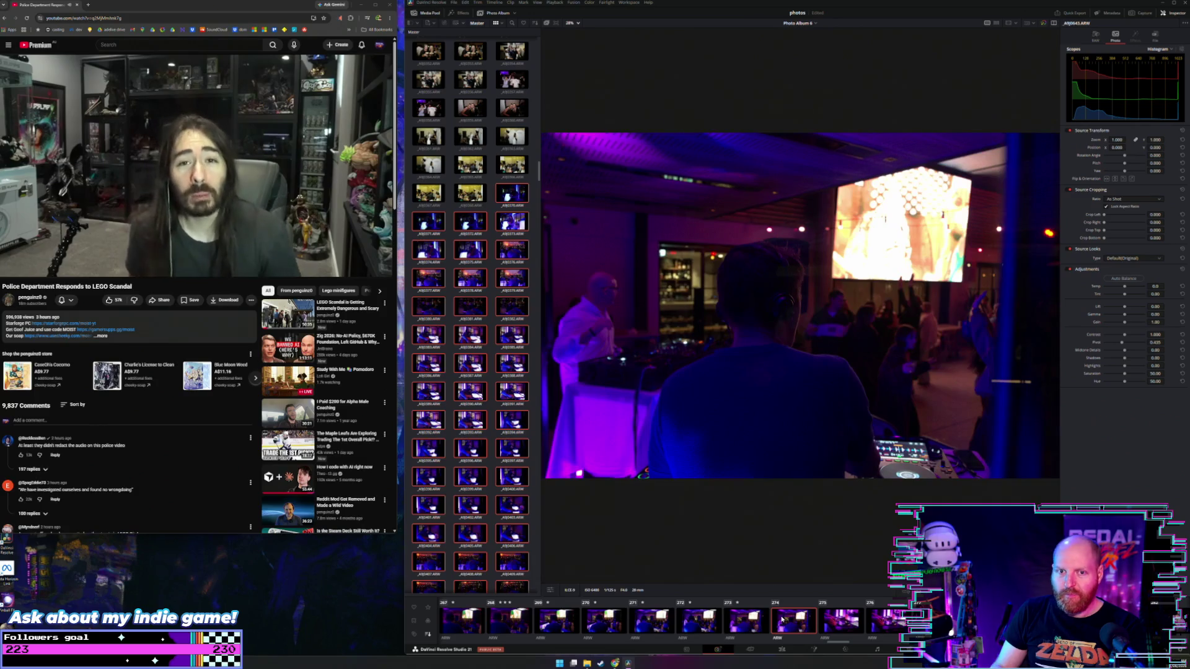
pyautogui.press('Left')
pyautogui.press('Left')
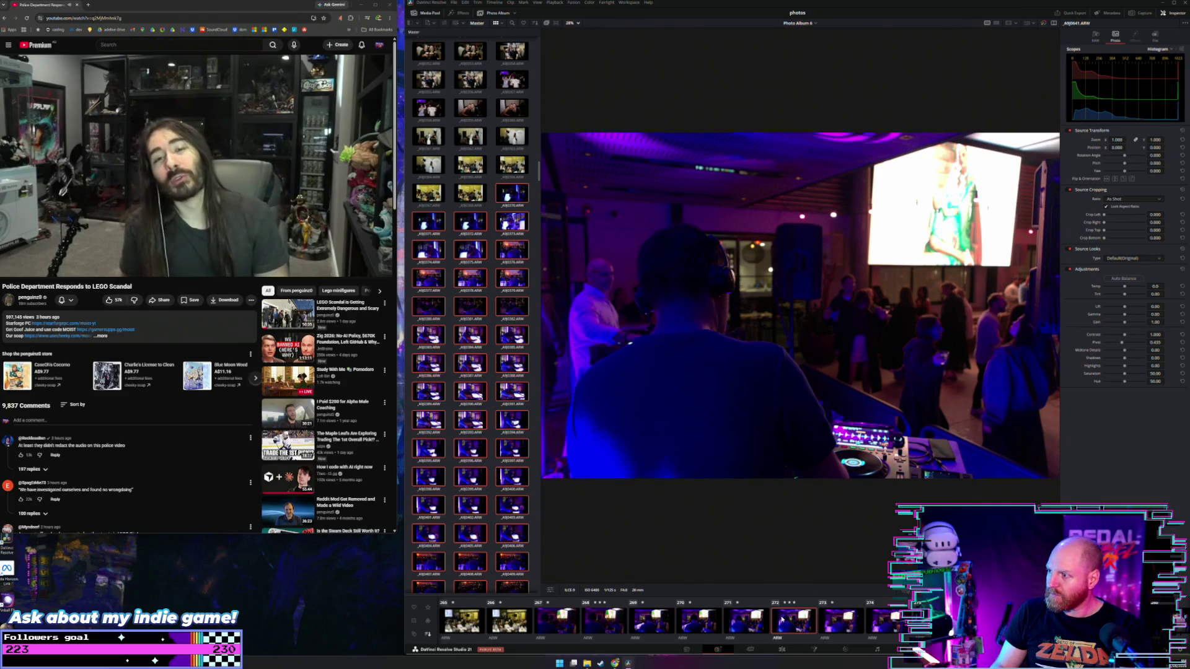
pyautogui.press('Right')
pyautogui.press('Right')
pyautogui.press('Right')
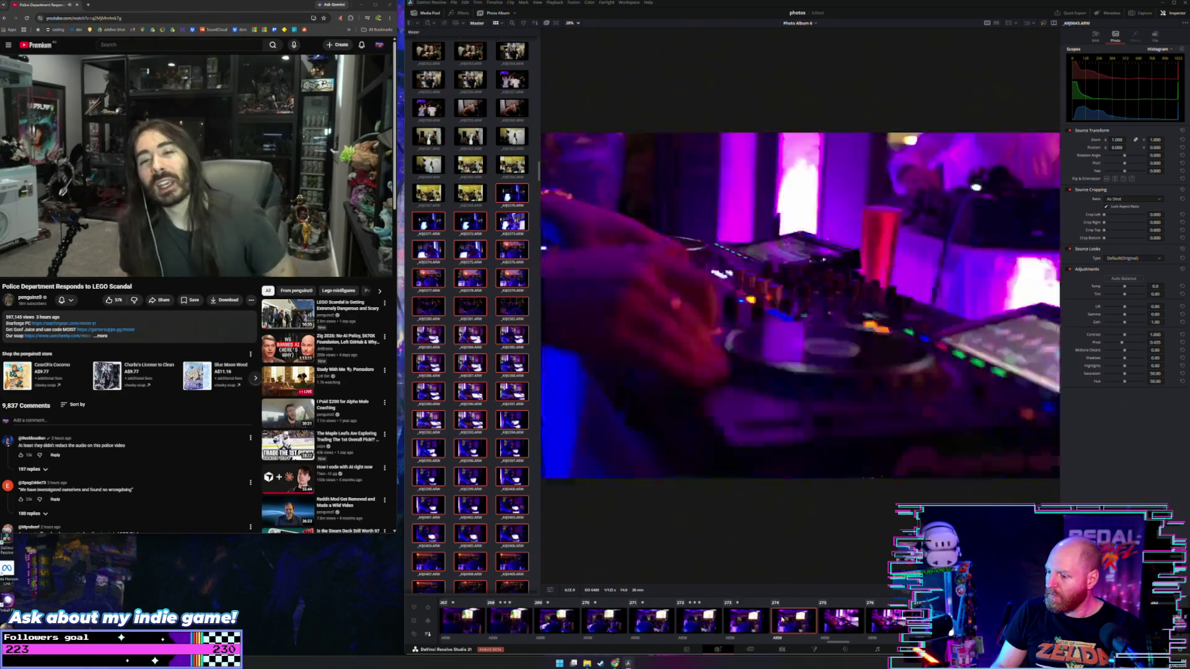
pyautogui.press('Left')
pyautogui.press('Right')
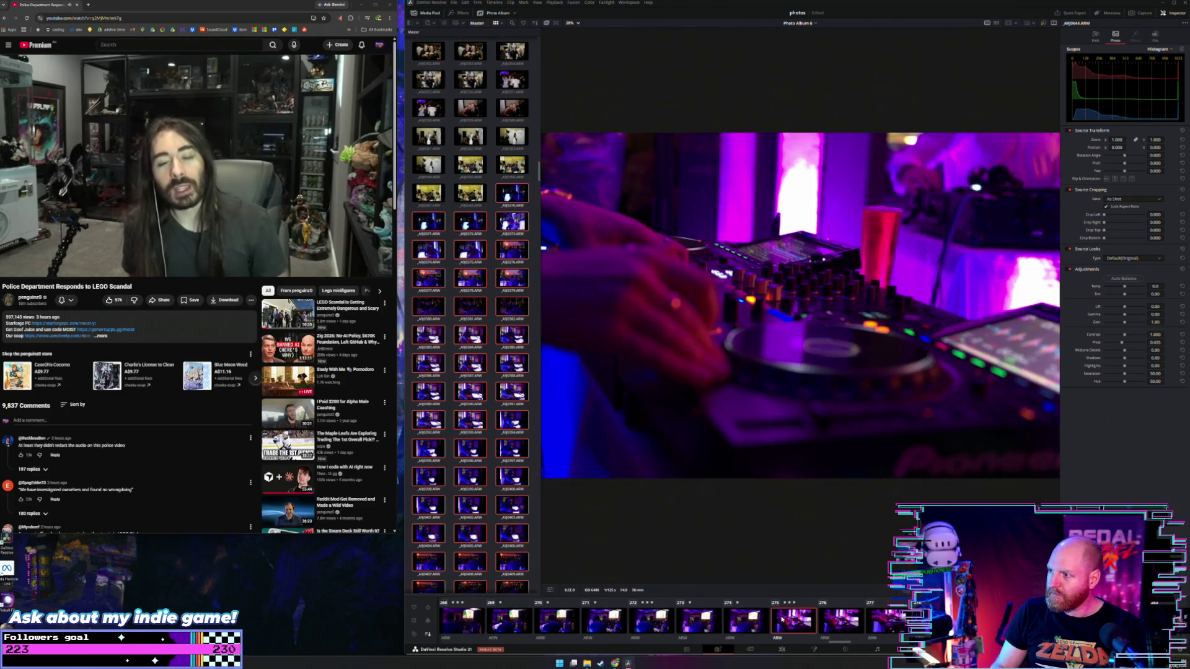
pyautogui.press('Right')
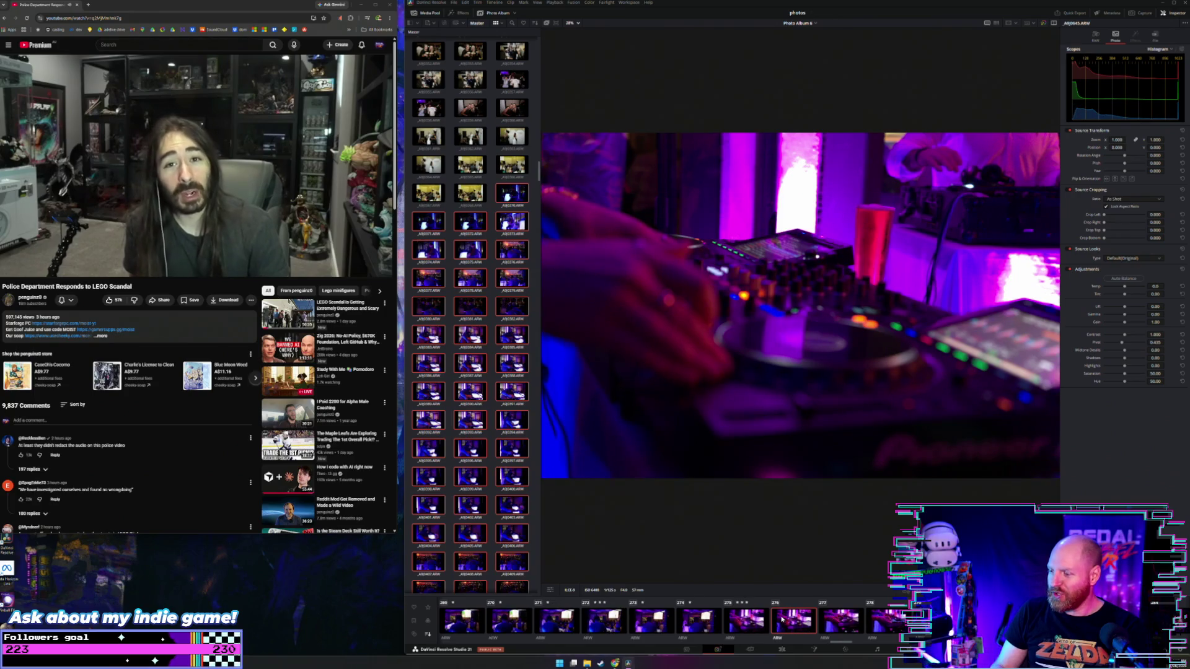
pyautogui.press('Right')
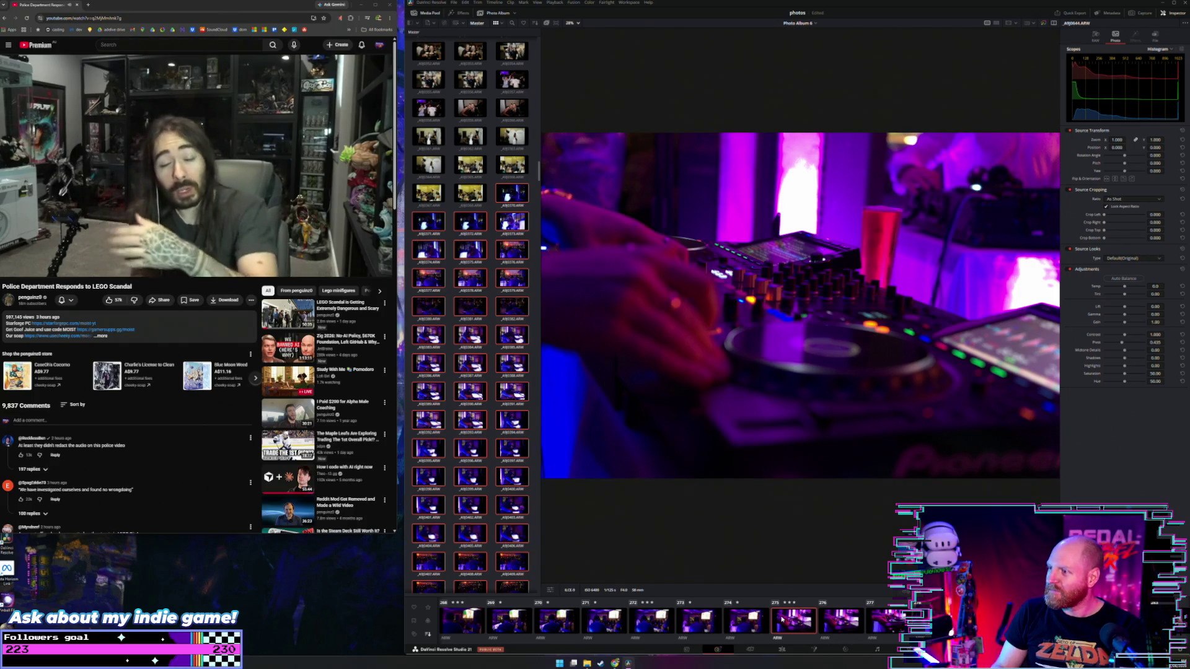
pyautogui.press('Right')
pyautogui.press('Right')
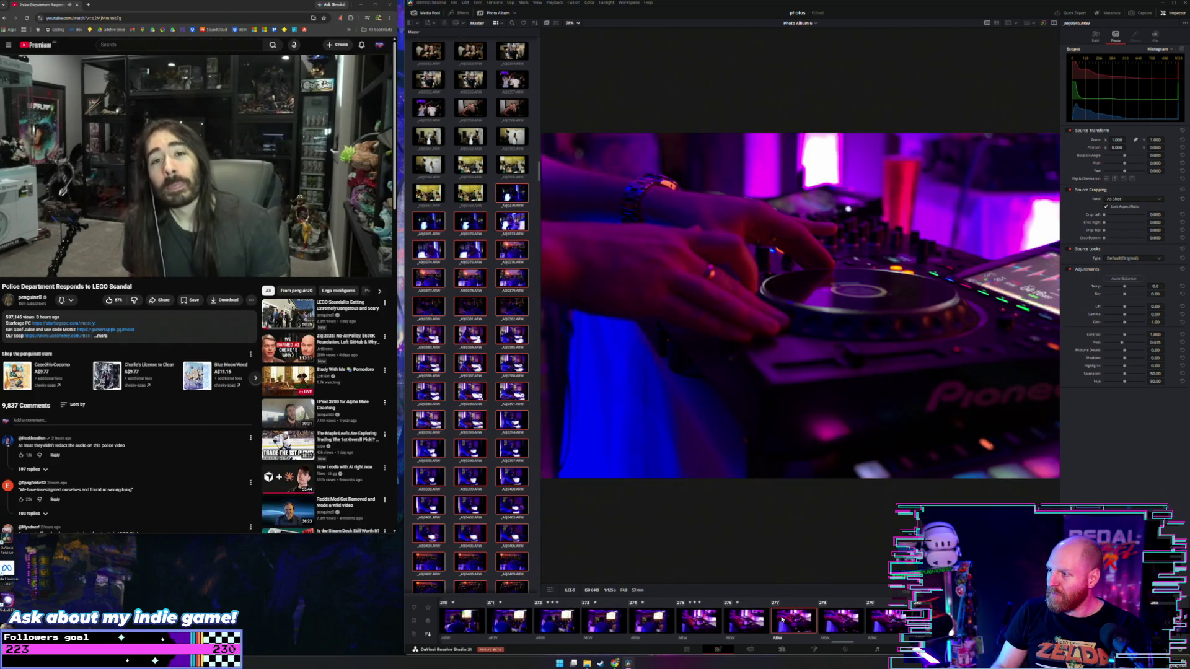
pyautogui.press('Right')
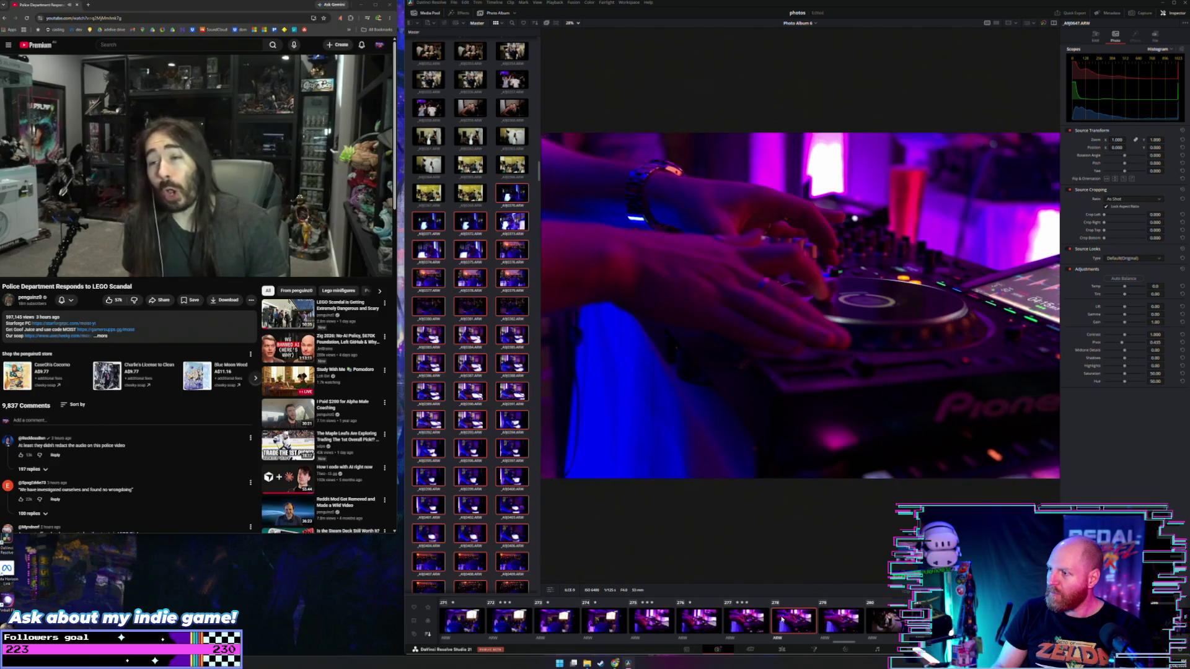
pyautogui.press('Right')
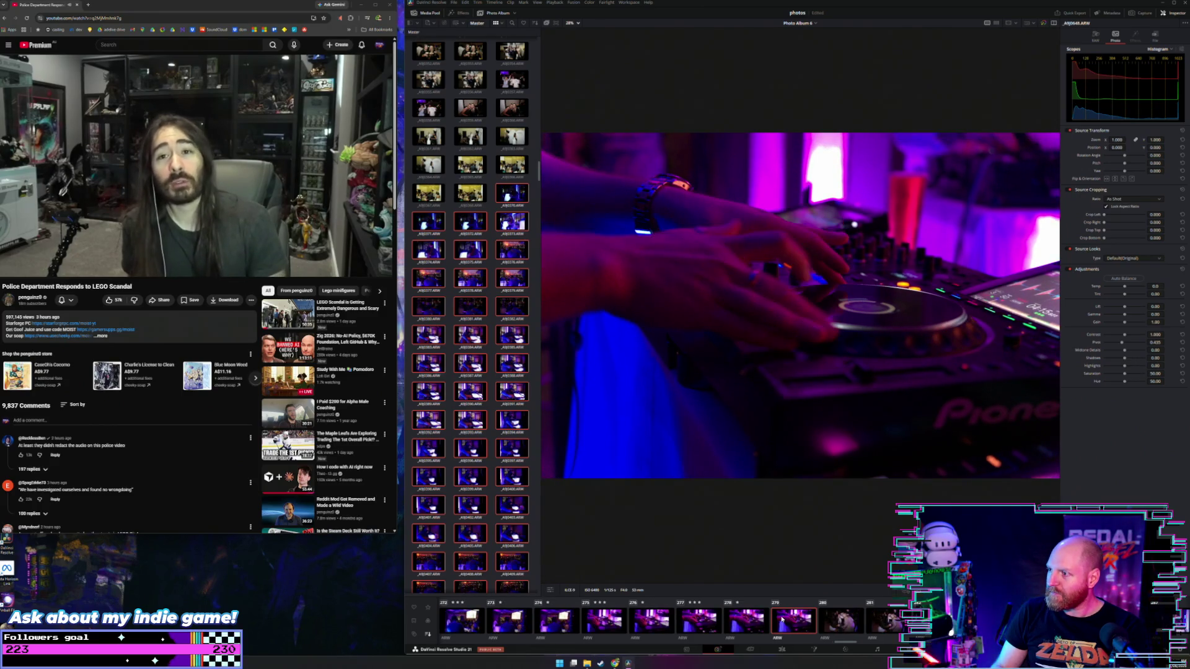
# Advance through the outdoor party photos and rate the group-hug photo three stars
pyautogui.press('Right')
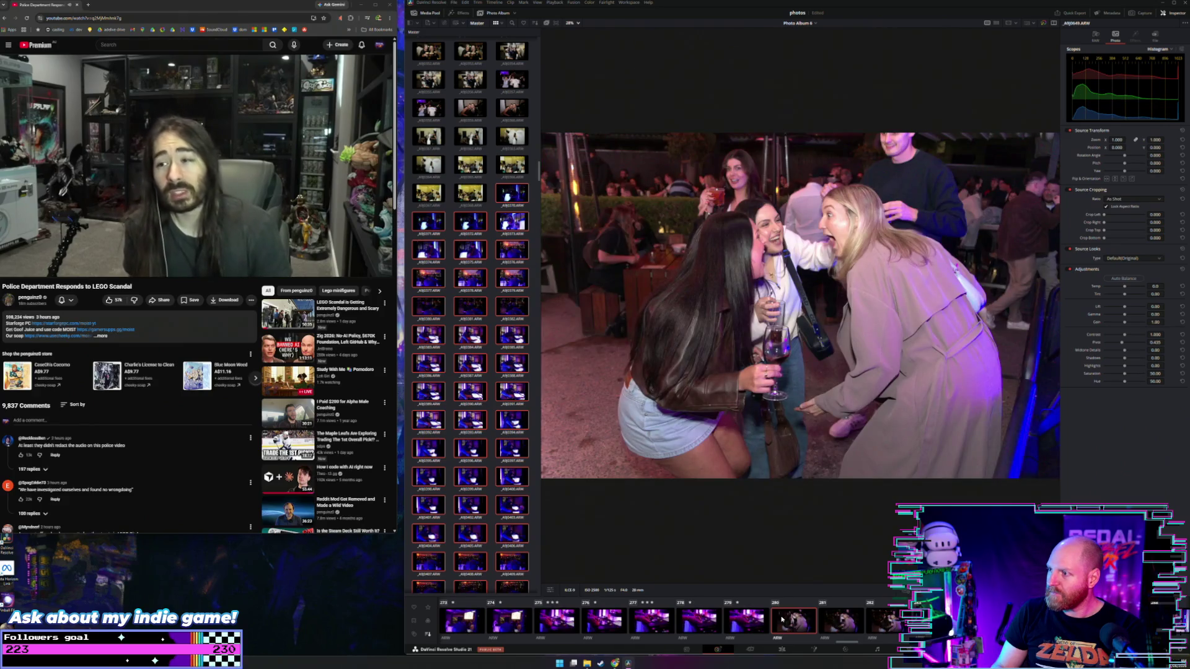
pyautogui.press('Right')
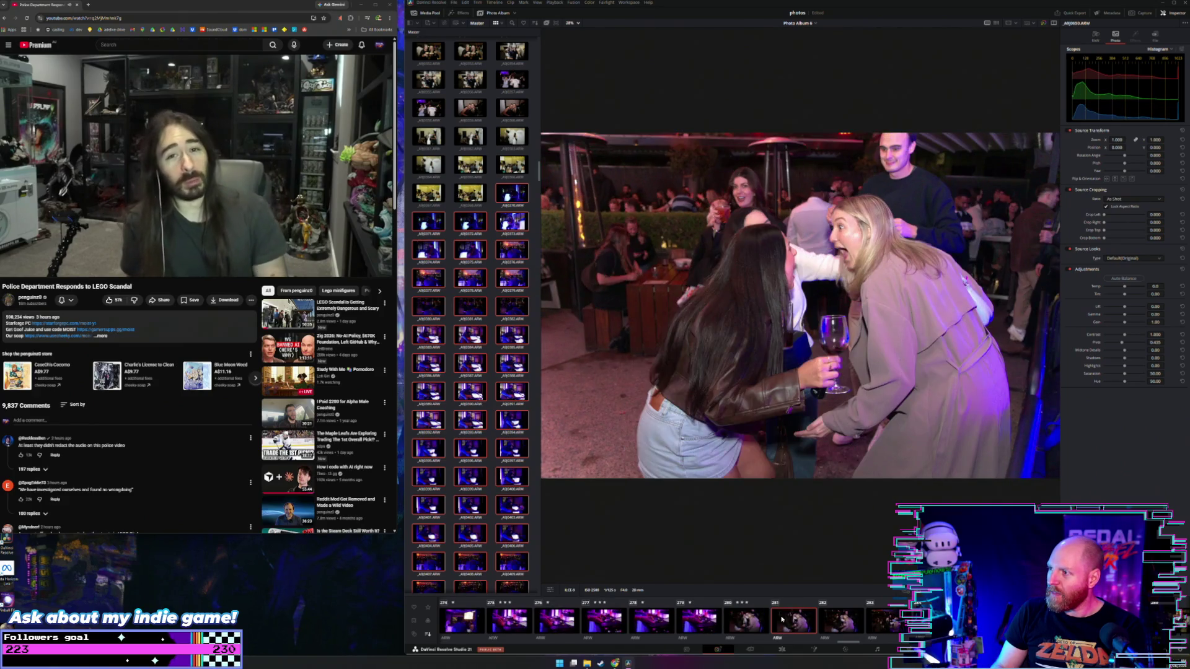
pyautogui.press('Right')
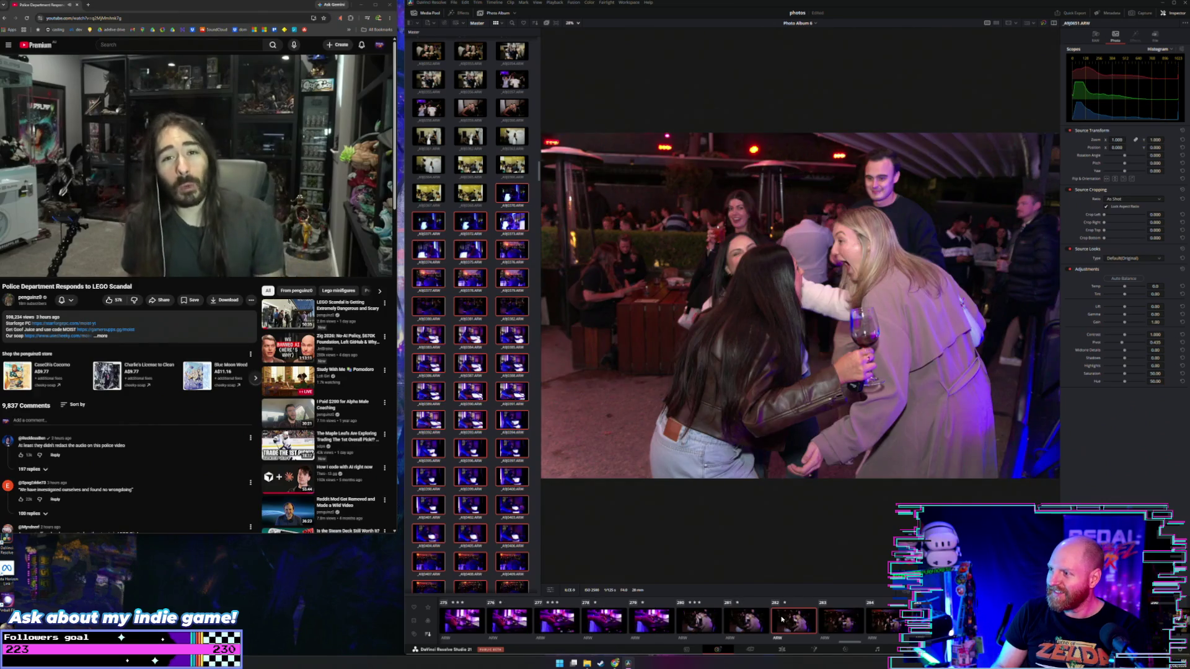
pyautogui.press('Right')
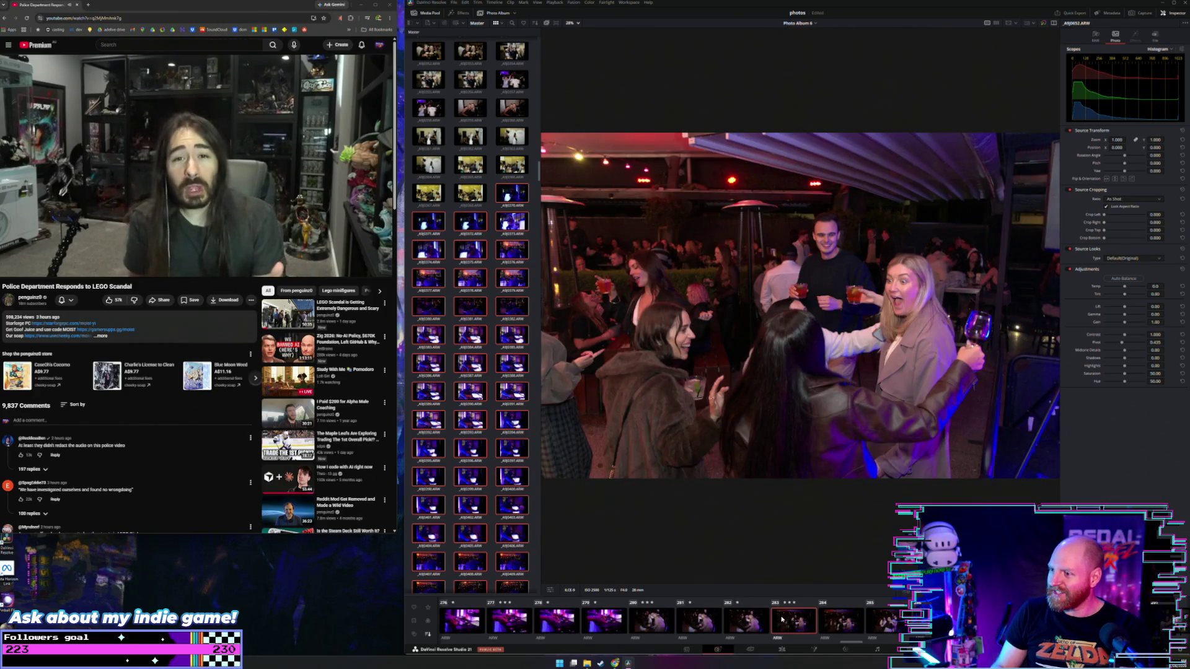
pyautogui.press('Right')
pyautogui.press('Right')
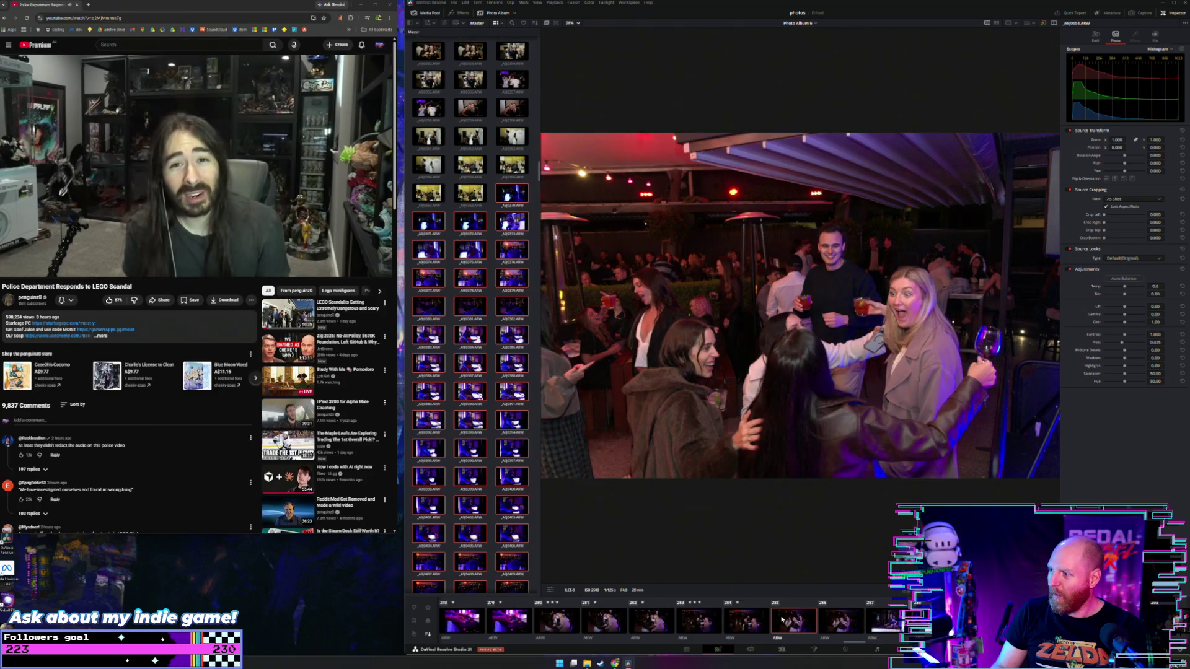
pyautogui.press('Right')
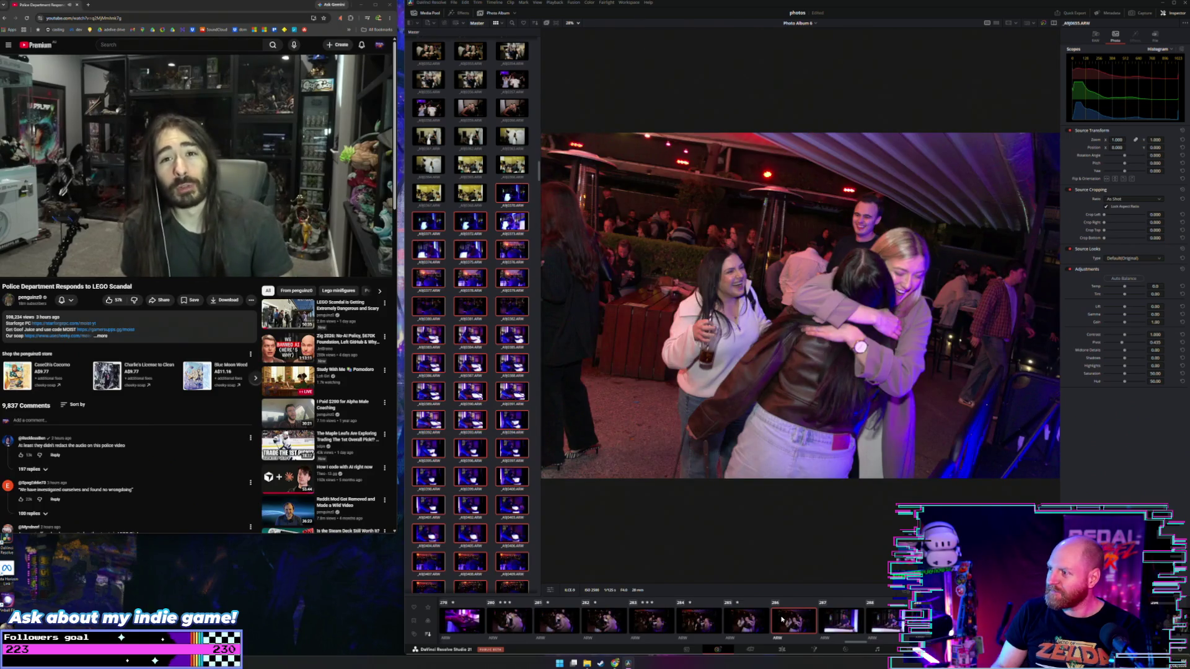
pyautogui.press('3')
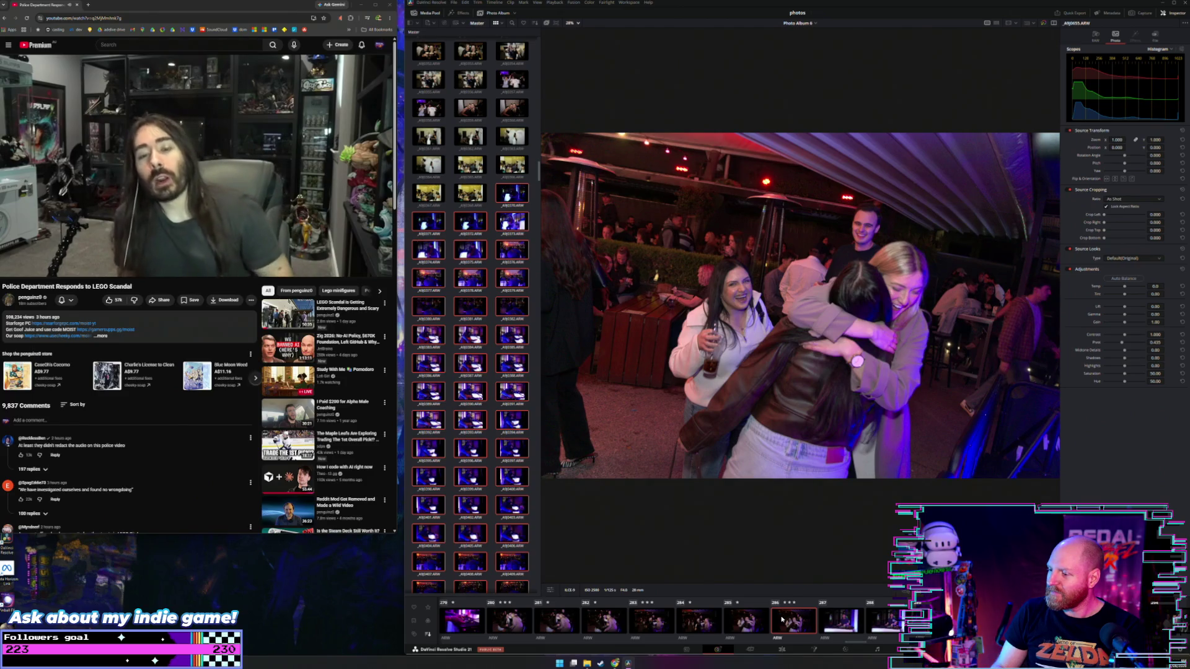
# Continue past the DJ photos to the two-men portrait and its neighbouring shots
pyautogui.press('Left')
pyautogui.press('Right')
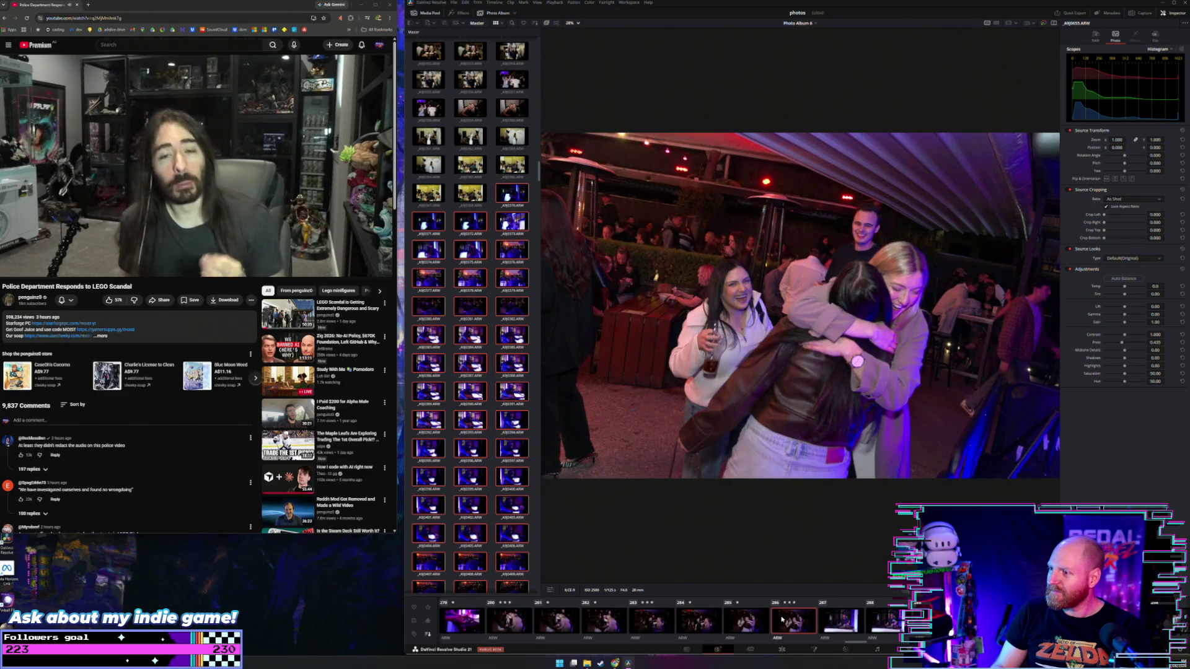
pyautogui.press('Right')
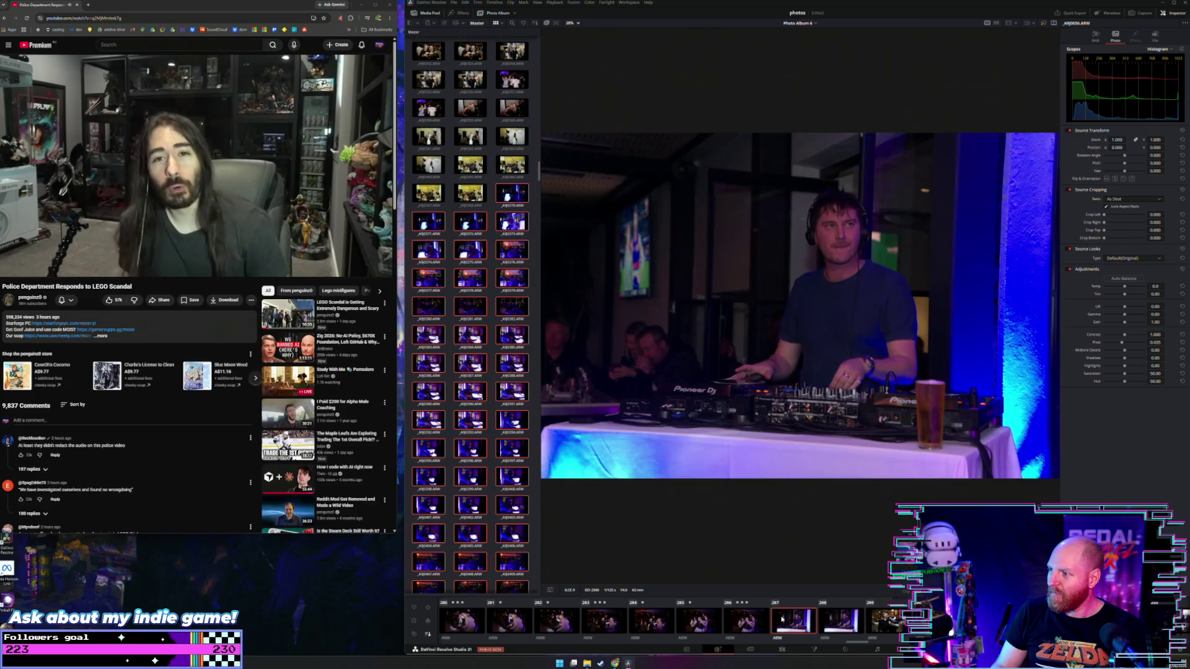
pyautogui.press('Right')
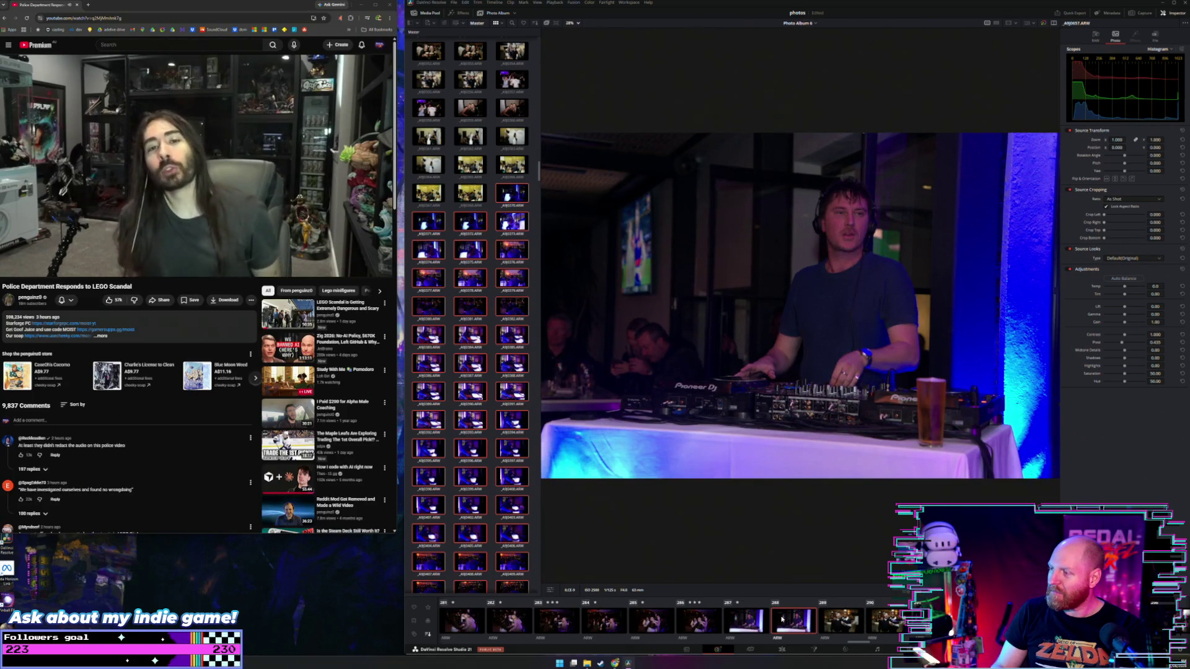
pyautogui.press('Right')
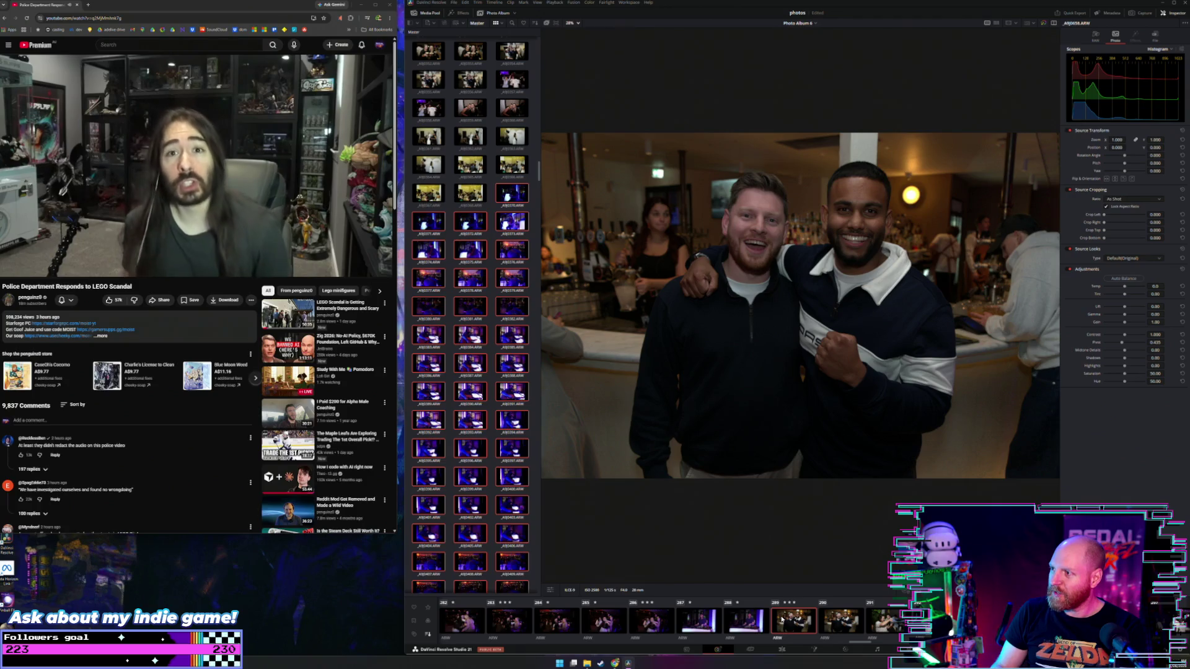
pyautogui.press('Right')
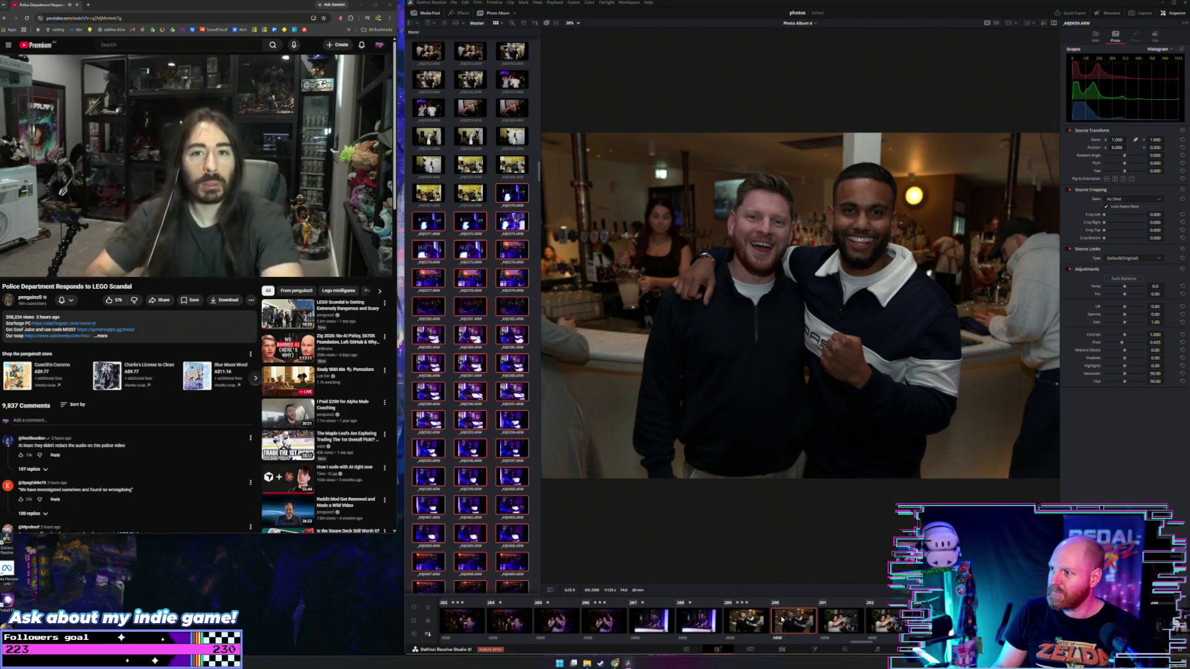
pyautogui.press('Left')
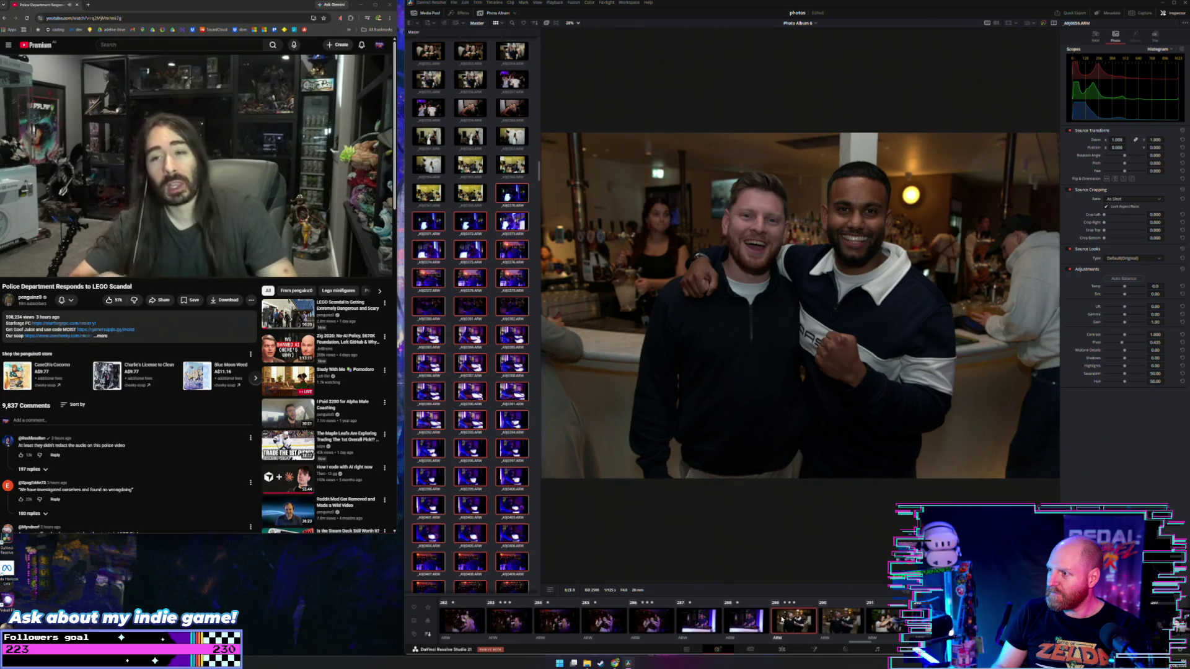
pyautogui.press('Right')
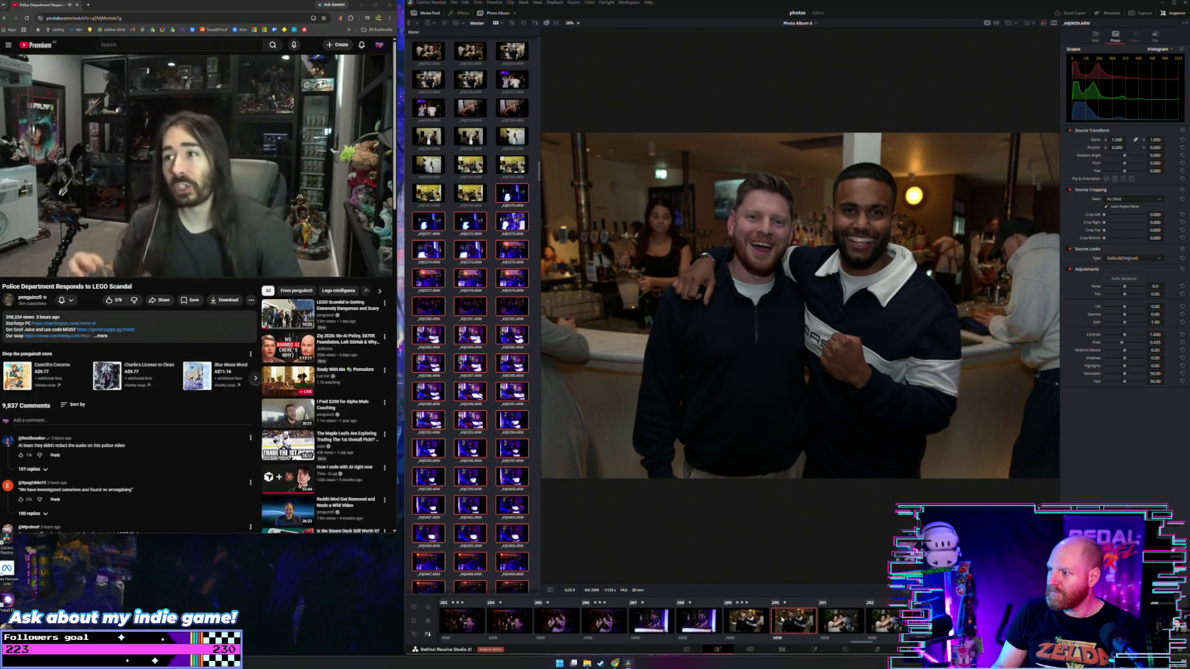
pyautogui.press('Right')
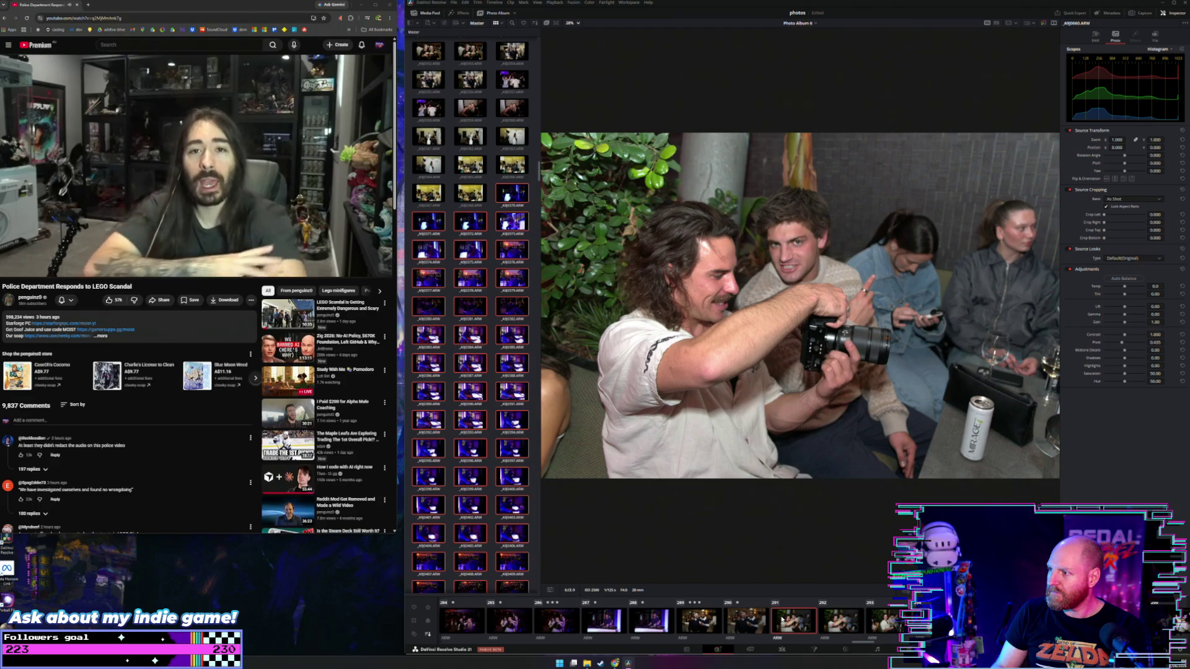
# Rate the group photo with the camera three stars, then review the following crowd shots
pyautogui.press('3')
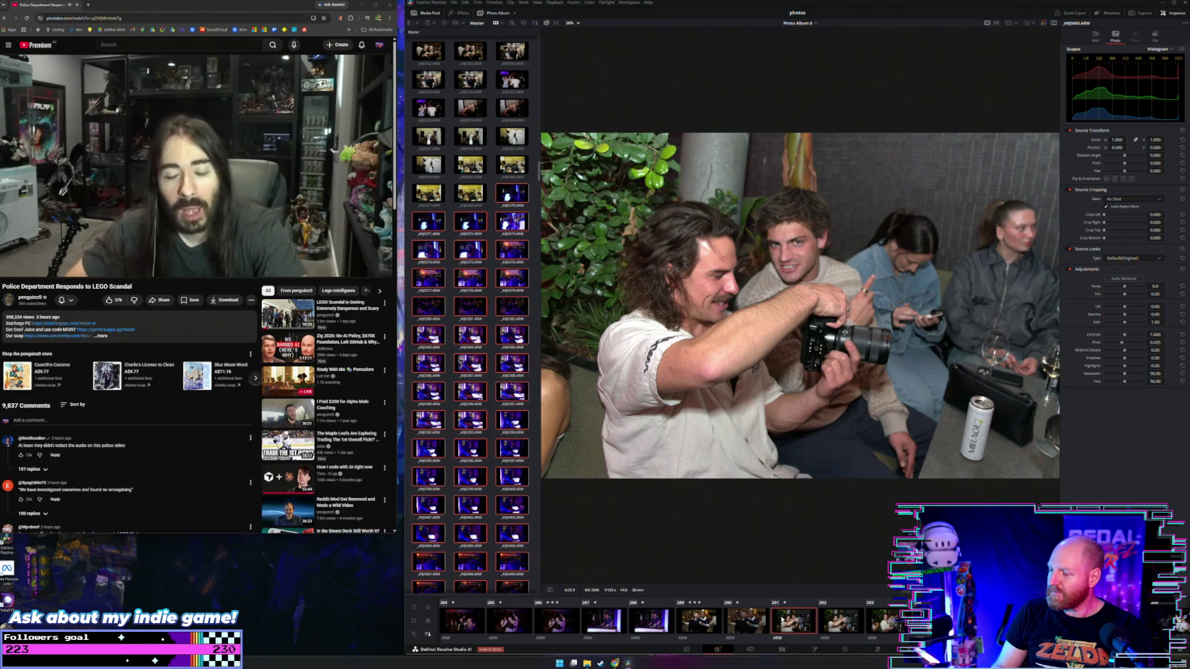
pyautogui.press('Right')
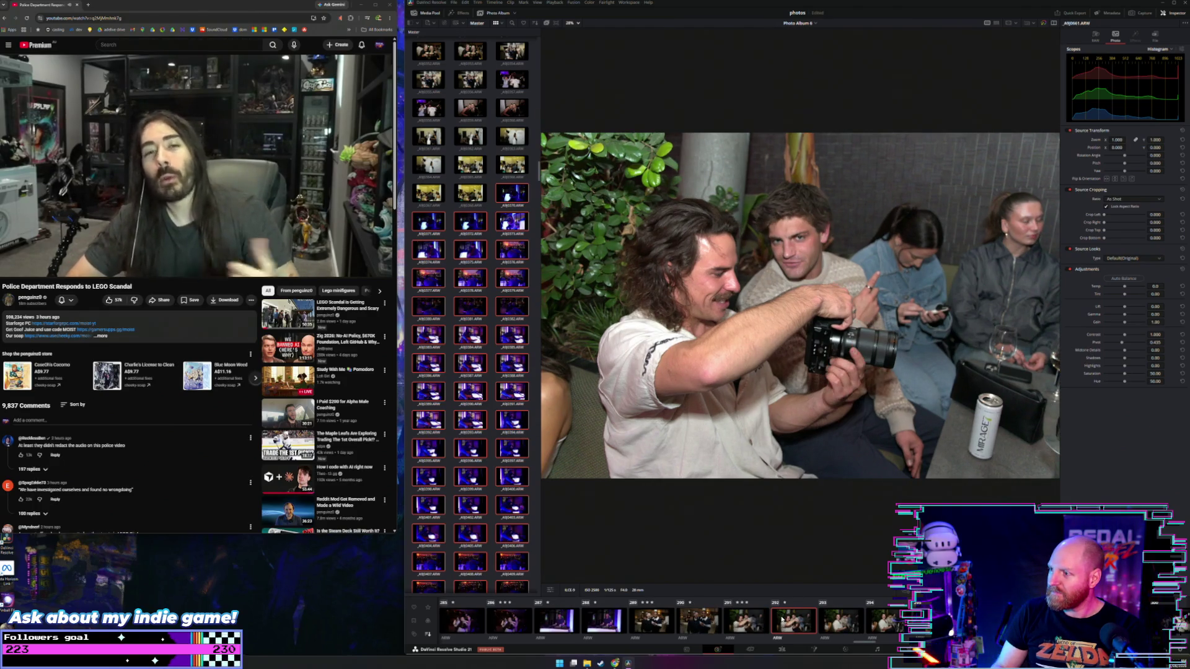
pyautogui.press('Right')
pyautogui.press('Right')
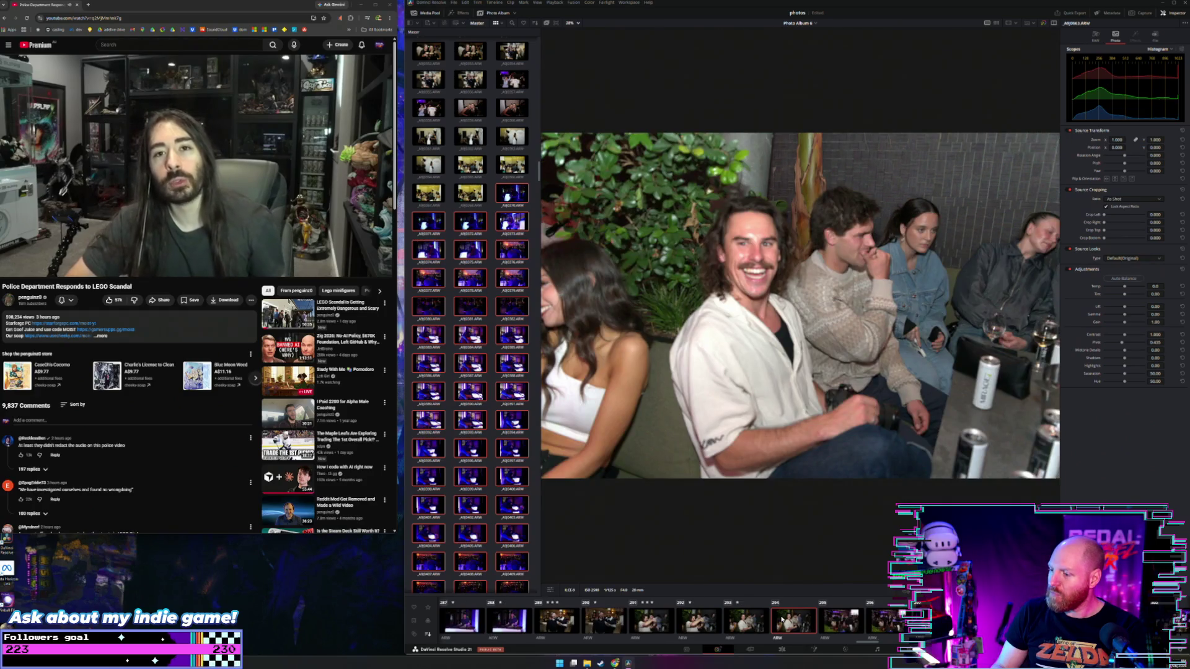
pyautogui.press('Right')
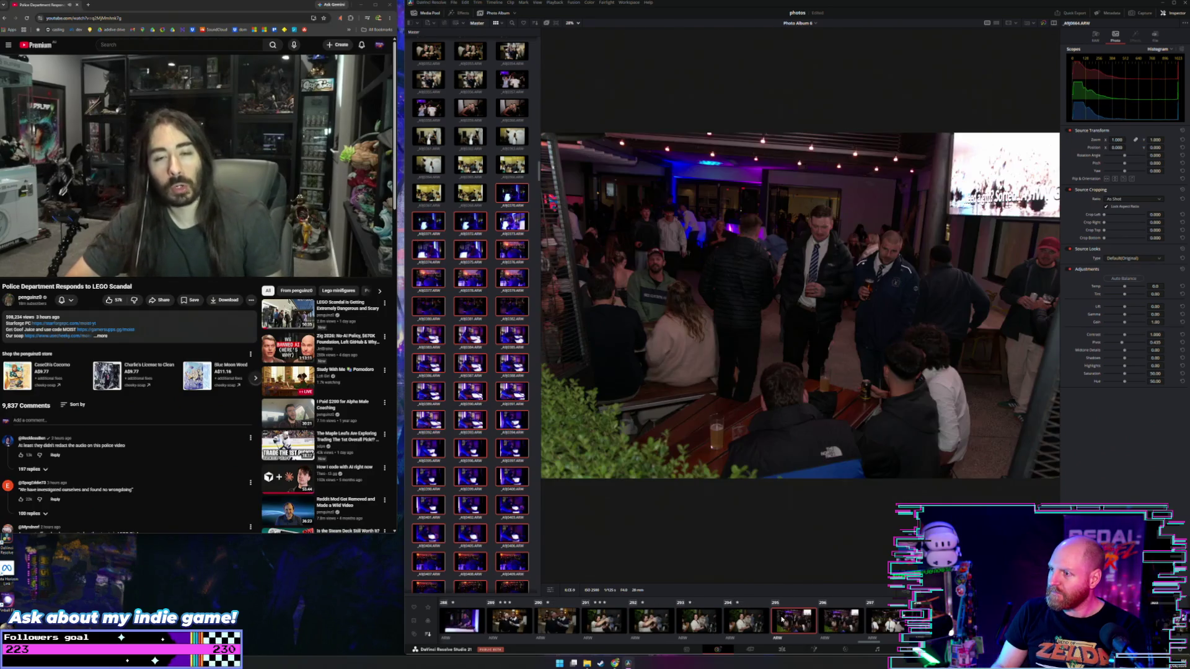
pyautogui.press('Right')
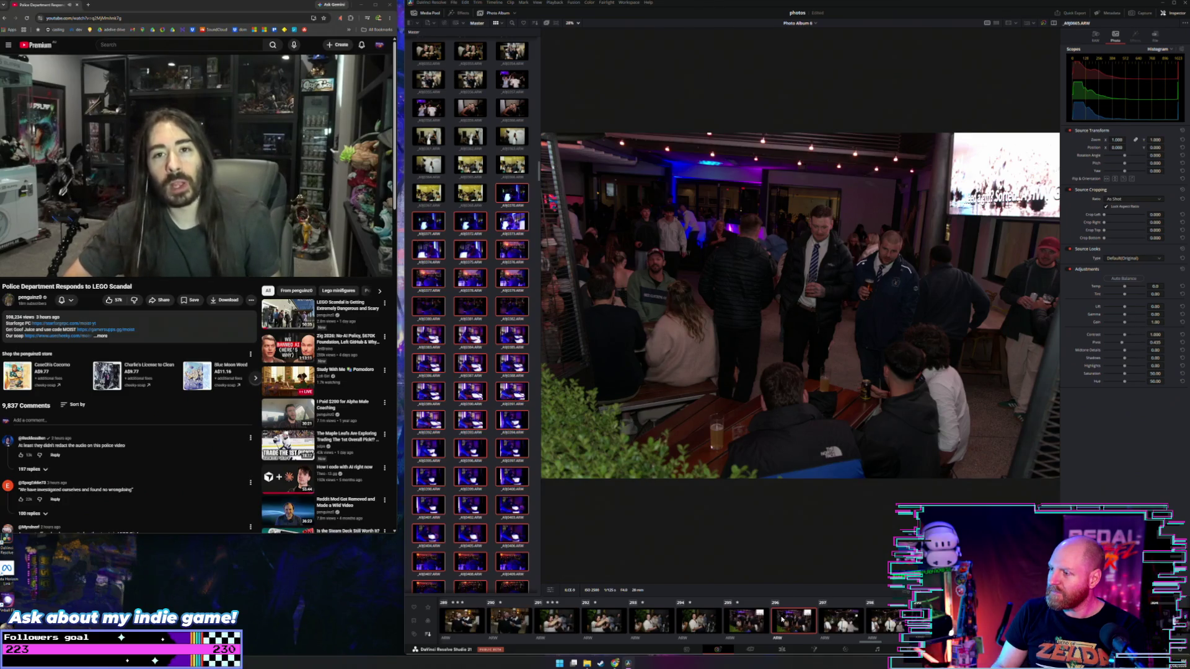
pyautogui.press('Right')
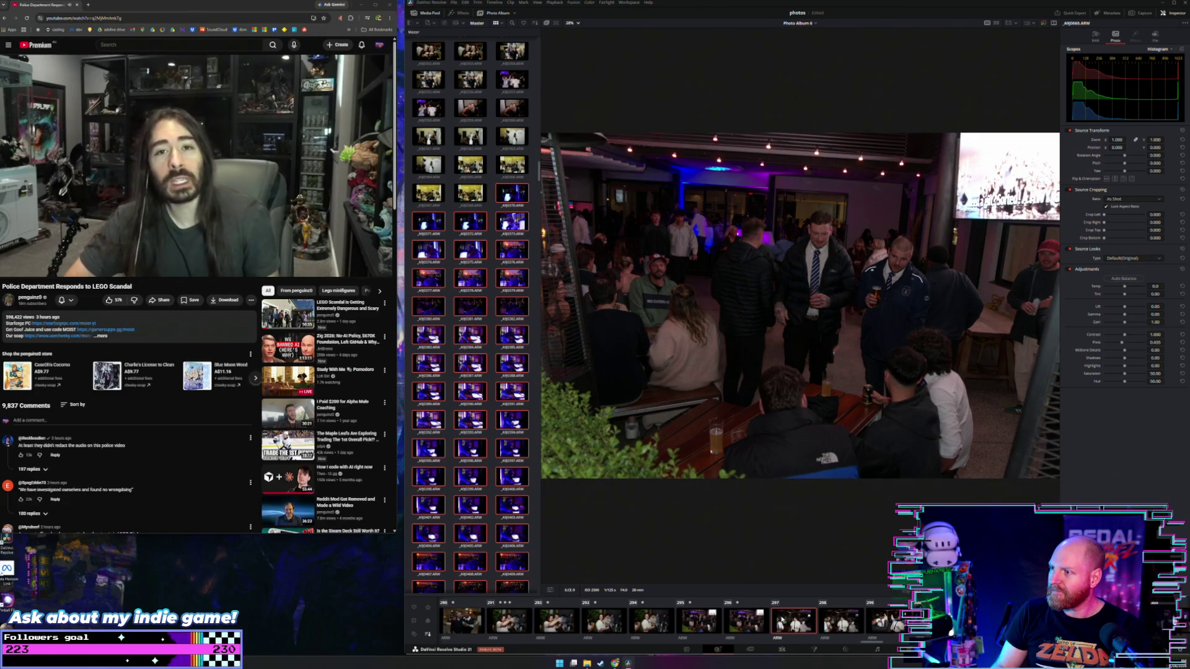
# Step through the party photos to A9J0675, comparing it with A9J0674
pyautogui.press('Left')
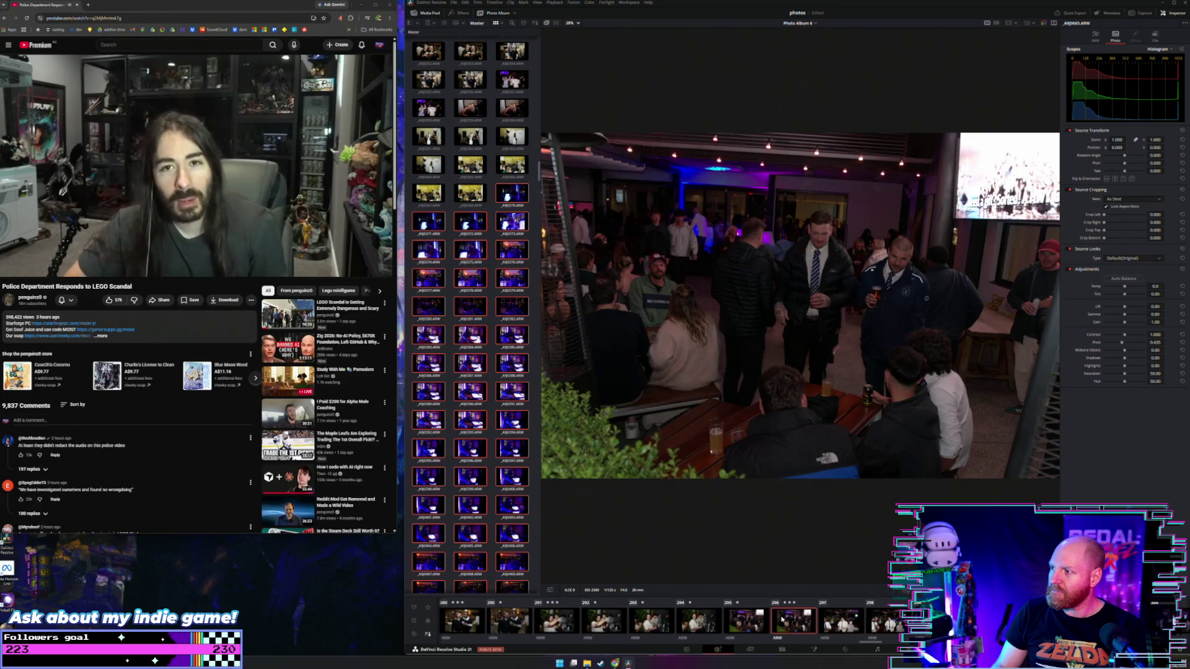
pyautogui.press('Right')
pyautogui.press('Right')
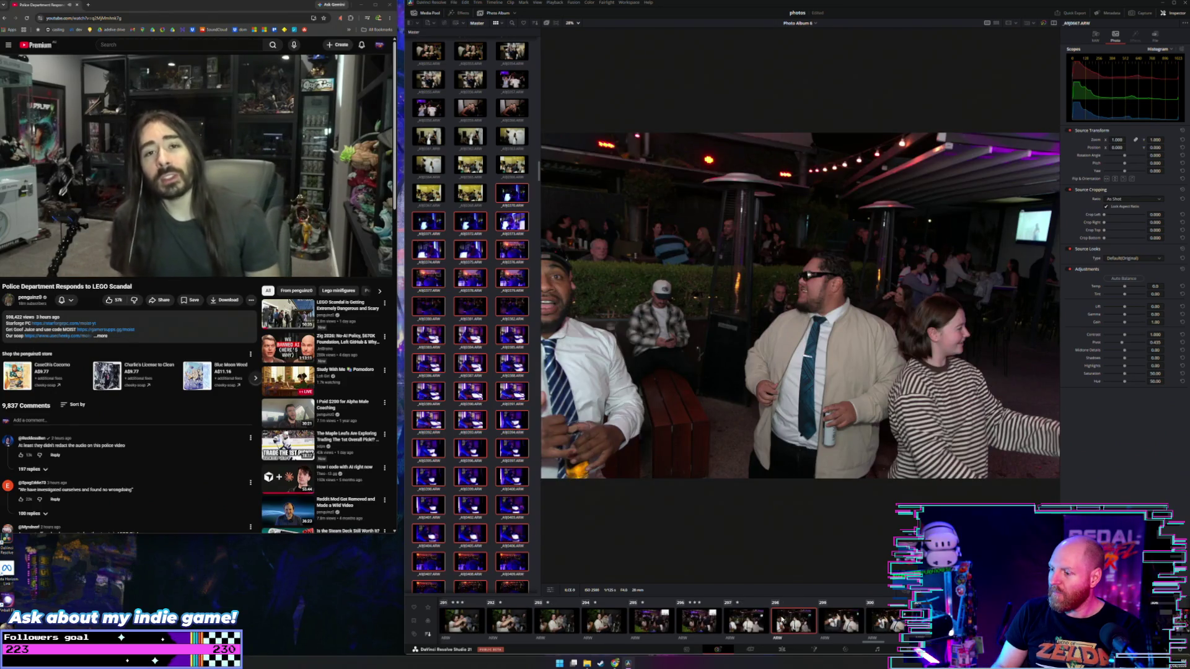
pyautogui.press('Right')
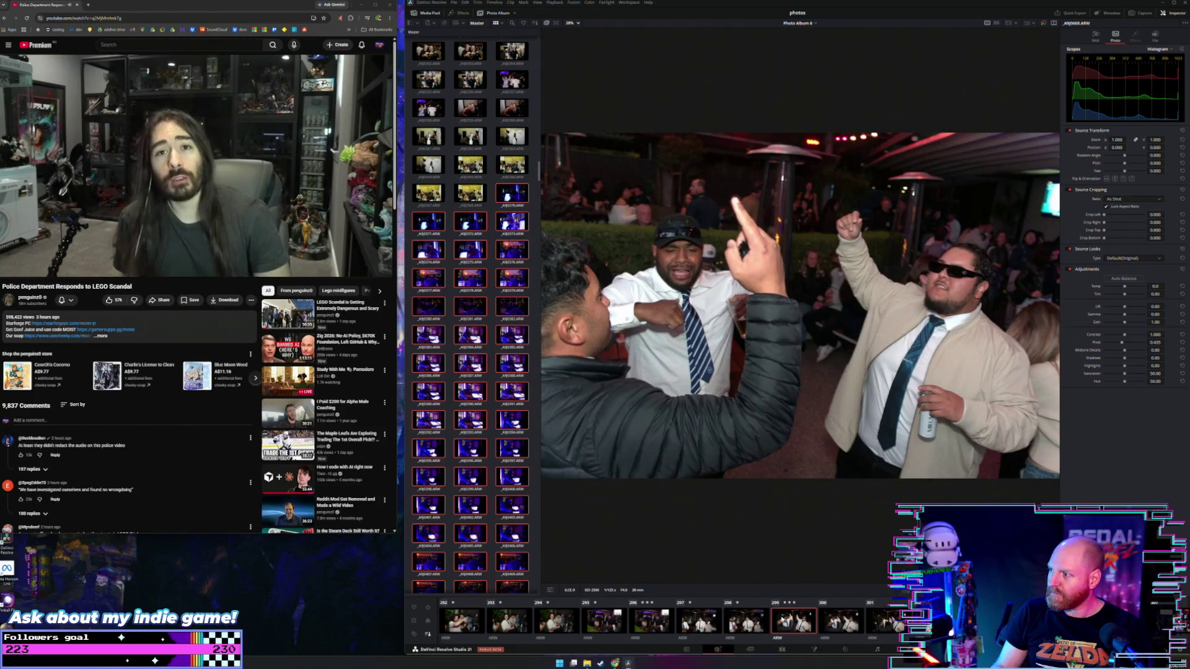
pyautogui.press('Right')
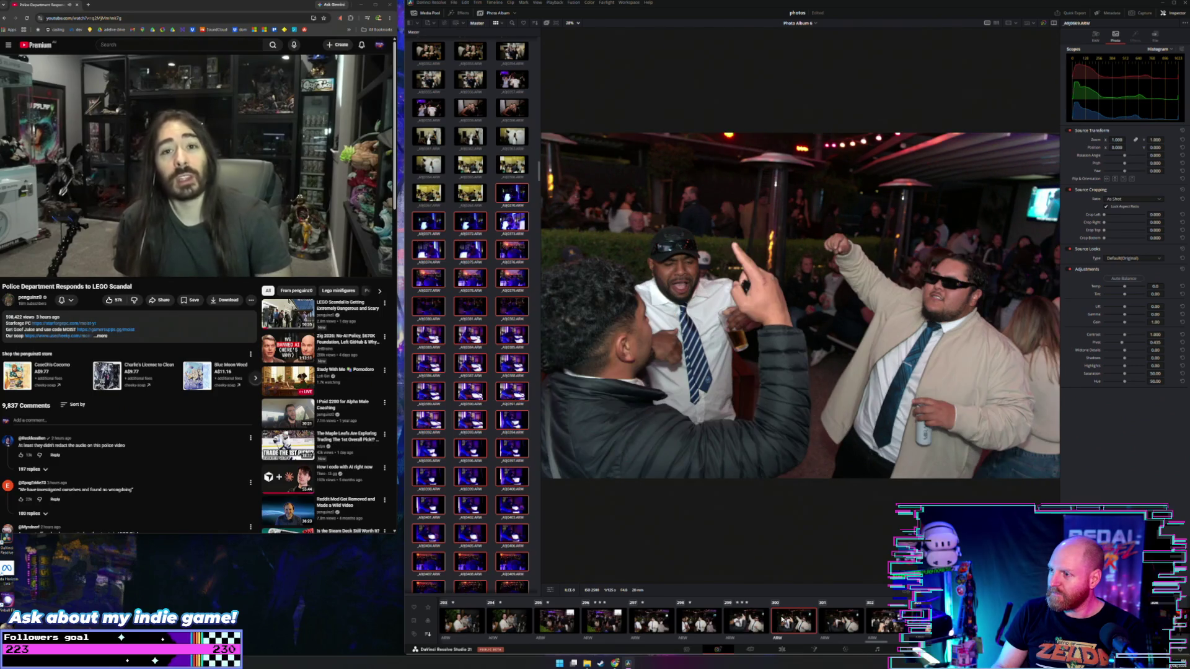
pyautogui.press('Right')
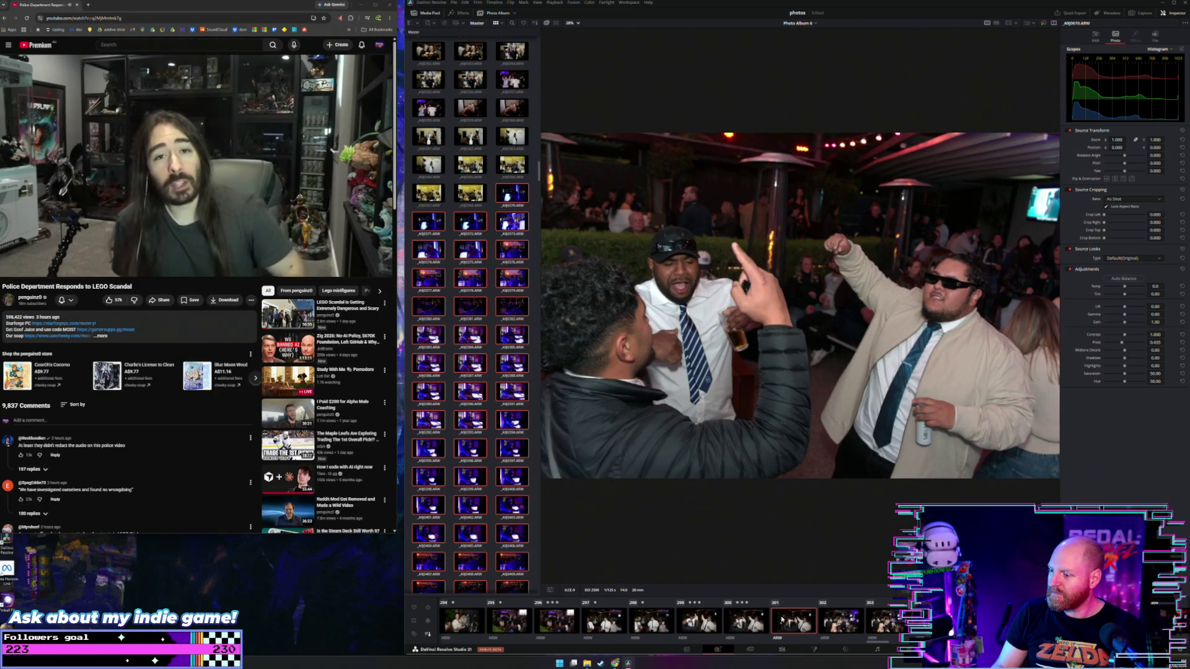
pyautogui.press('Right')
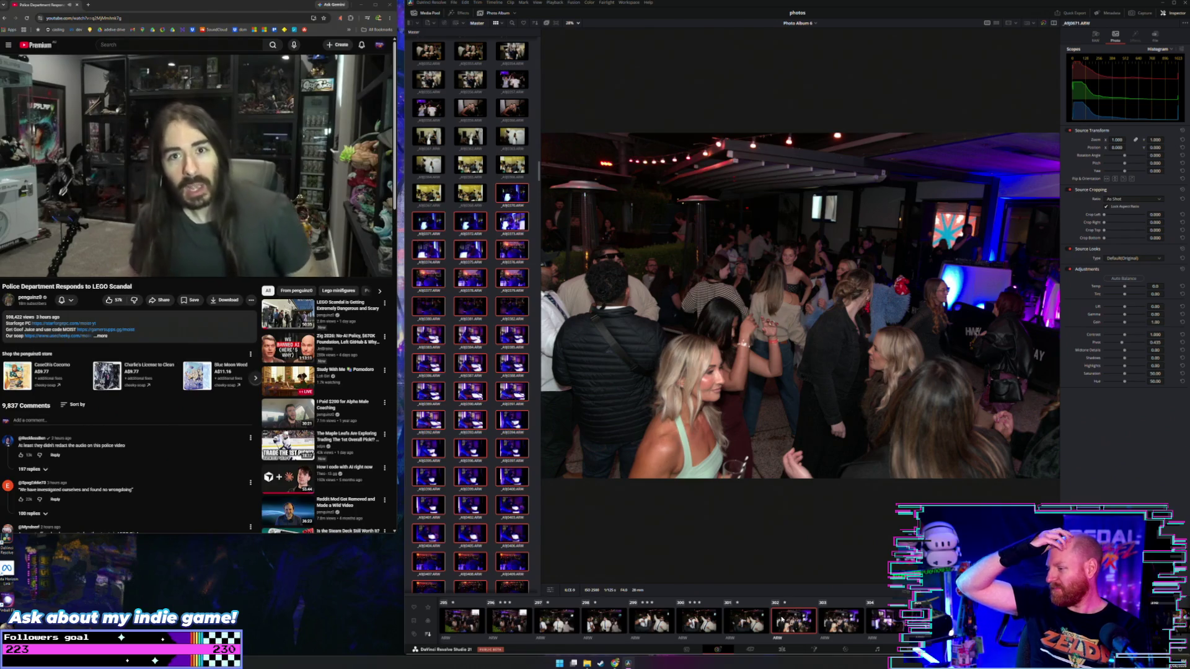
pyautogui.press('Right')
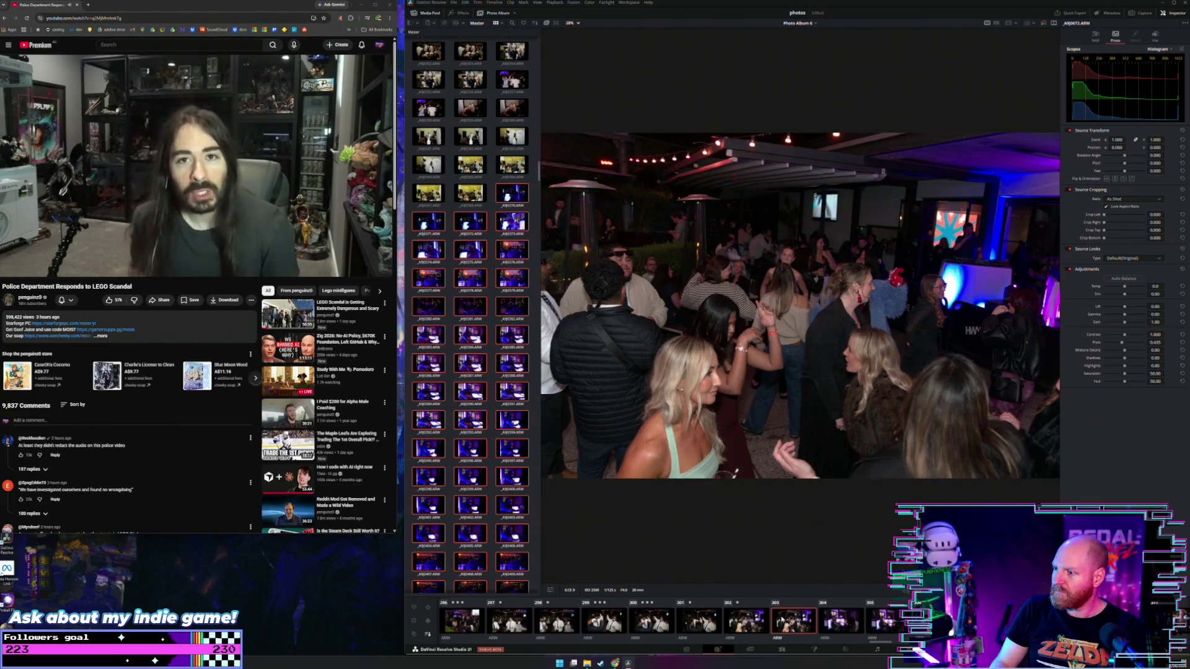
pyautogui.press('Right')
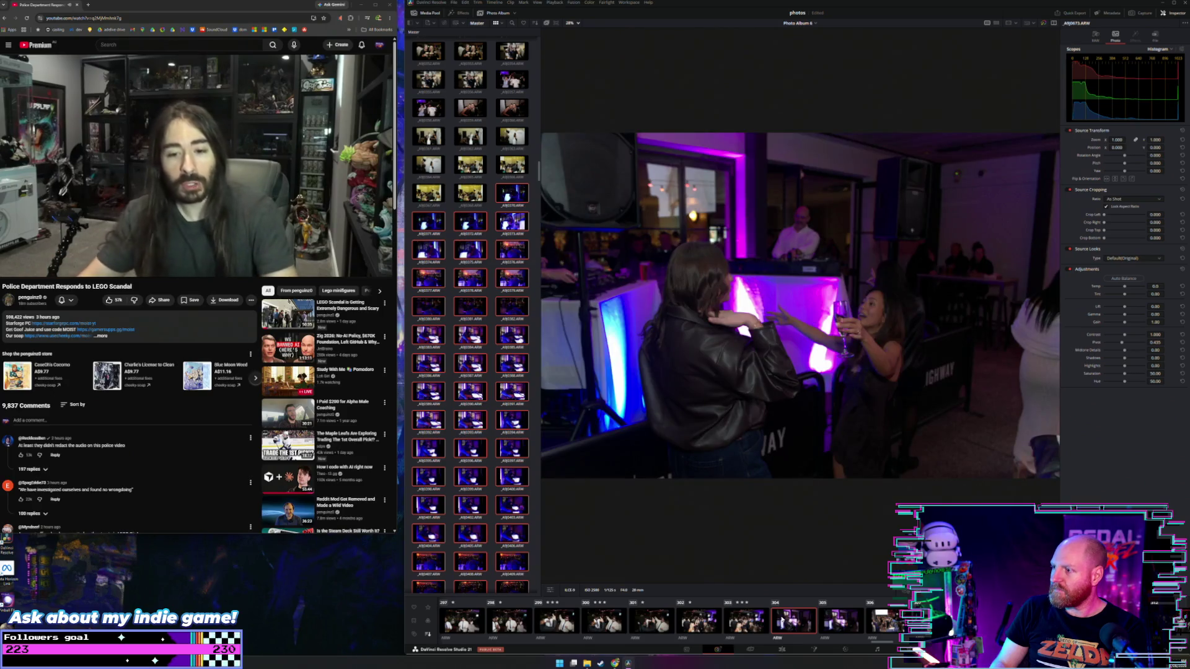
pyautogui.press('Right')
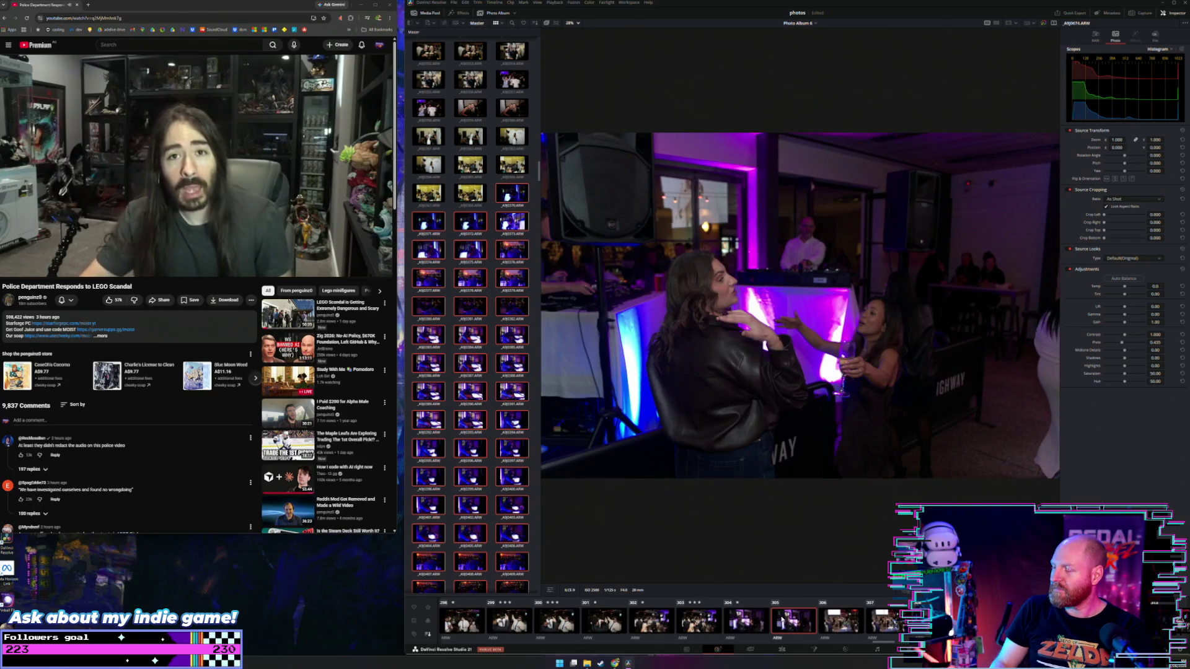
pyautogui.press('Right')
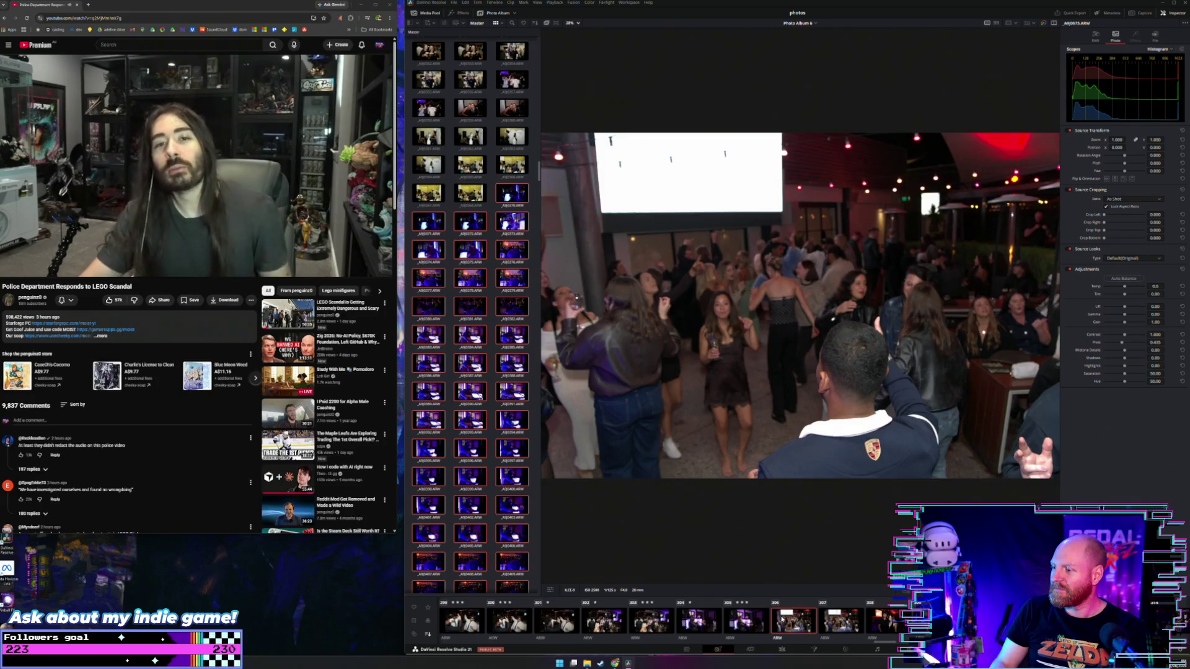
pyautogui.press('Left')
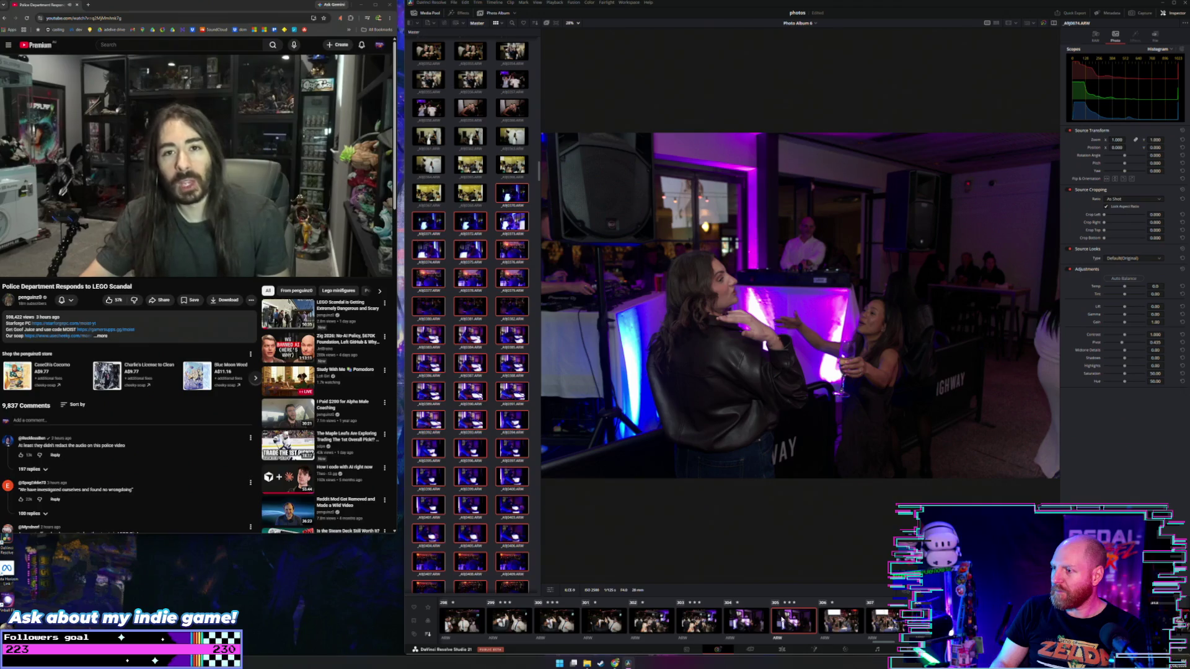
pyautogui.press('Right')
# Review photos A9J0676 through A9J0690, reaching the DJ raising a hand
pyautogui.press('Right')
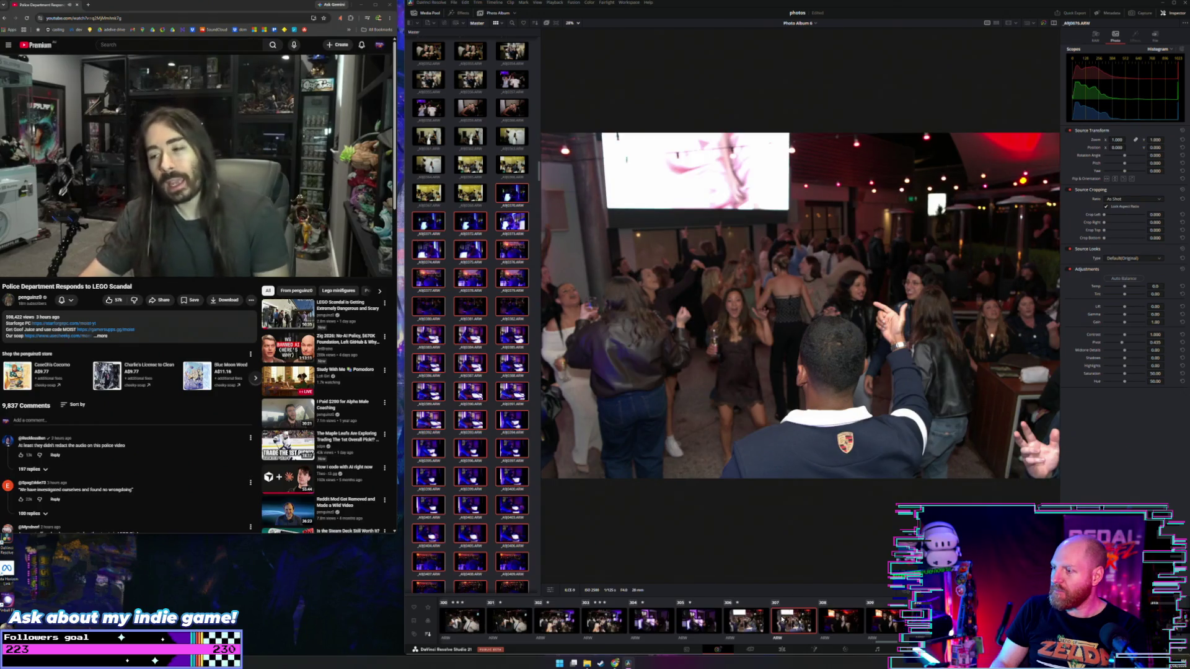
pyautogui.press('Right')
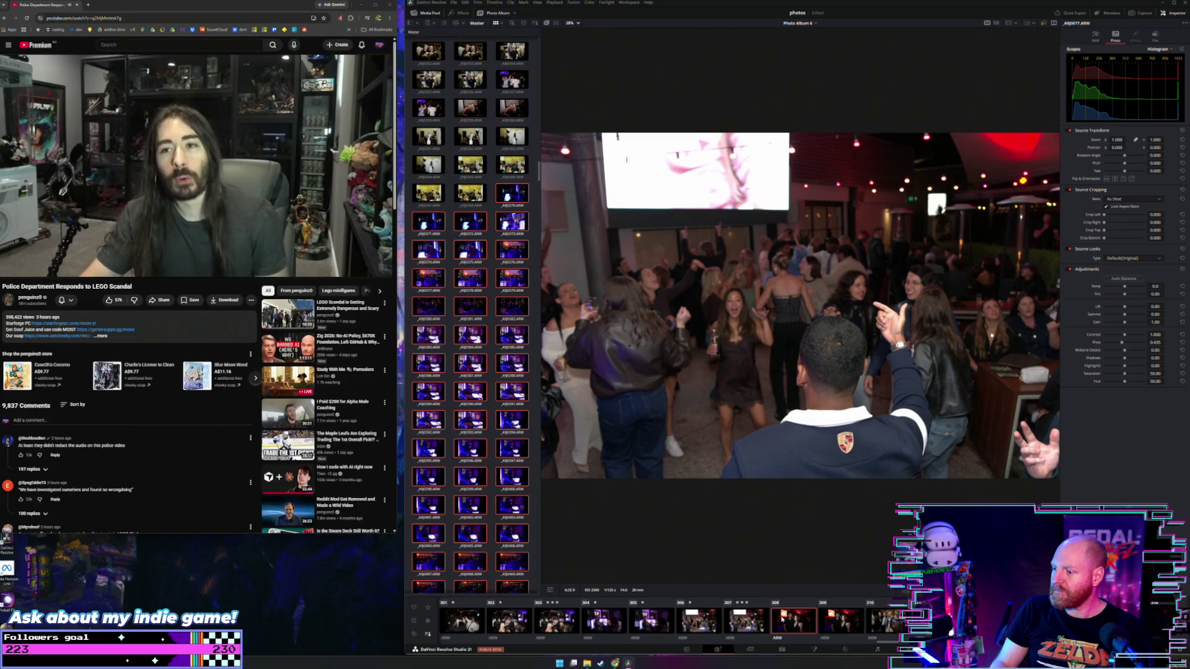
pyautogui.press('Right')
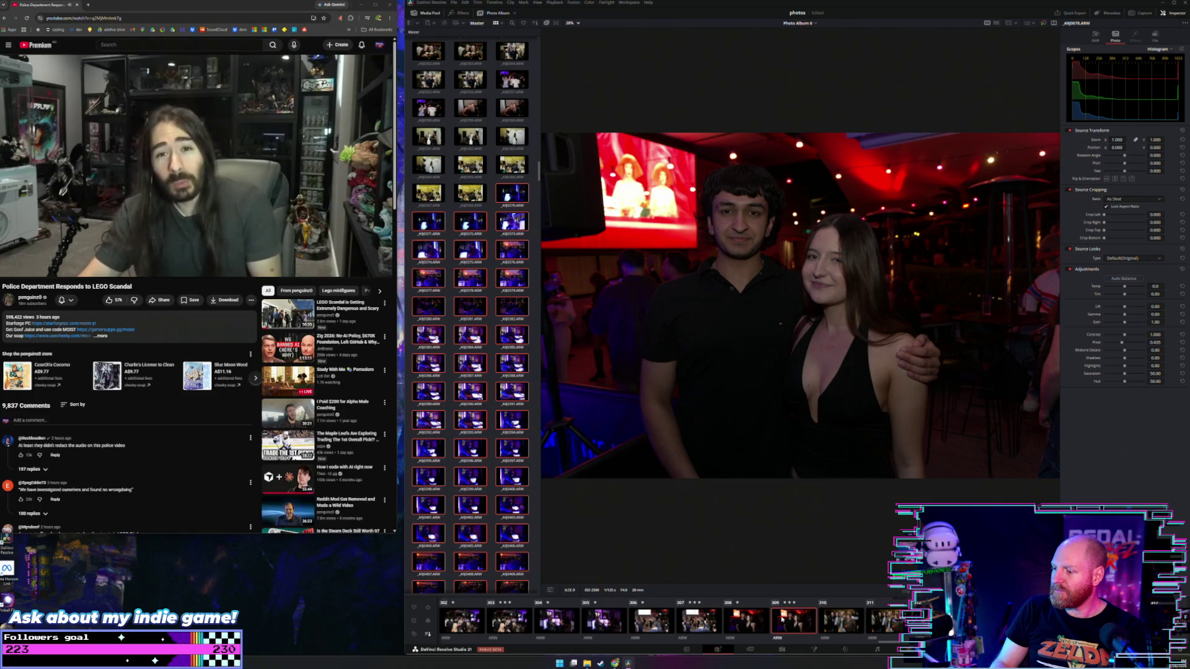
pyautogui.press('Right')
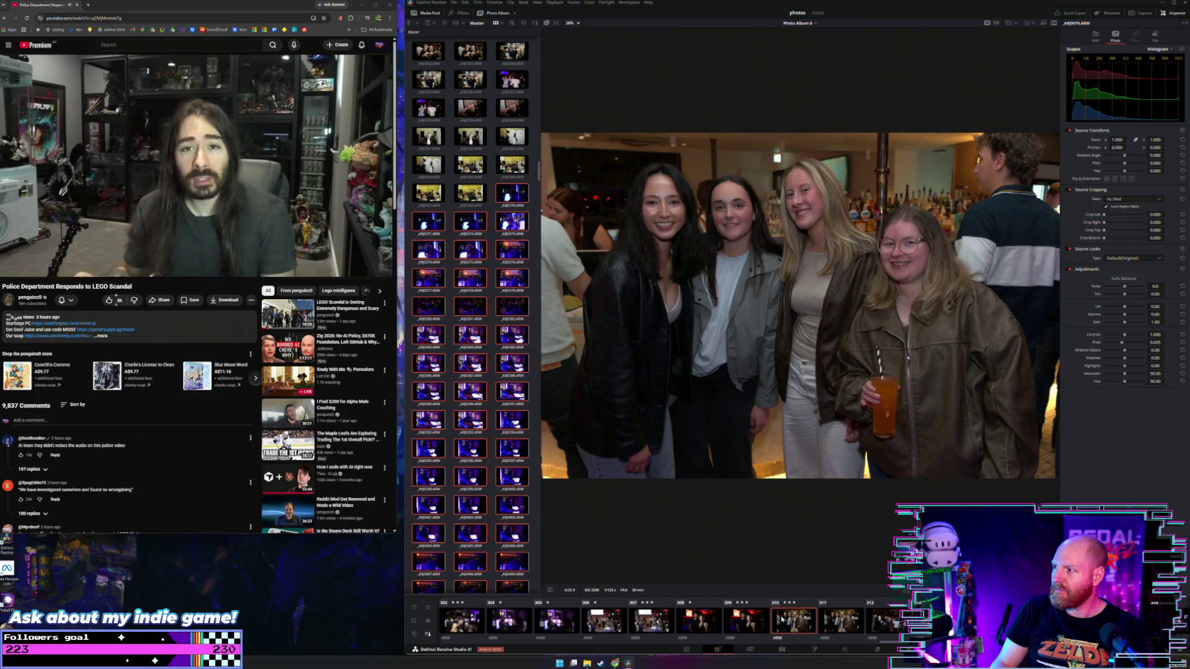
pyautogui.press('Right')
pyautogui.press('Right')
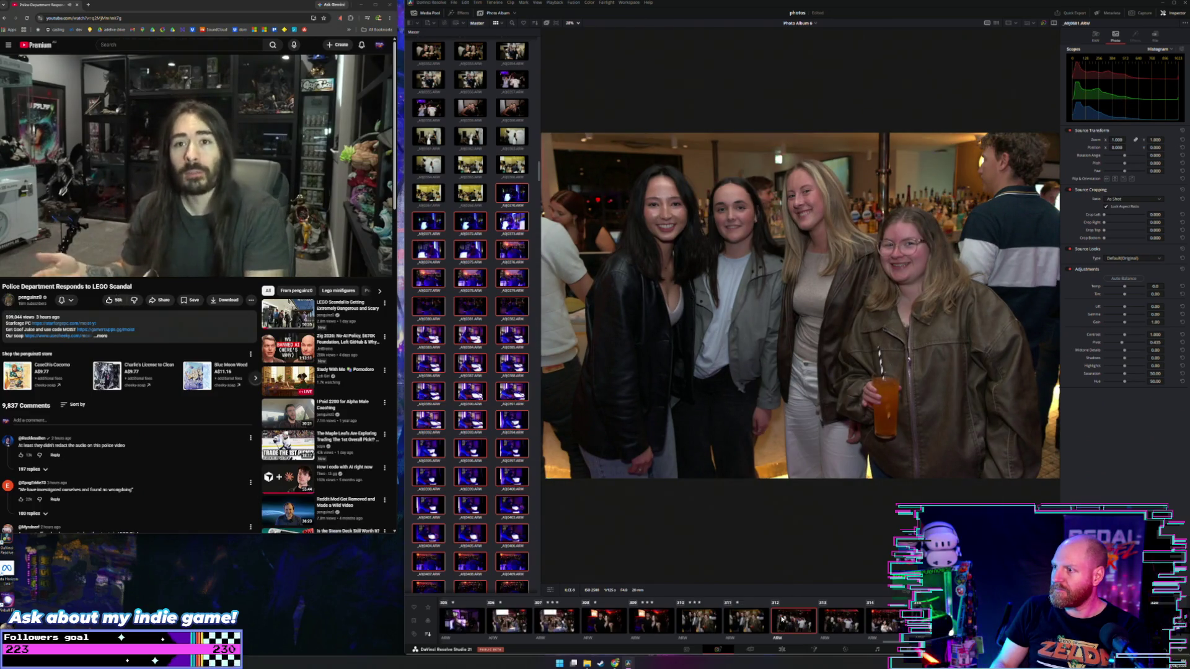
pyautogui.press('Right')
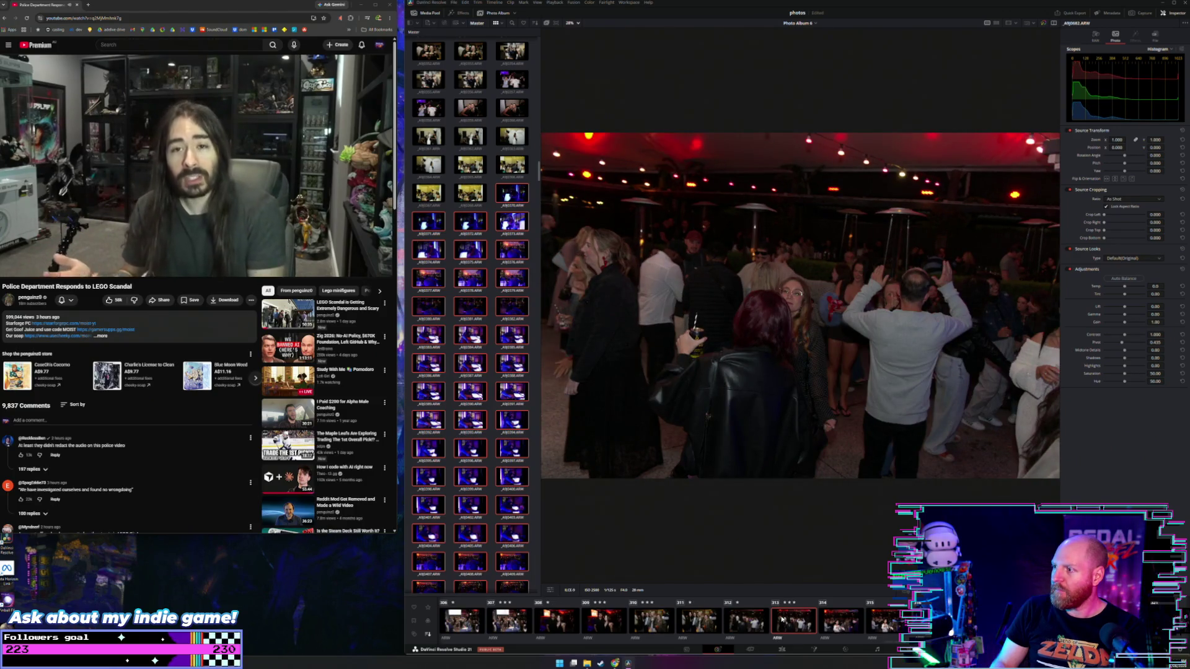
pyautogui.press('Right')
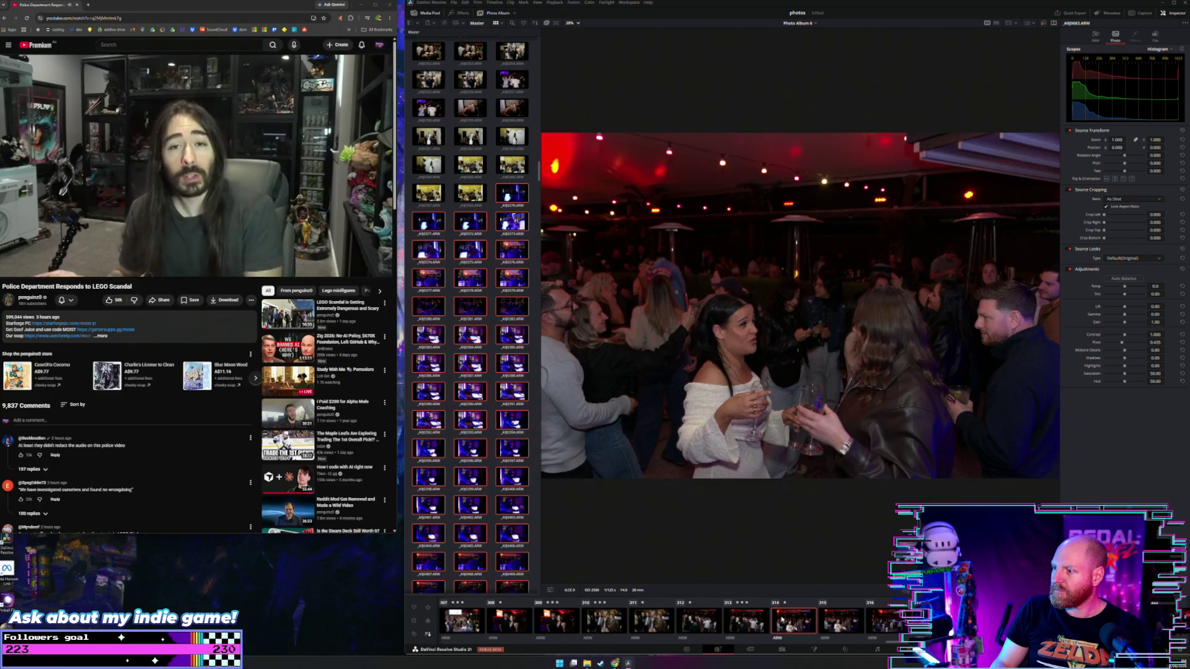
pyautogui.press('Right')
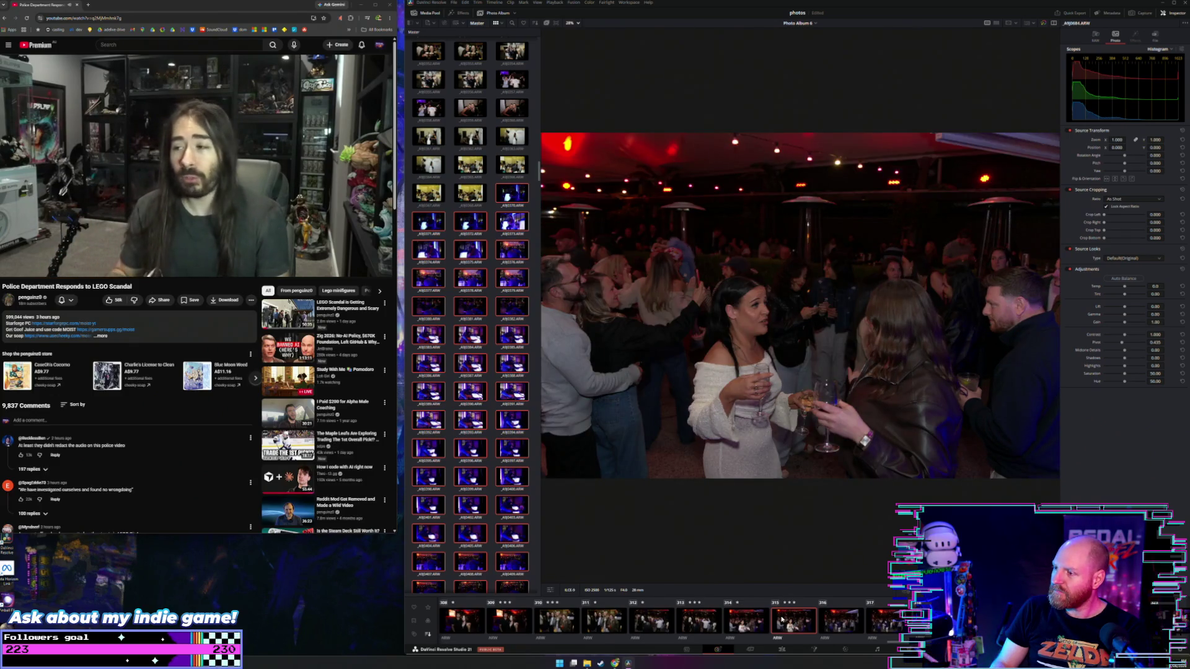
pyautogui.press('Right')
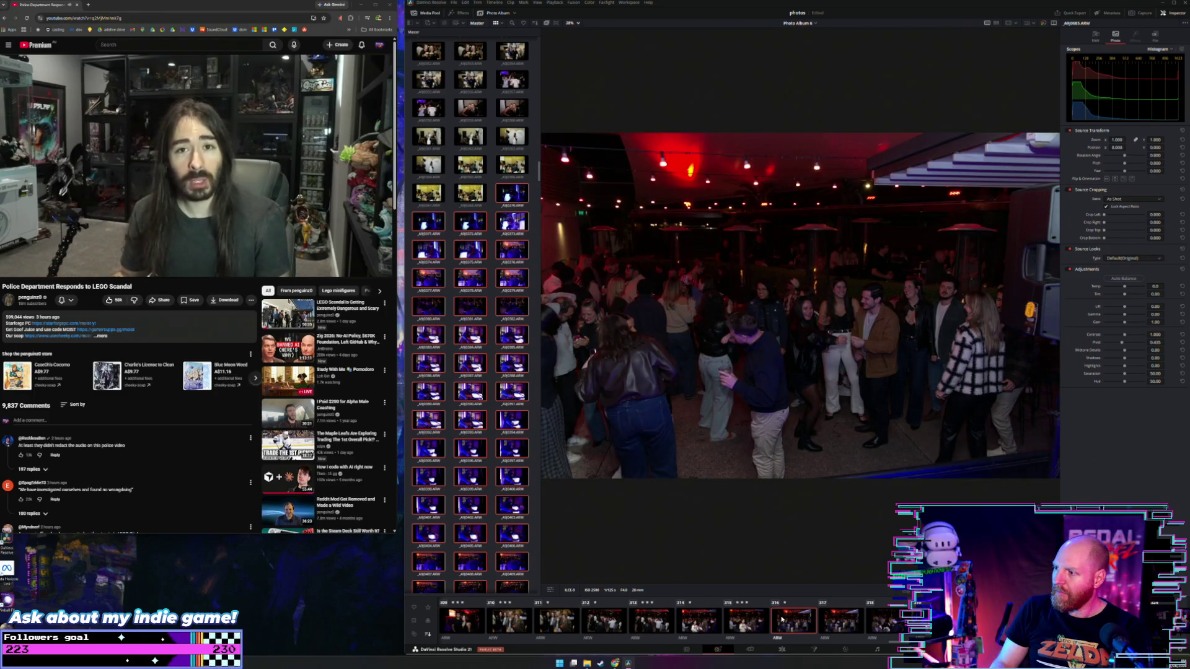
pyautogui.press('Right')
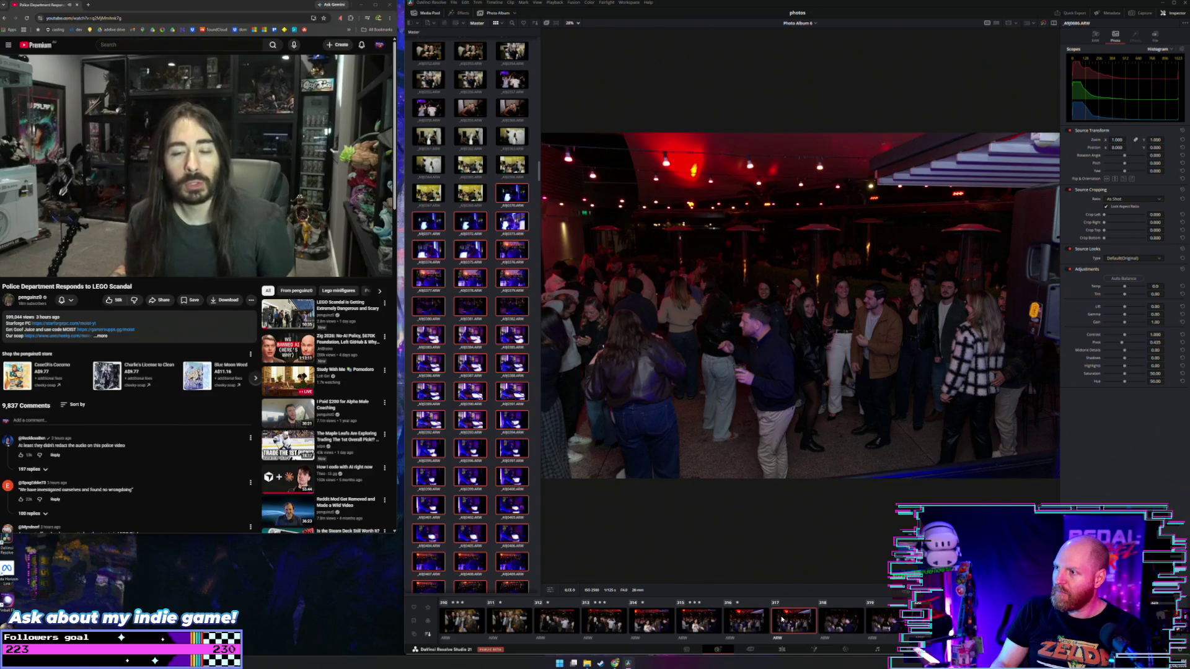
pyautogui.press('Right')
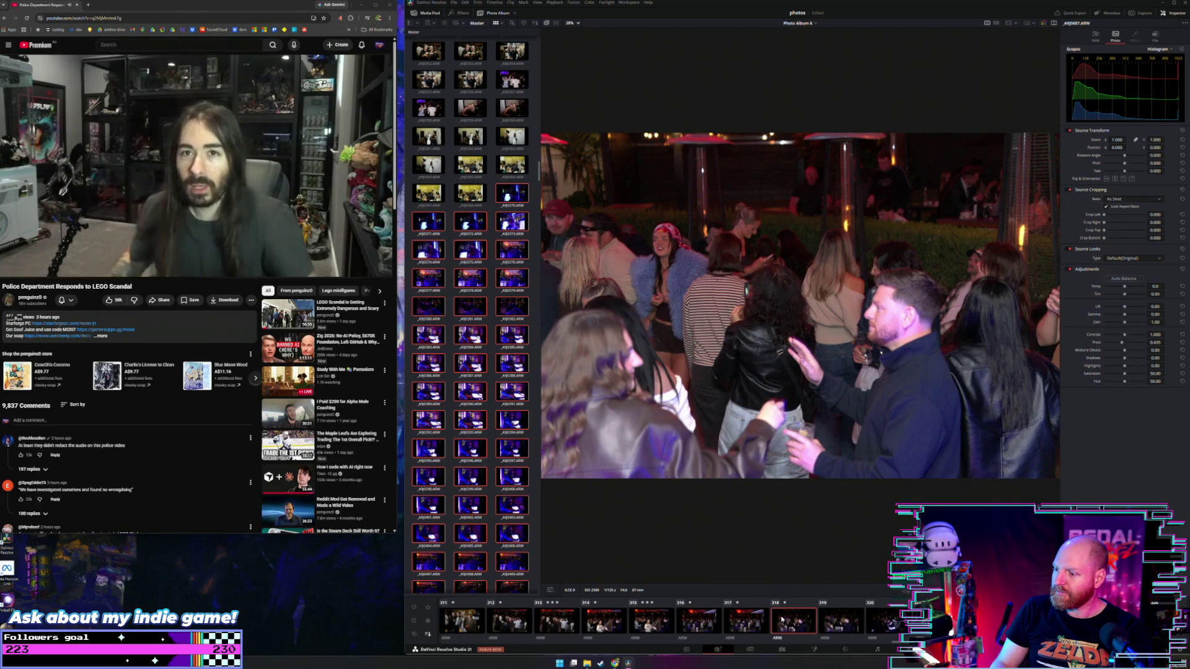
pyautogui.press('Right')
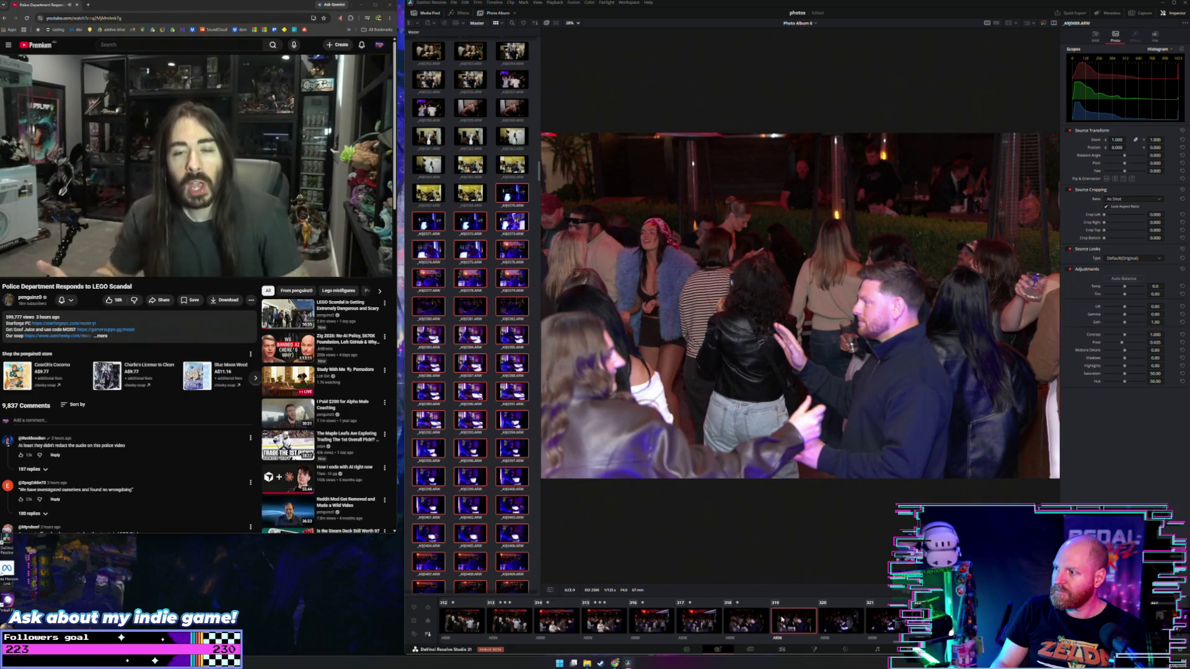
pyautogui.press('Right')
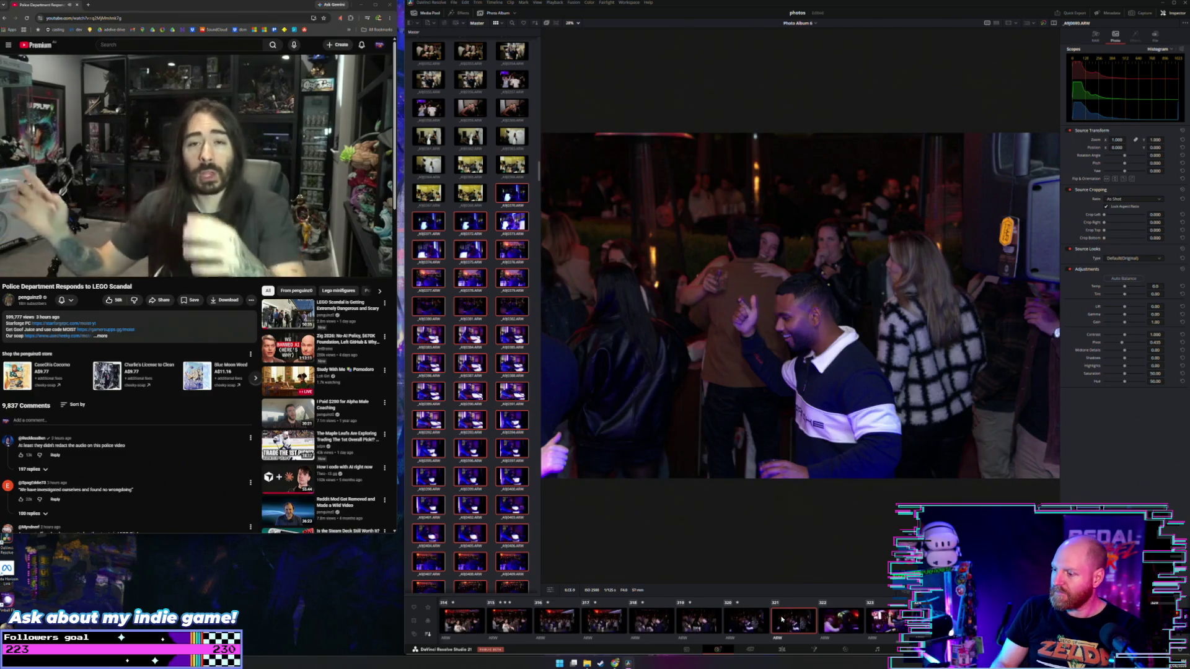
pyautogui.press('Right')
pyautogui.press('Right')
pyautogui.press('Right')
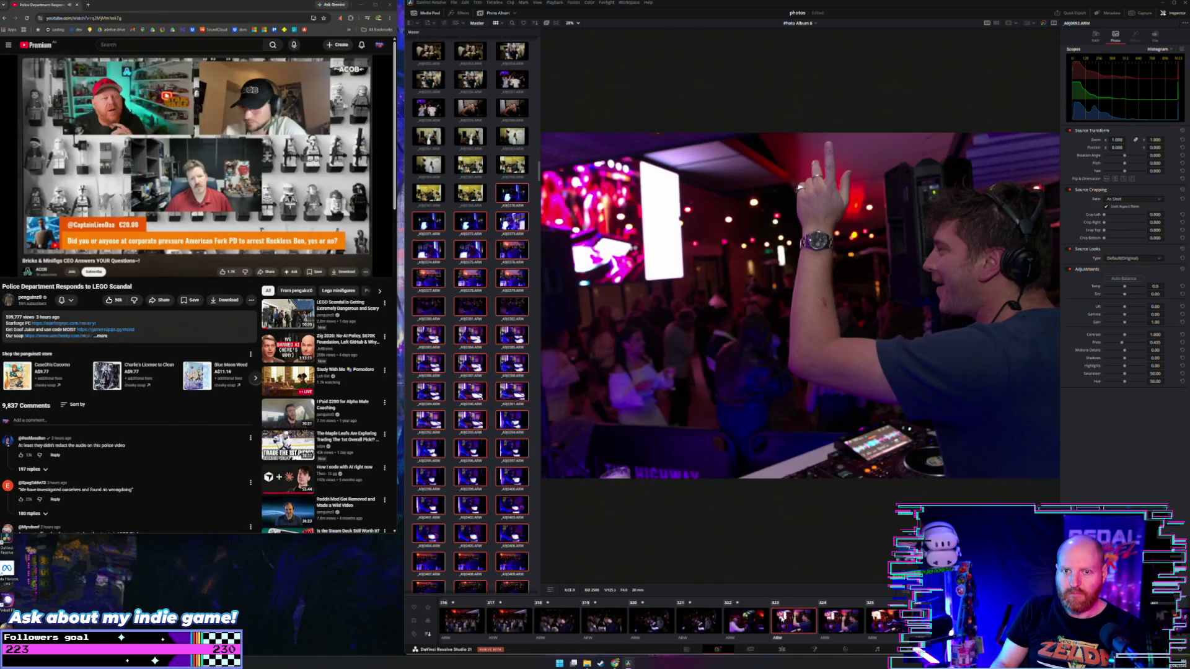
# Review photos A9J0693 through A9J0701 and onward to the turntable close-up
pyautogui.press('Right')
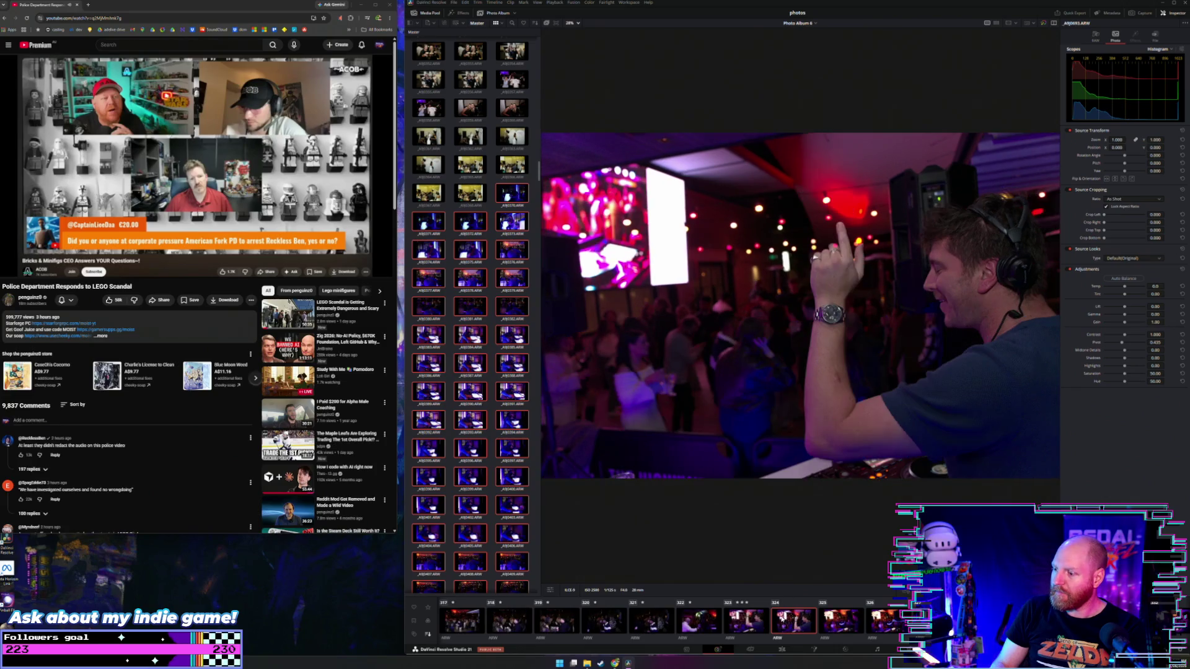
pyautogui.press('Right')
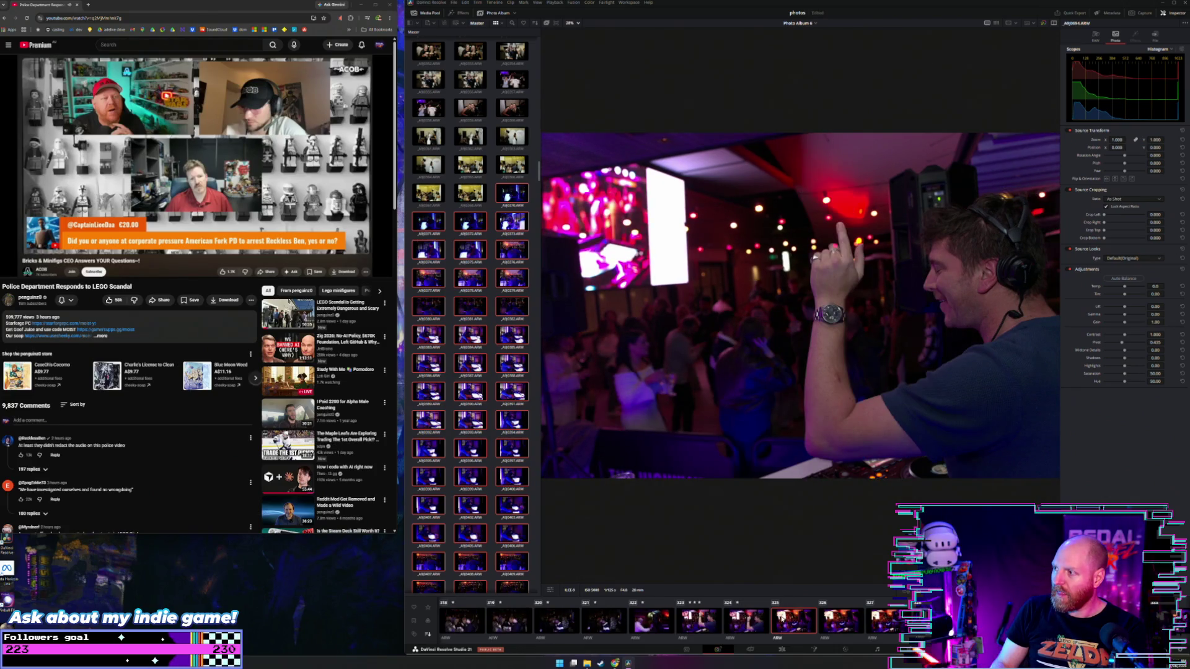
pyautogui.press('Right')
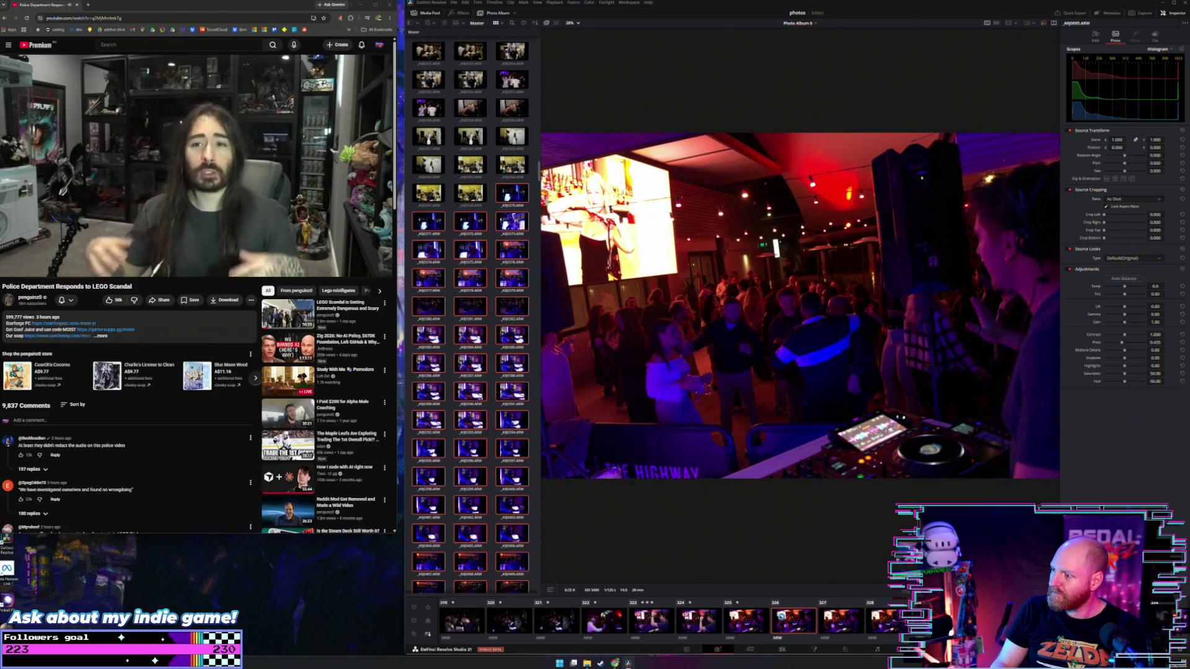
pyautogui.press('Right')
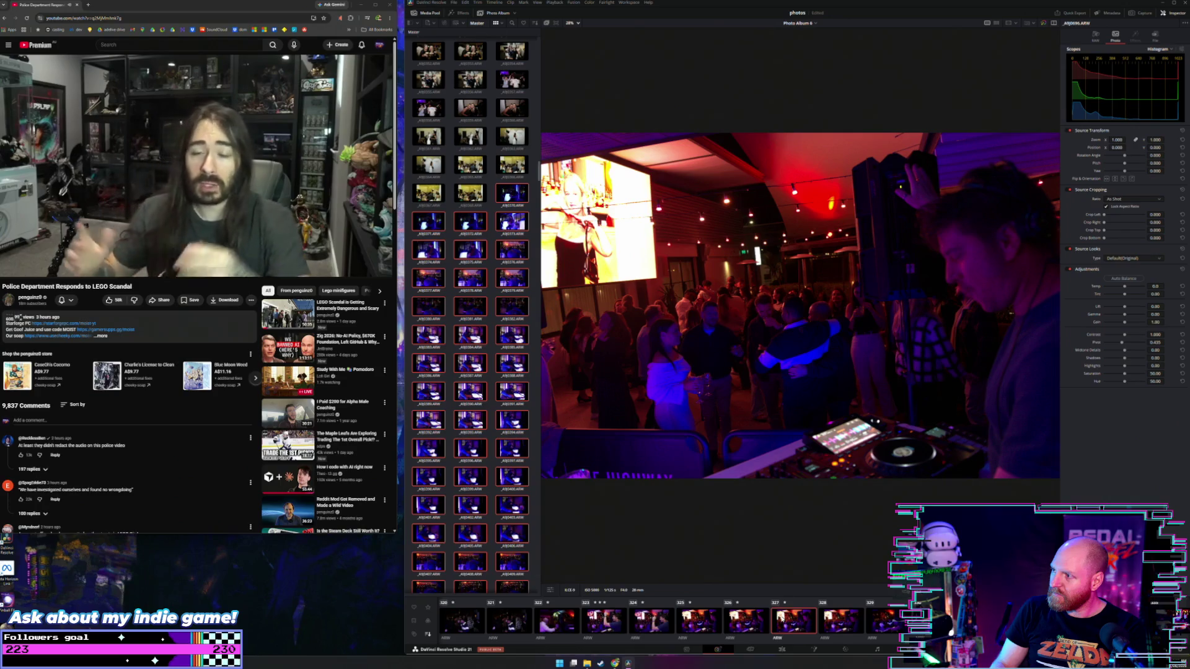
pyautogui.press('Right')
pyautogui.press('Right')
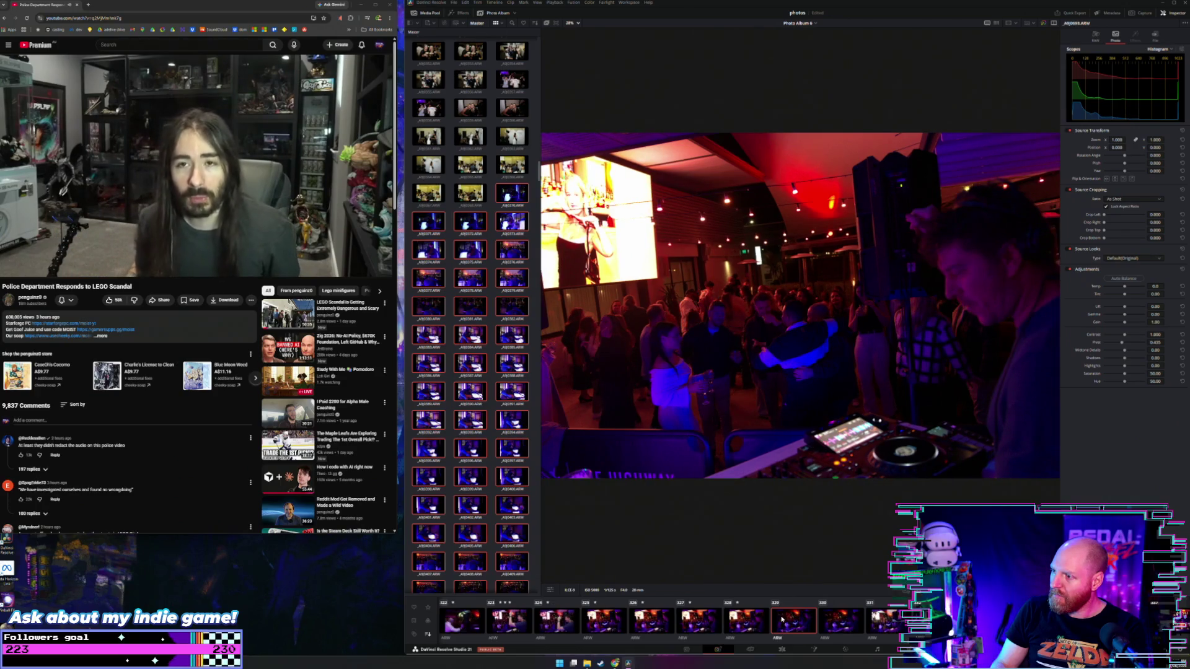
pyautogui.press('Right')
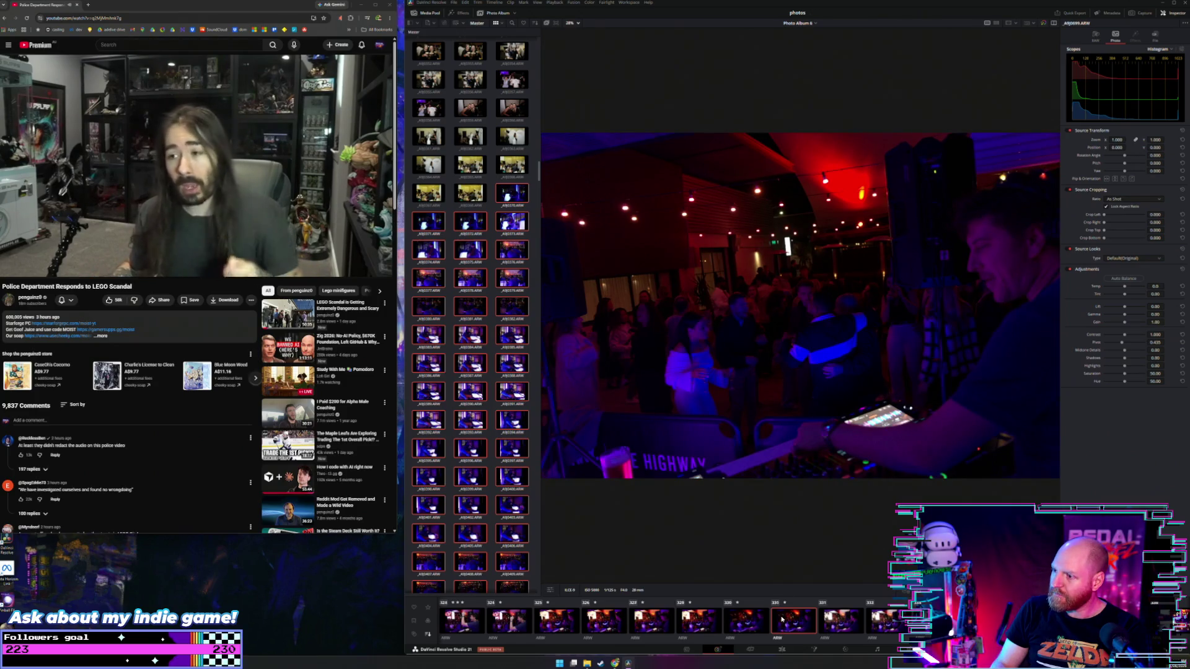
pyautogui.press('Right')
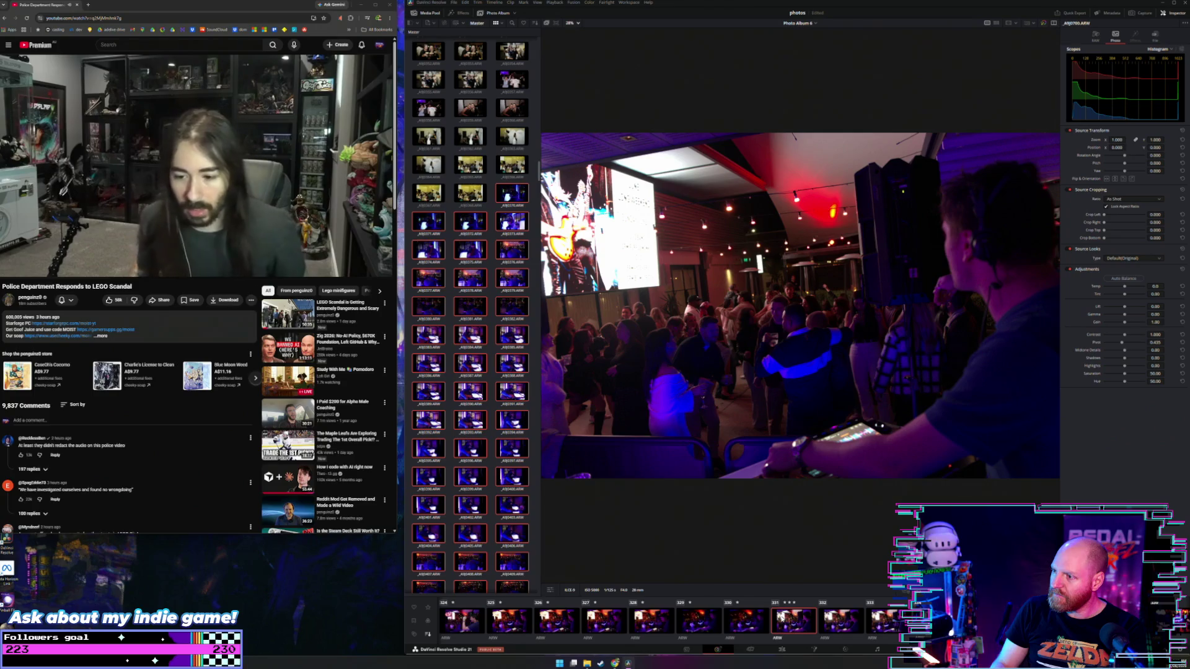
pyautogui.press('Right')
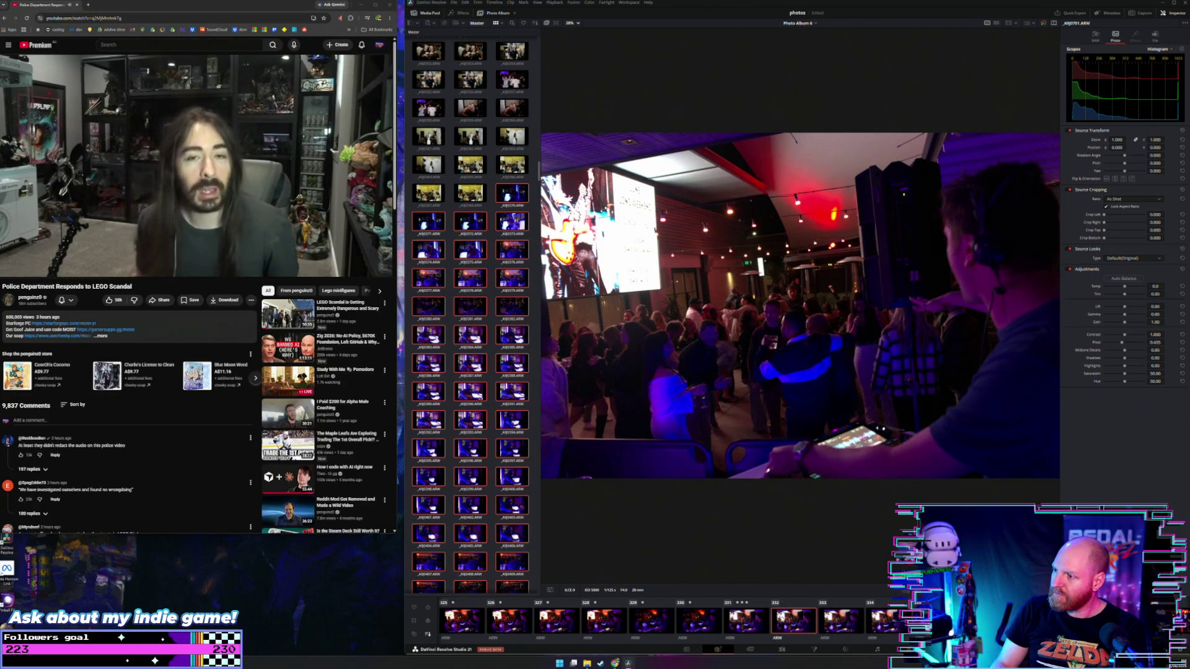
pyautogui.press('Left')
pyautogui.press('Right')
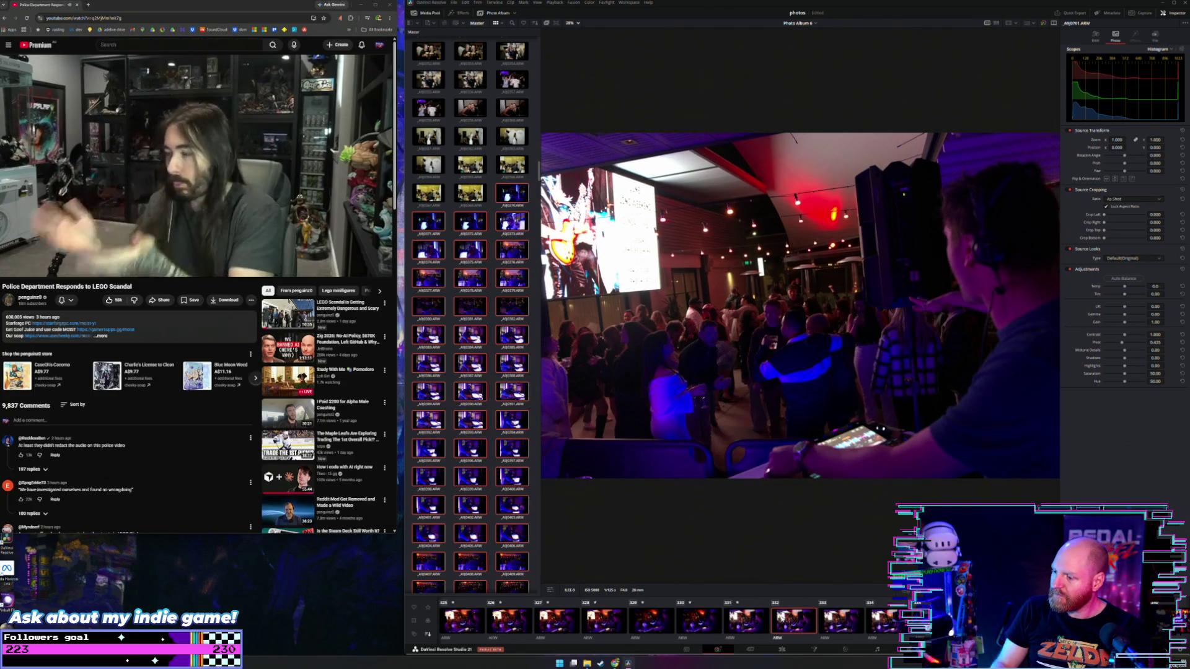
pyautogui.press('Right')
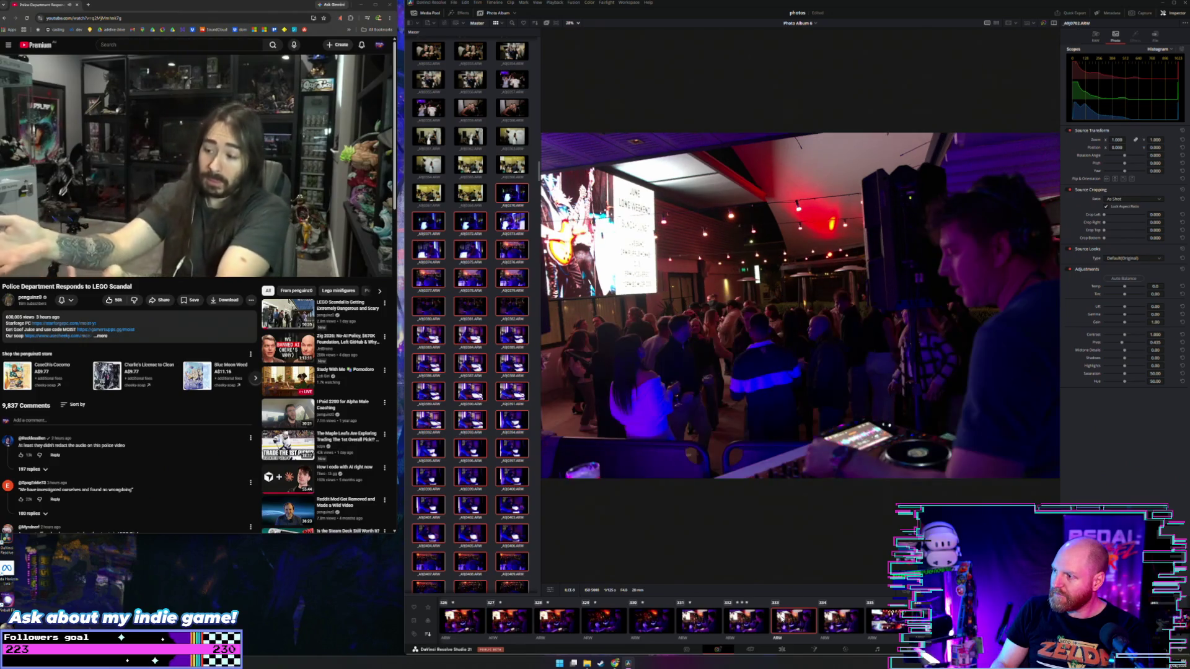
pyautogui.press('Right')
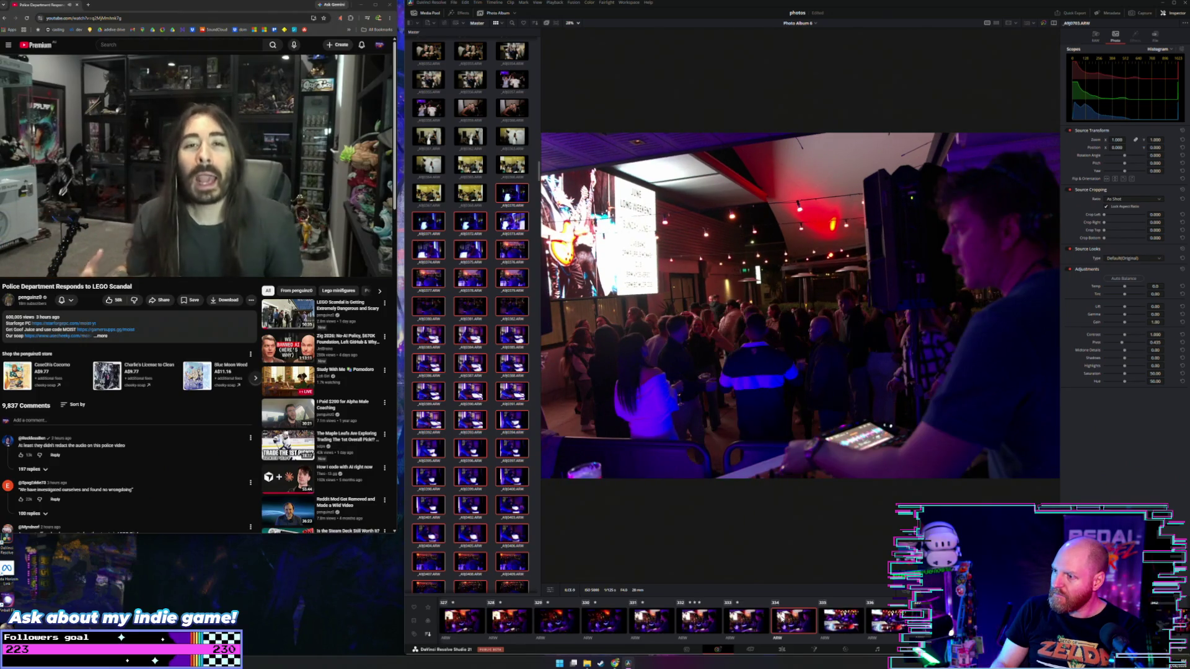
pyautogui.press('Right')
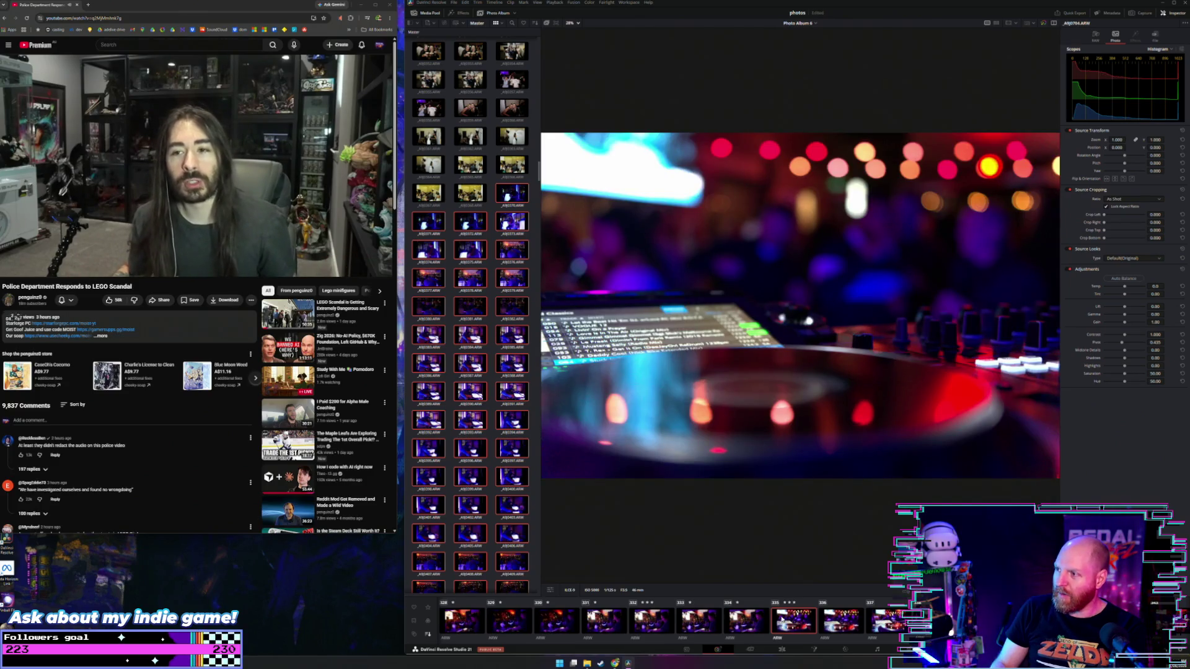
# Give the keeper DJ-equipment photos three-star ratings while stepping through them
pyautogui.press('Right')
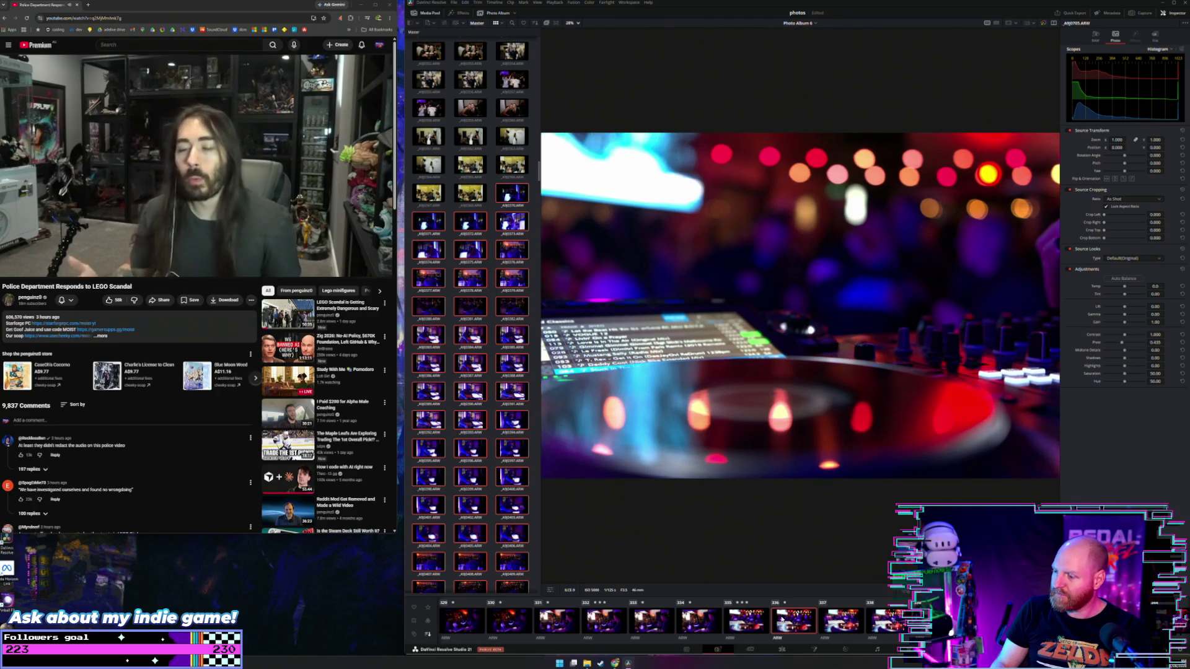
pyautogui.press('Right')
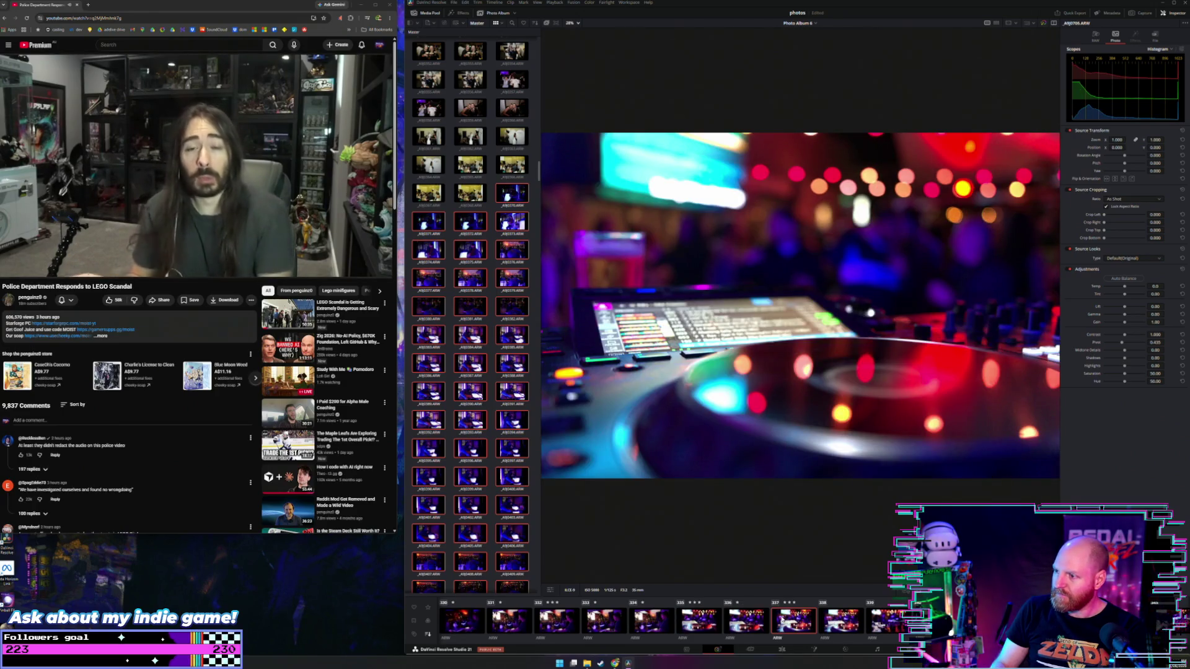
pyautogui.press('3')
pyautogui.press('Right')
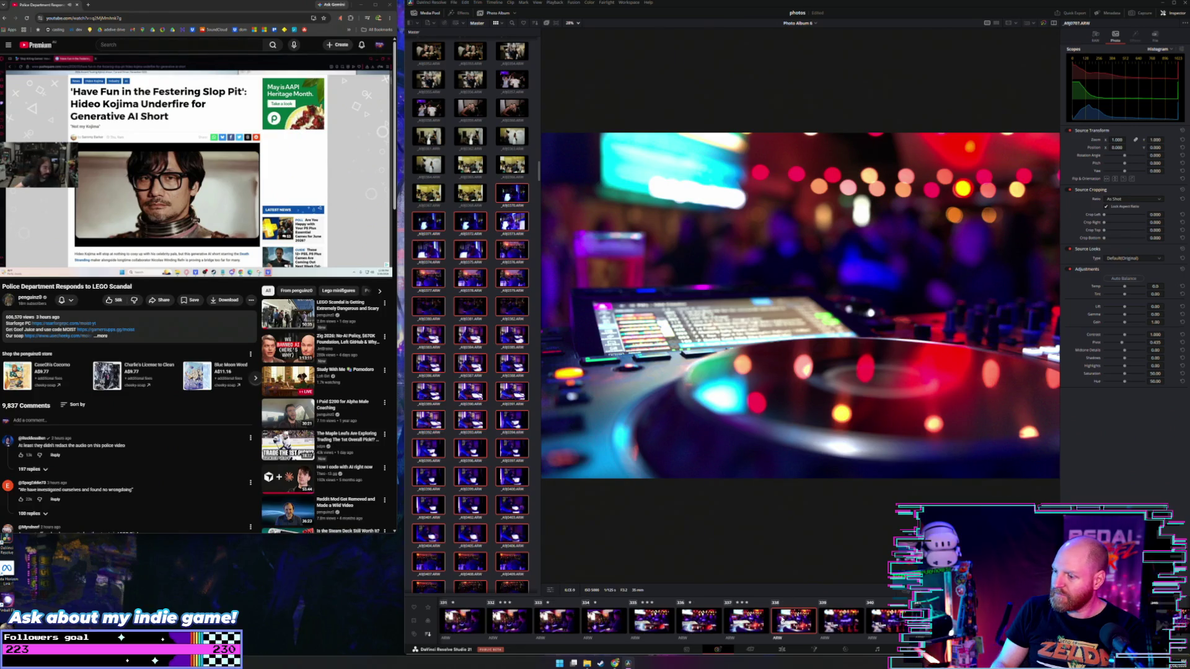
pyautogui.press('Right')
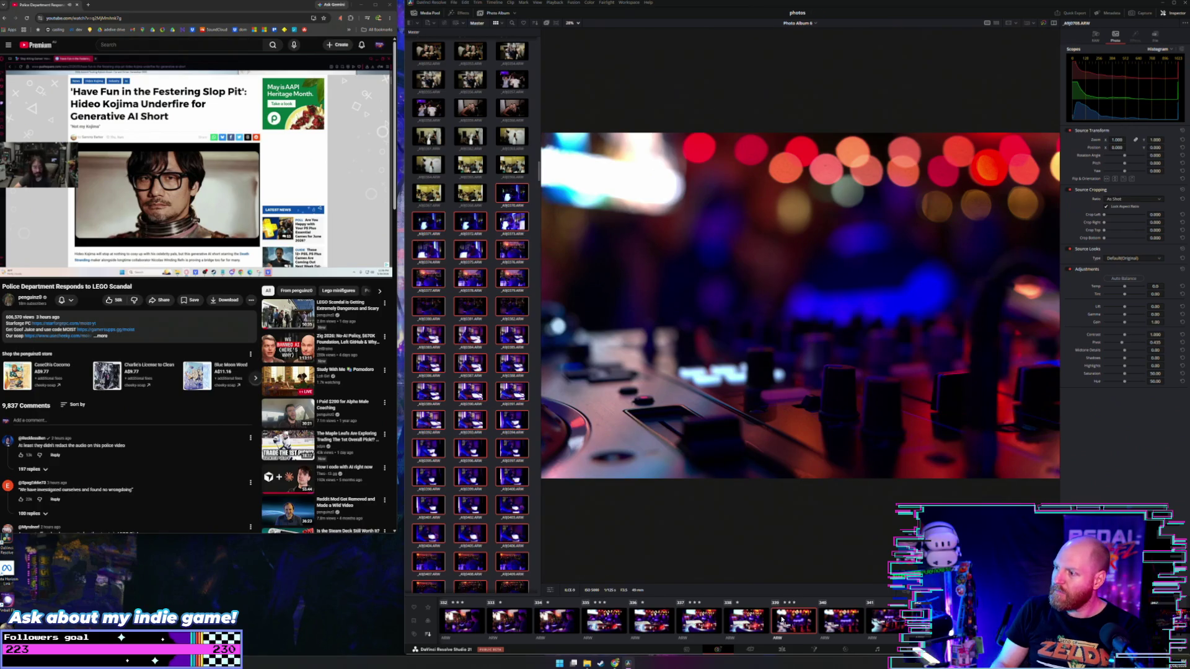
pyautogui.press('3')
pyautogui.press('Right')
pyautogui.press('Right')
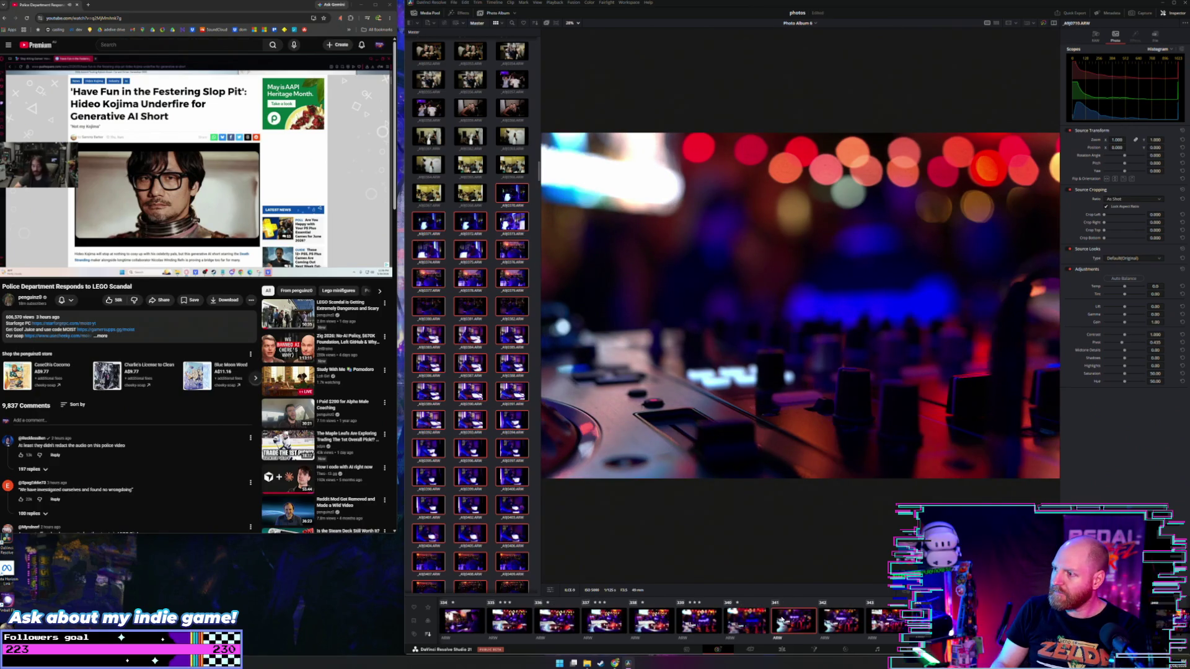
pyautogui.press('3')
pyautogui.press('Right')
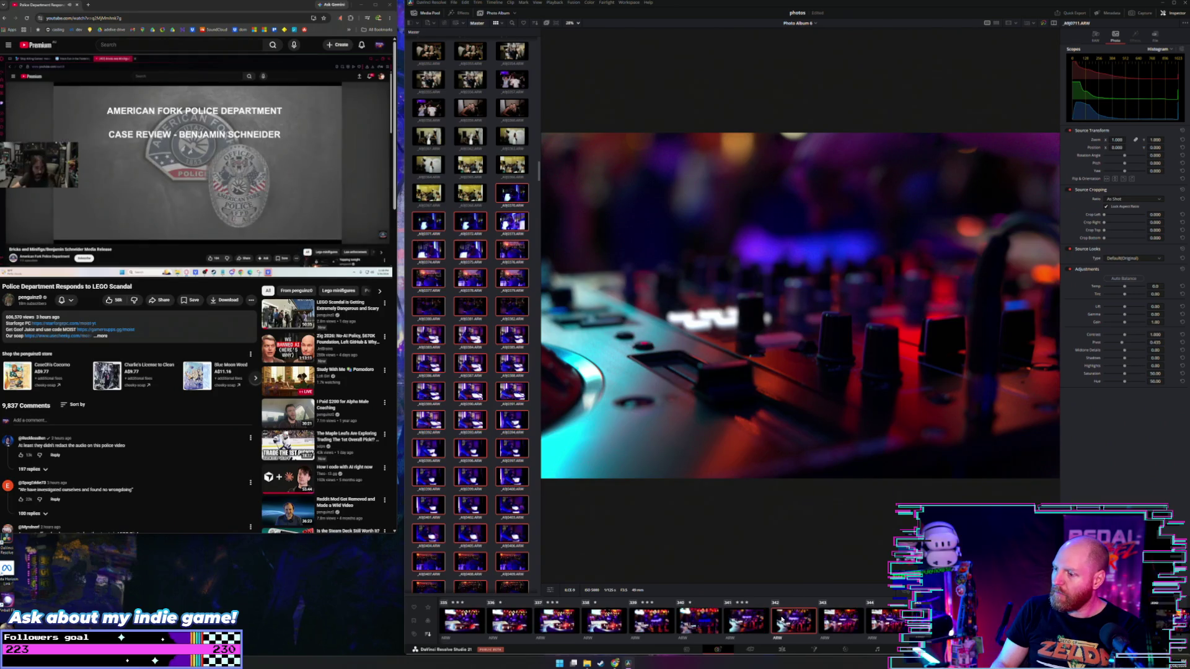
pyautogui.press('Right')
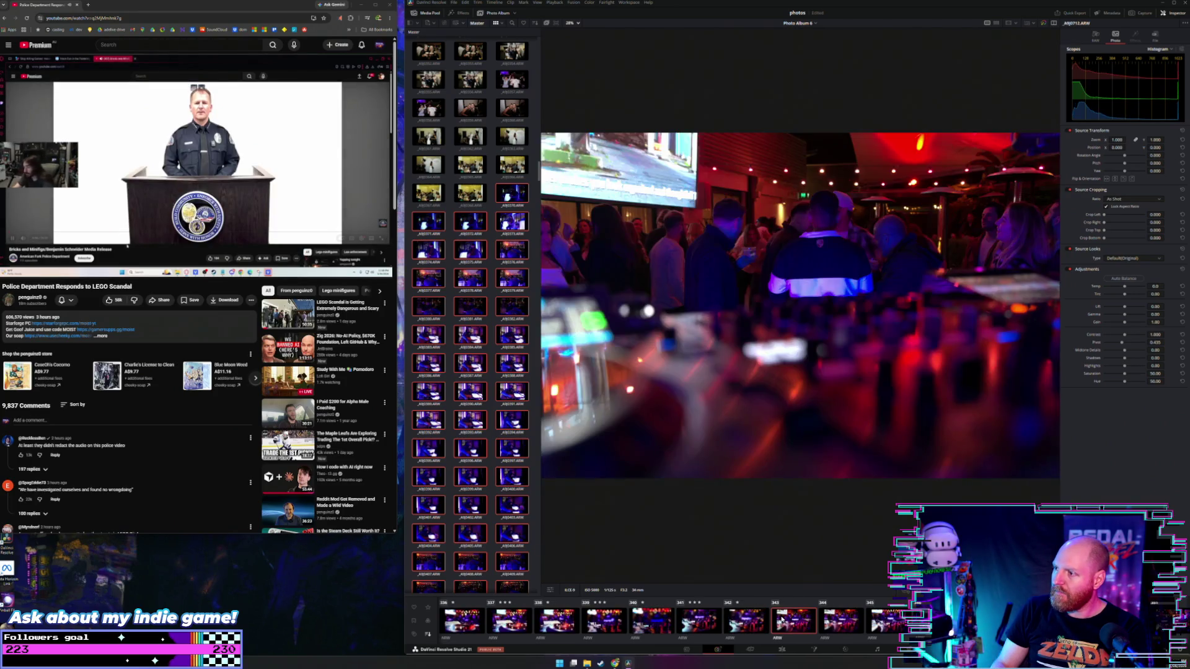
# Continue through the mixer close-ups to the low-angle red-lit mixer-and-platter shot
pyautogui.press('Left')
pyautogui.press('Left')
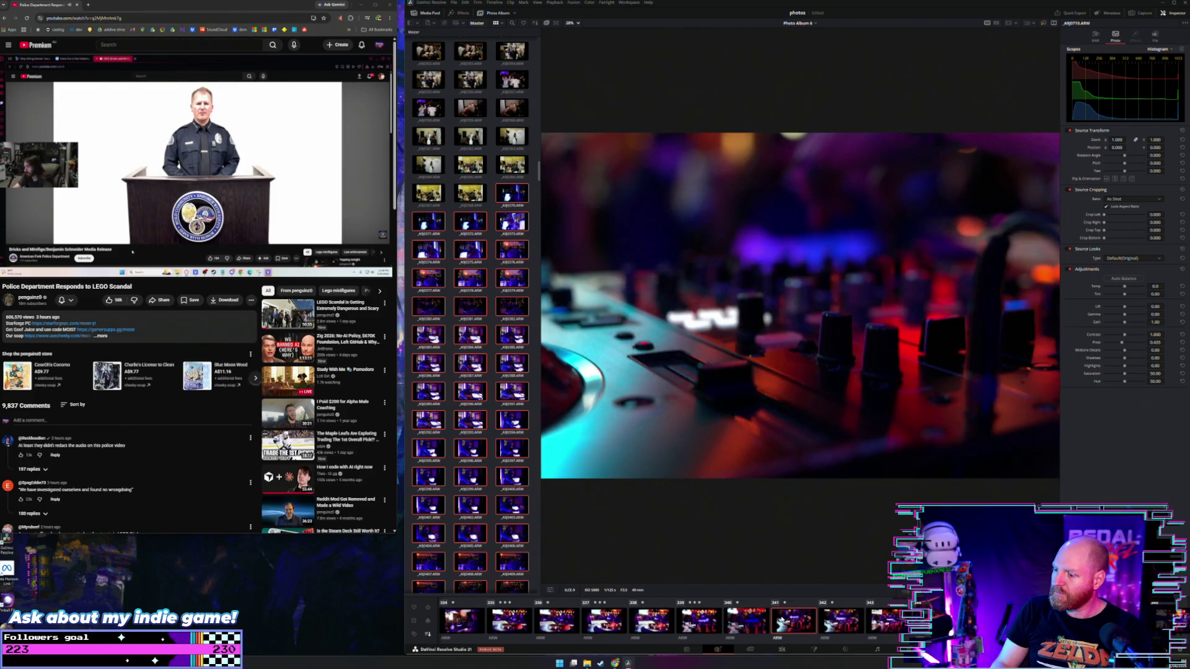
pyautogui.press('Right')
pyautogui.press('Right')
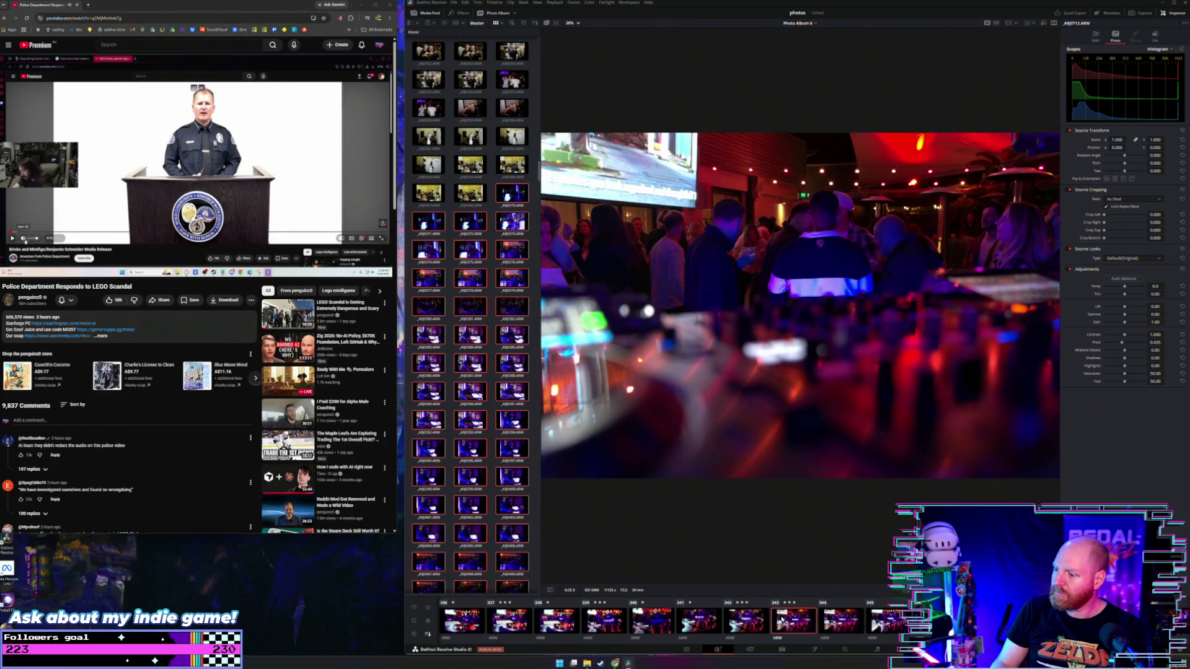
pyautogui.press('Right')
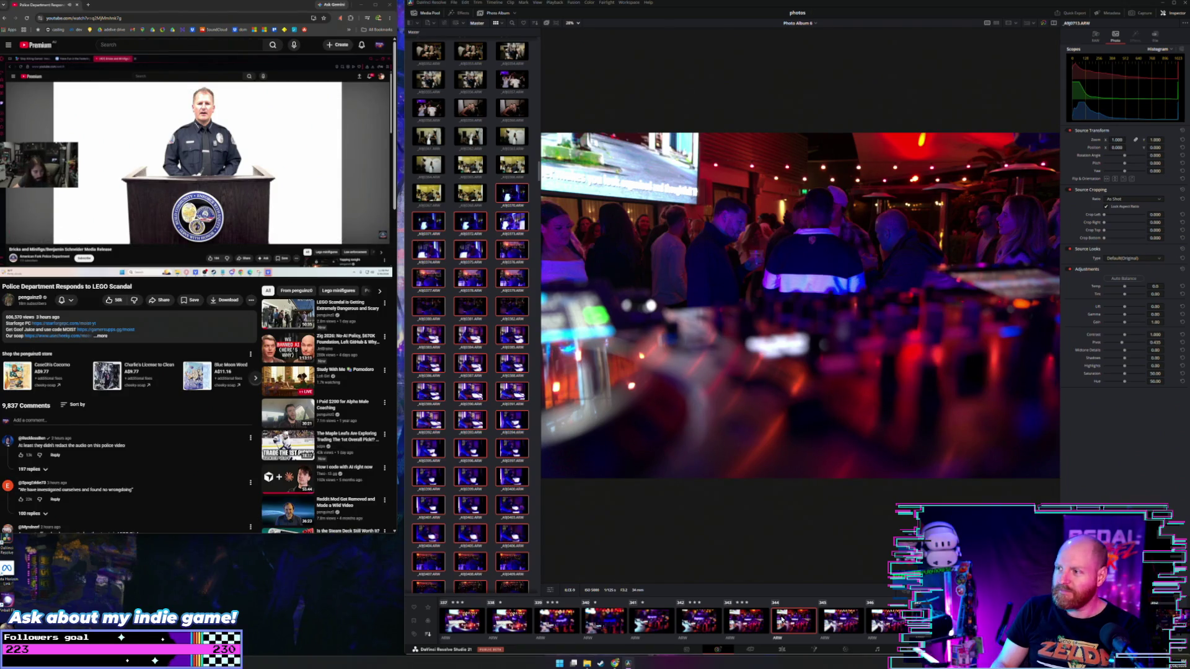
pyautogui.press('Right')
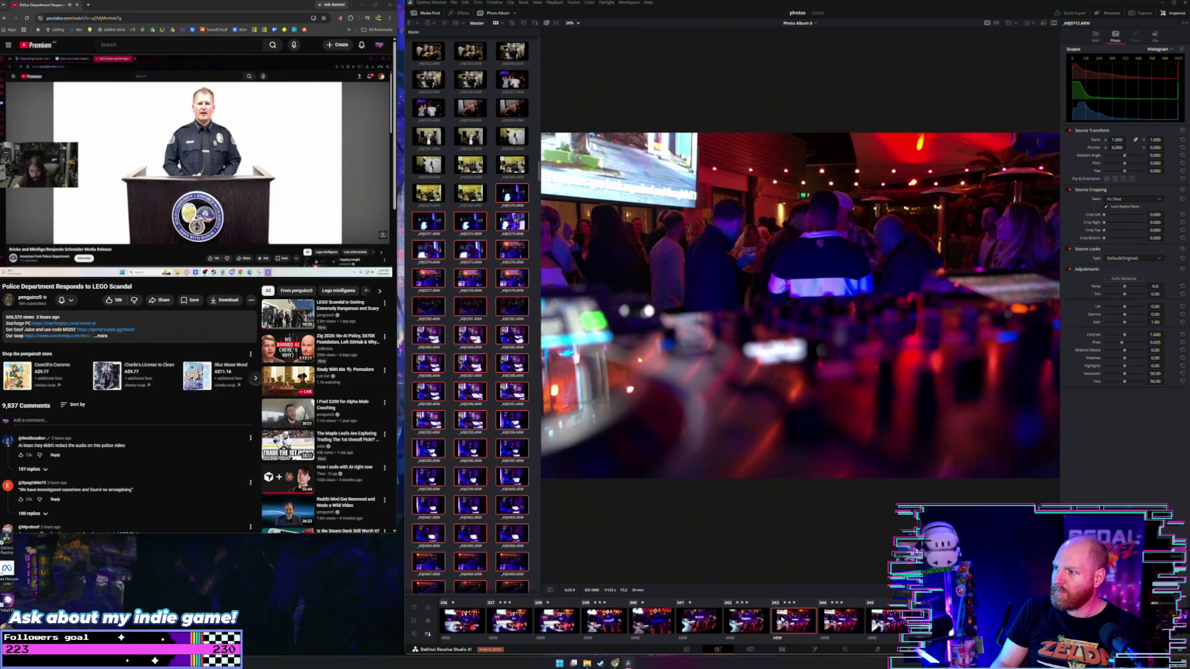
pyautogui.press('Right')
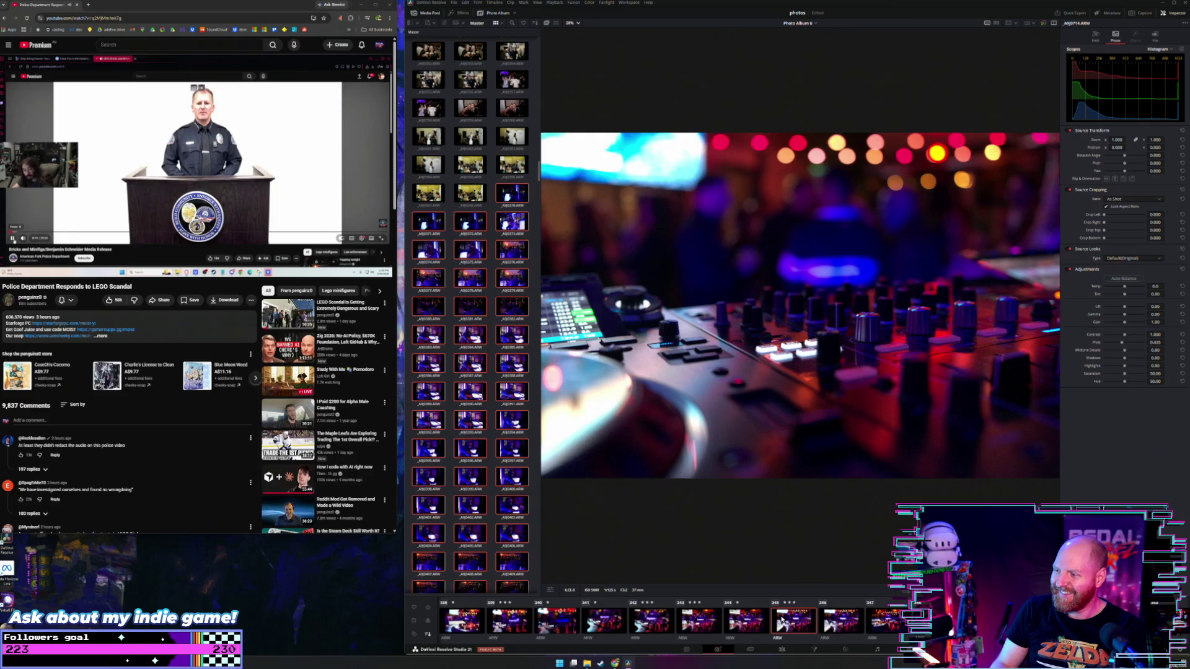
pyautogui.press('Right')
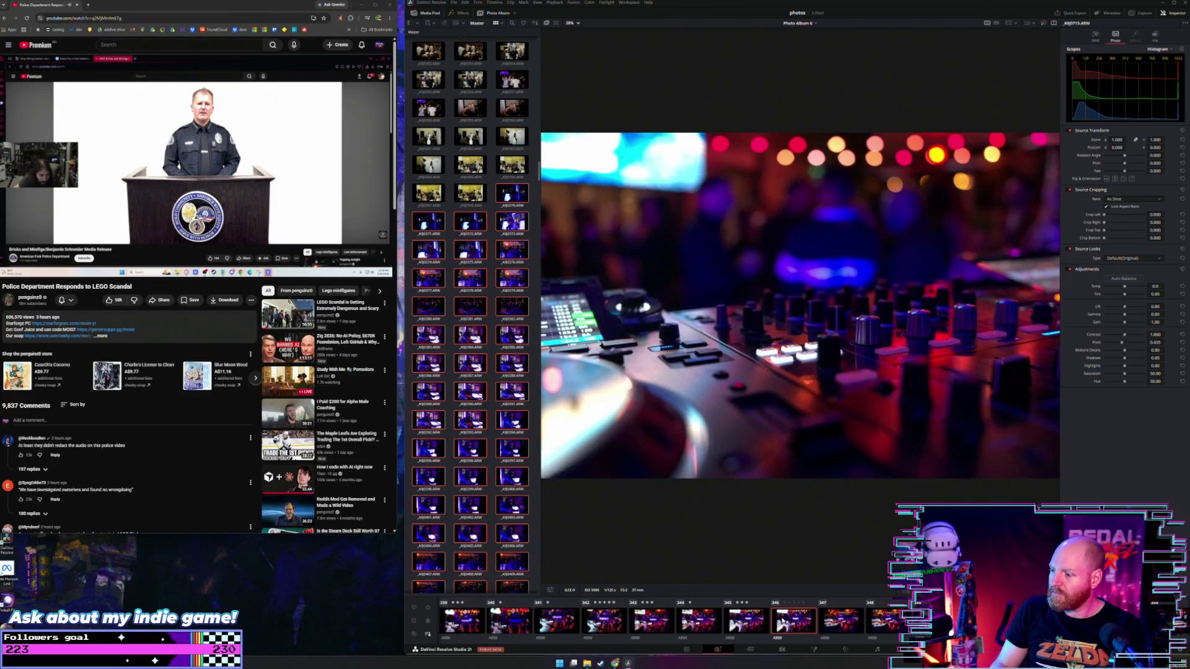
pyautogui.press('Right')
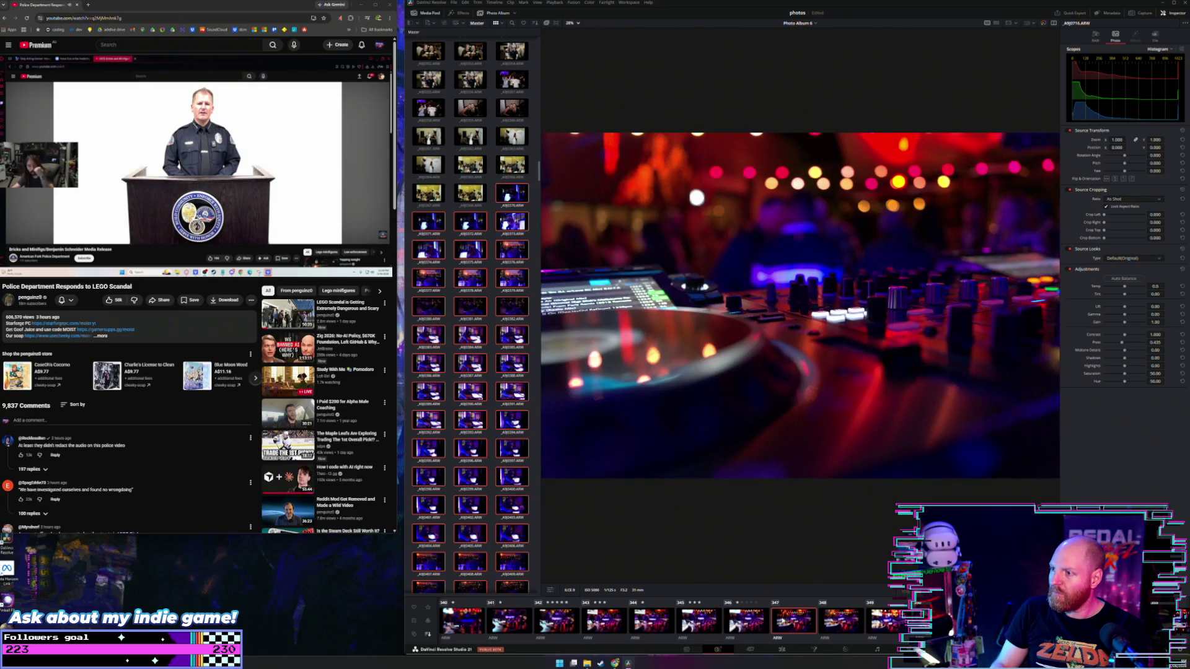
# Page forward through the next seven DJ photos
pyautogui.press('Right')
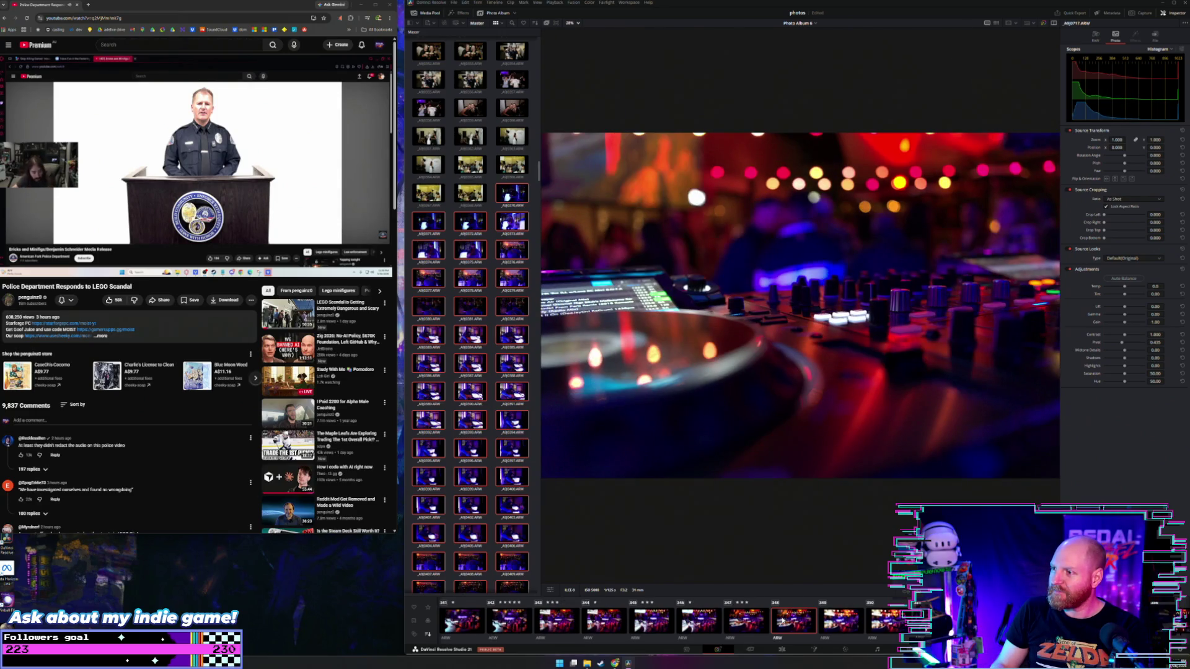
pyautogui.press('Right')
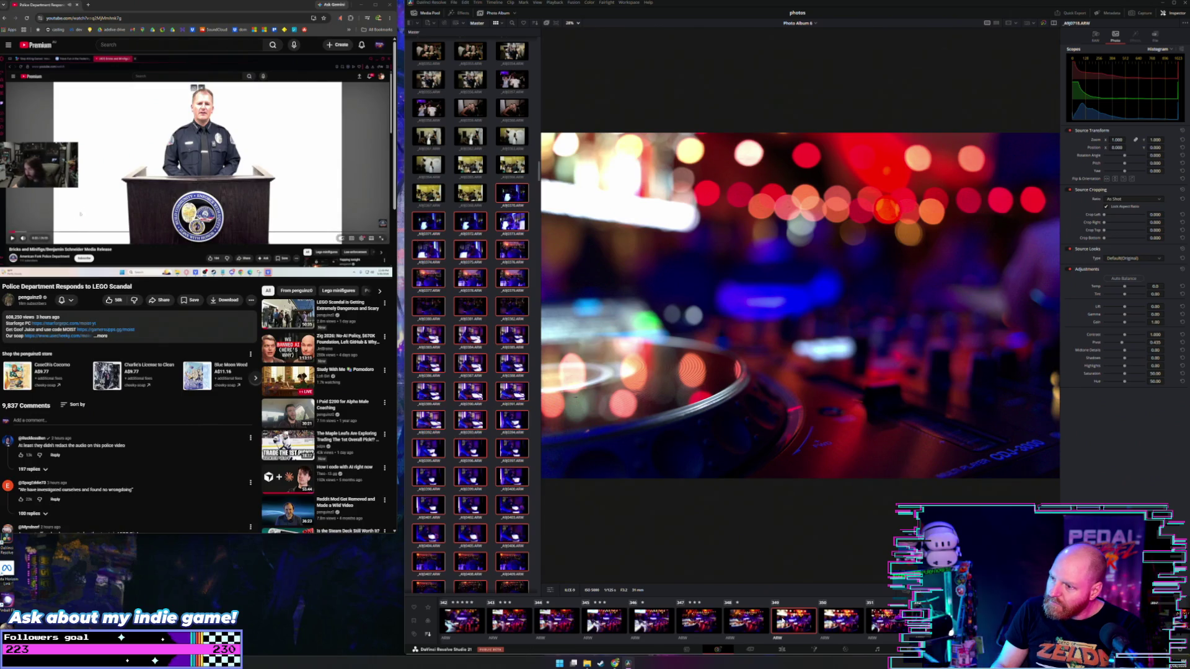
pyautogui.press('Right')
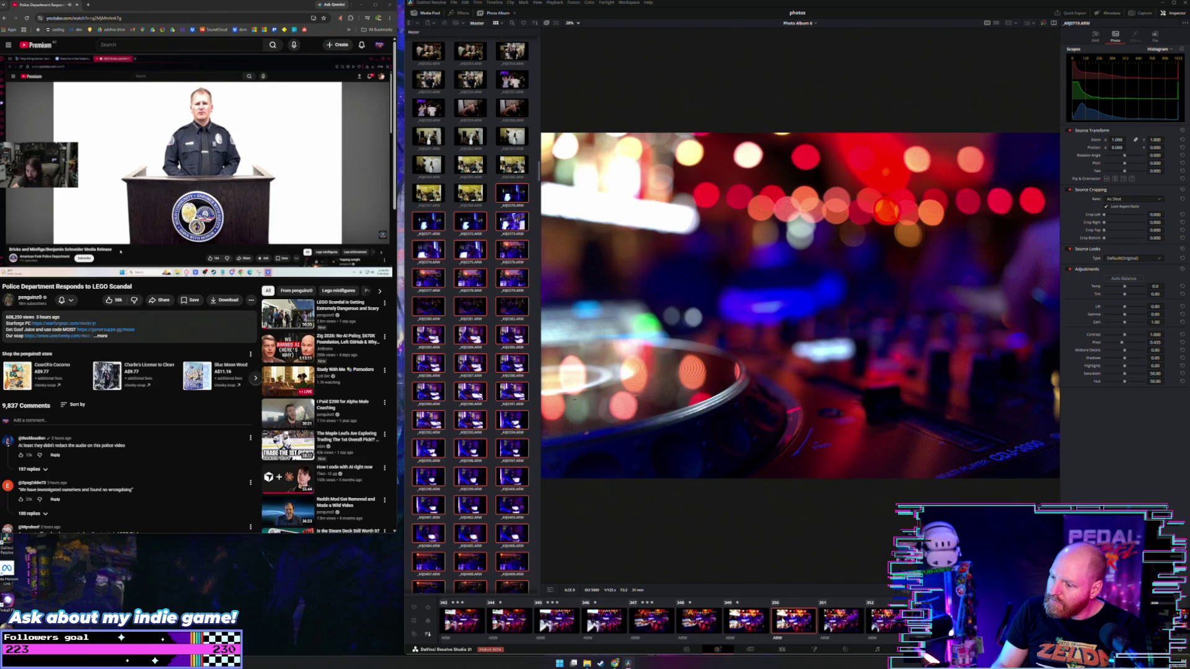
pyautogui.press('Right')
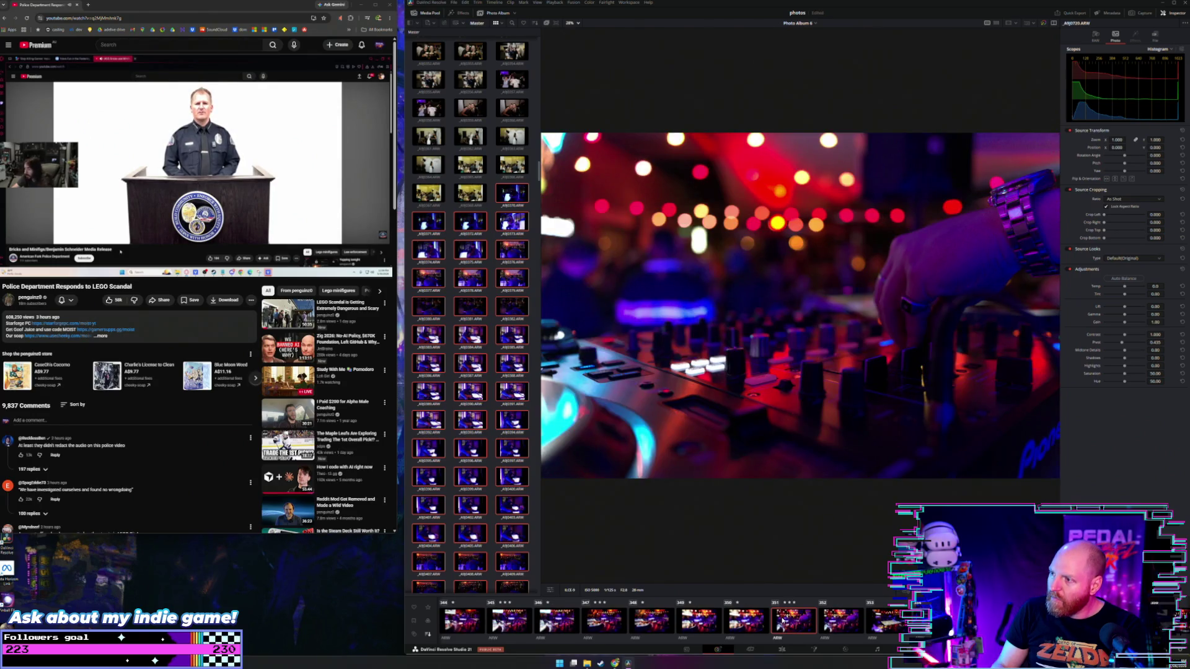
pyautogui.press('Right')
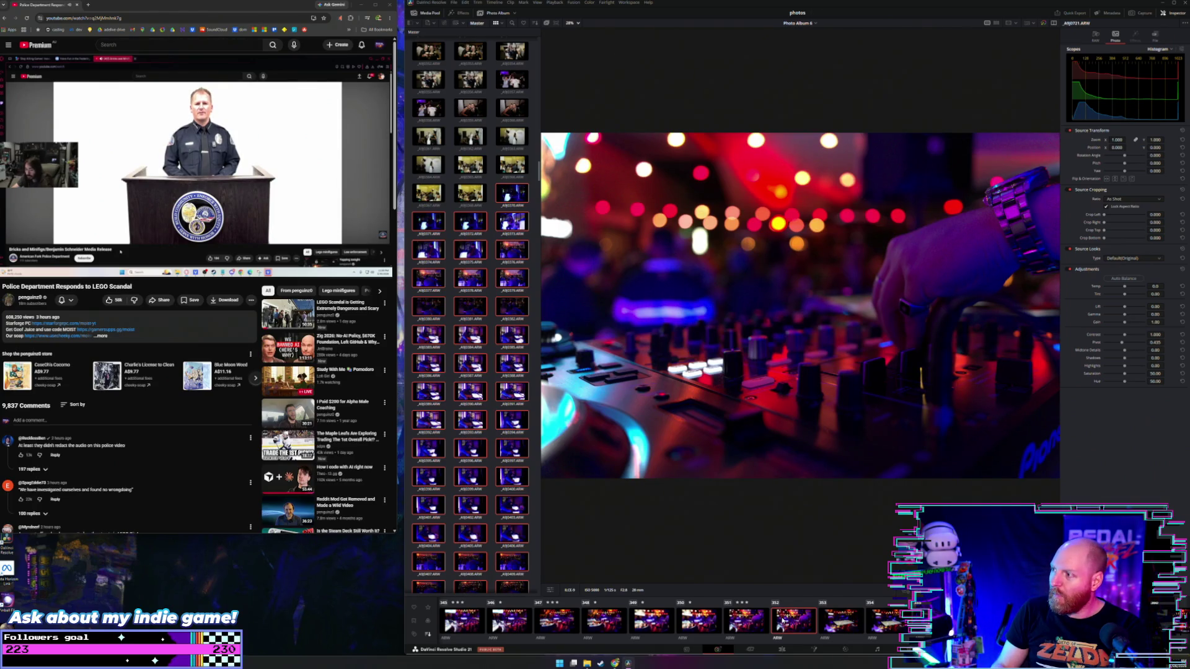
pyautogui.press('Right')
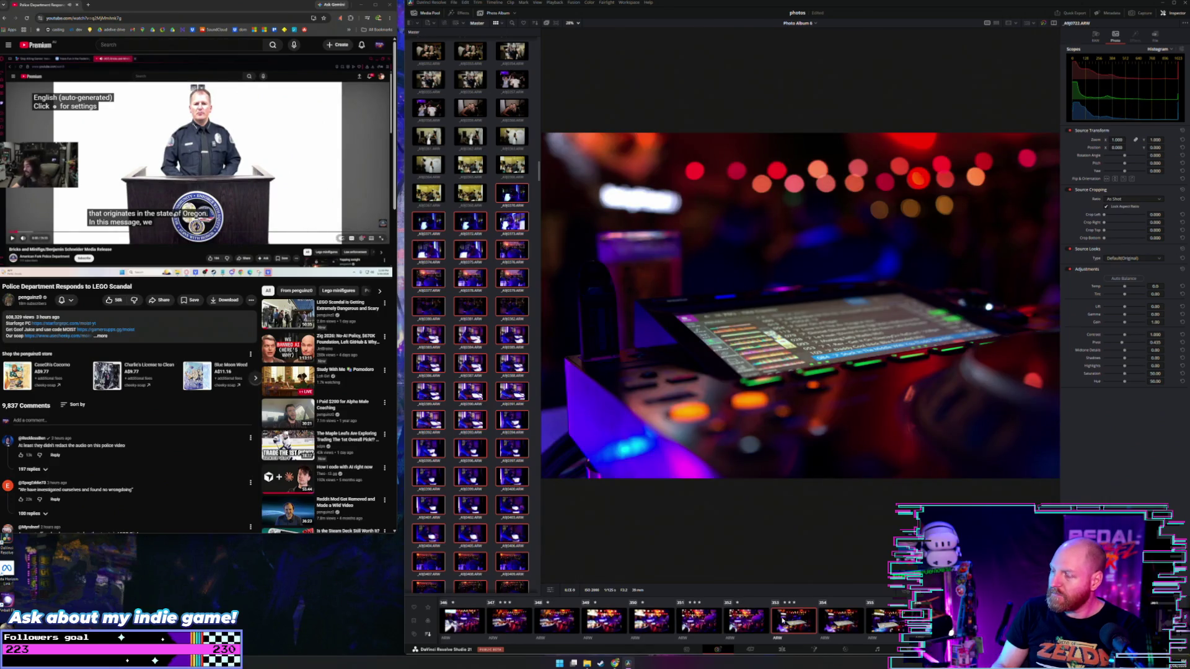
pyautogui.press('Right')
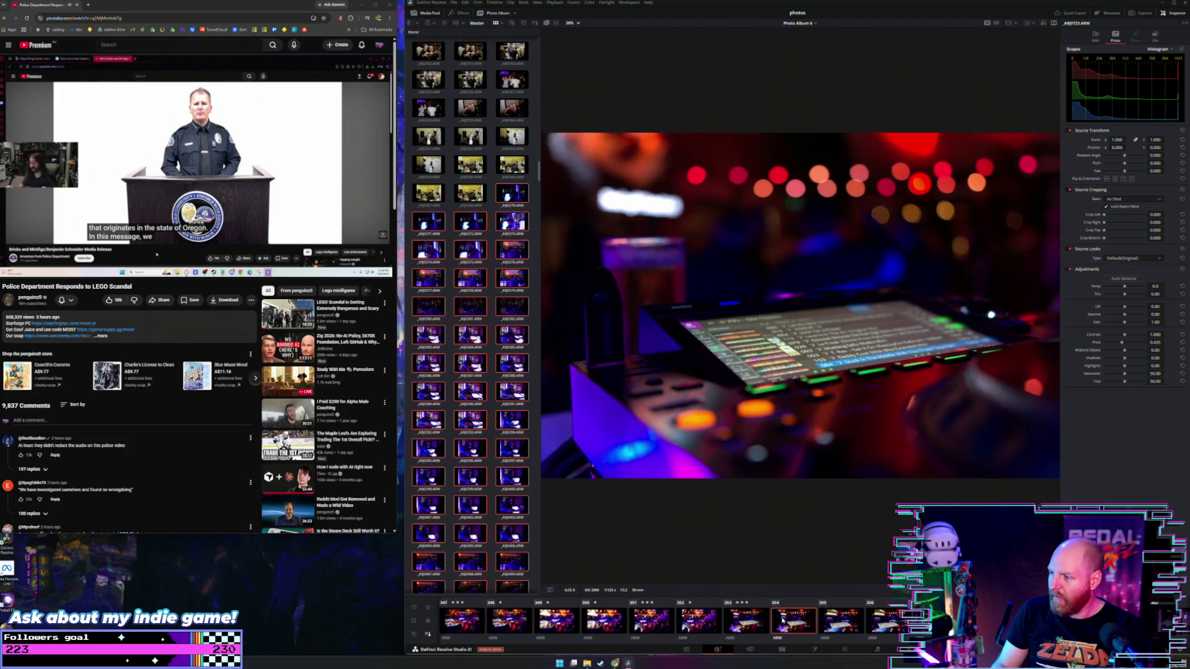
# Compare neighbouring shots, stopping on the DJ controller display close-up, and raise the volume
pyautogui.press('Left')
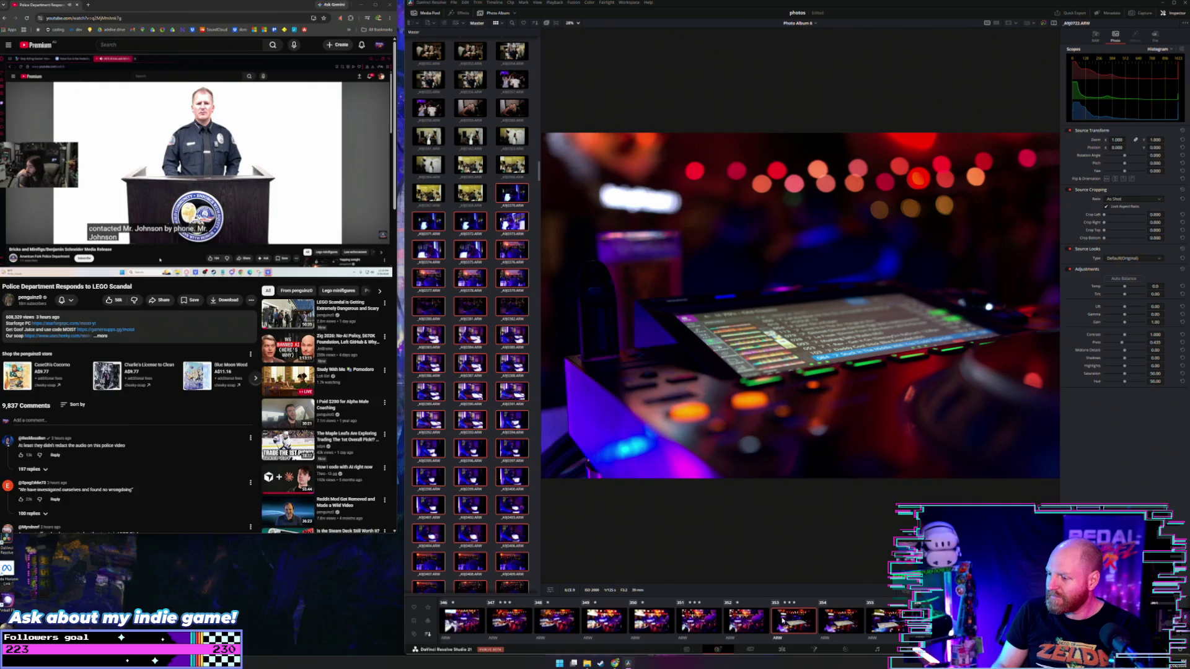
pyautogui.press('Right')
pyautogui.press('Right')
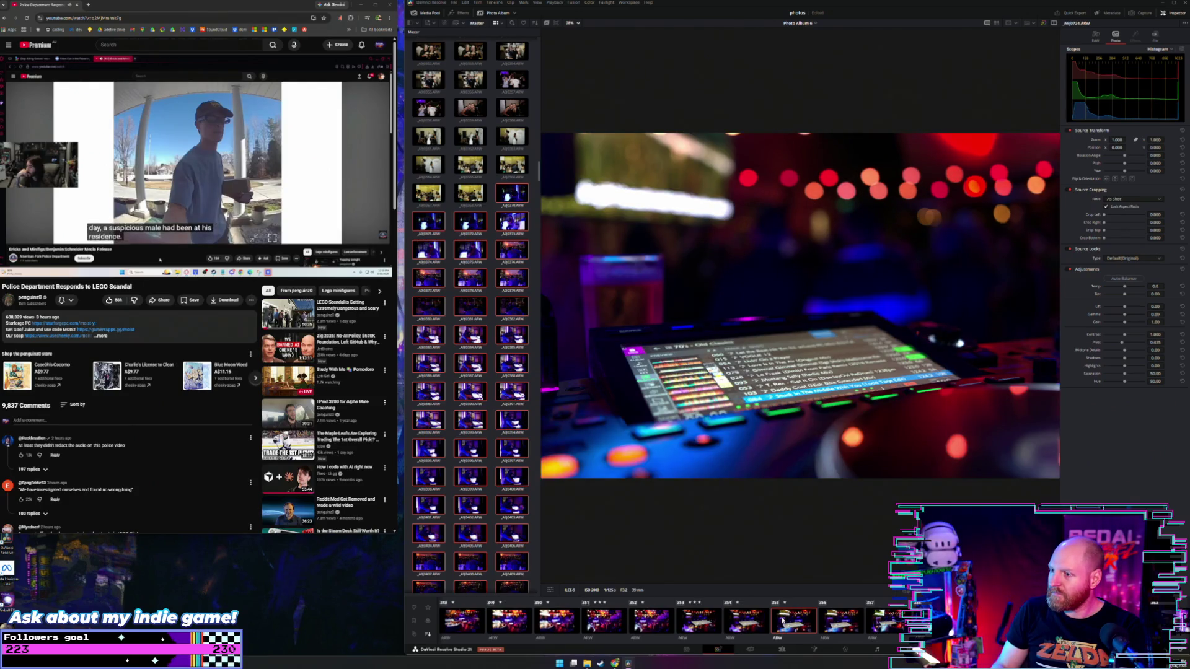
pyautogui.press('Right')
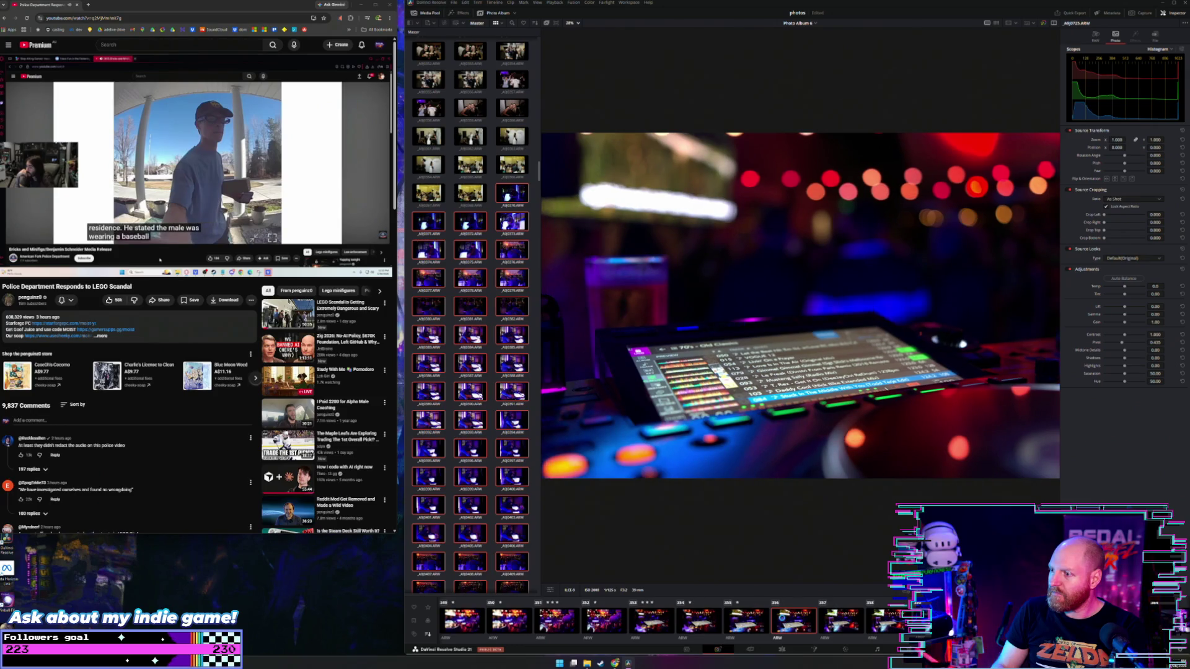
pyautogui.press('Left')
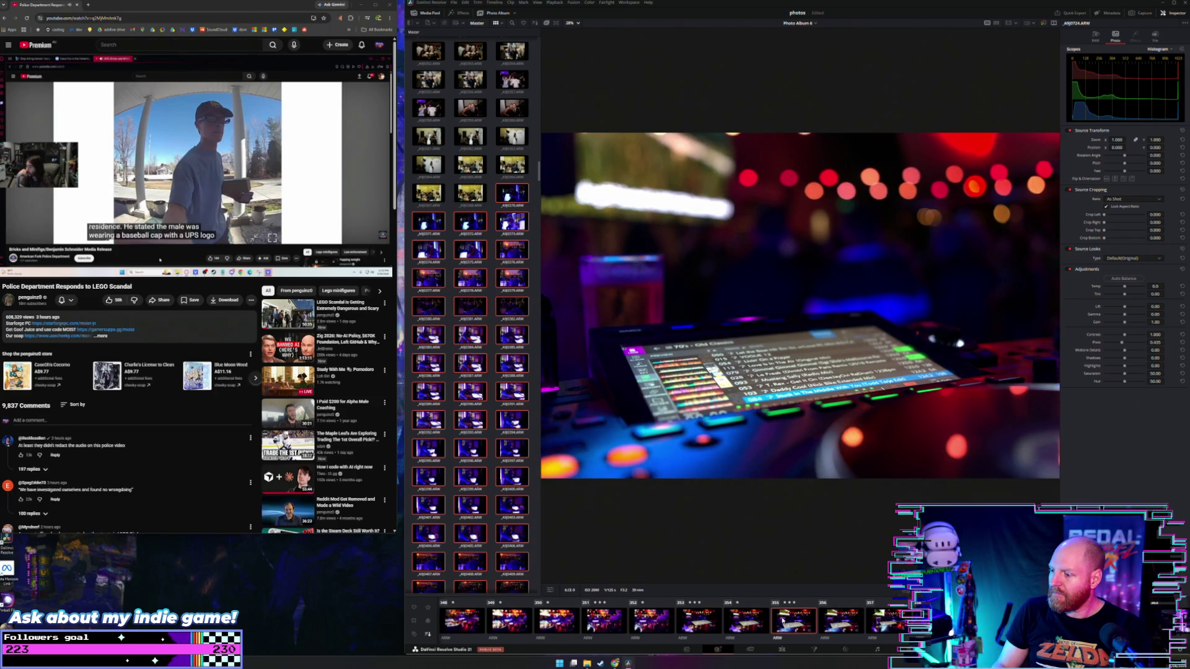
pyautogui.press('Right')
pyautogui.press('Right')
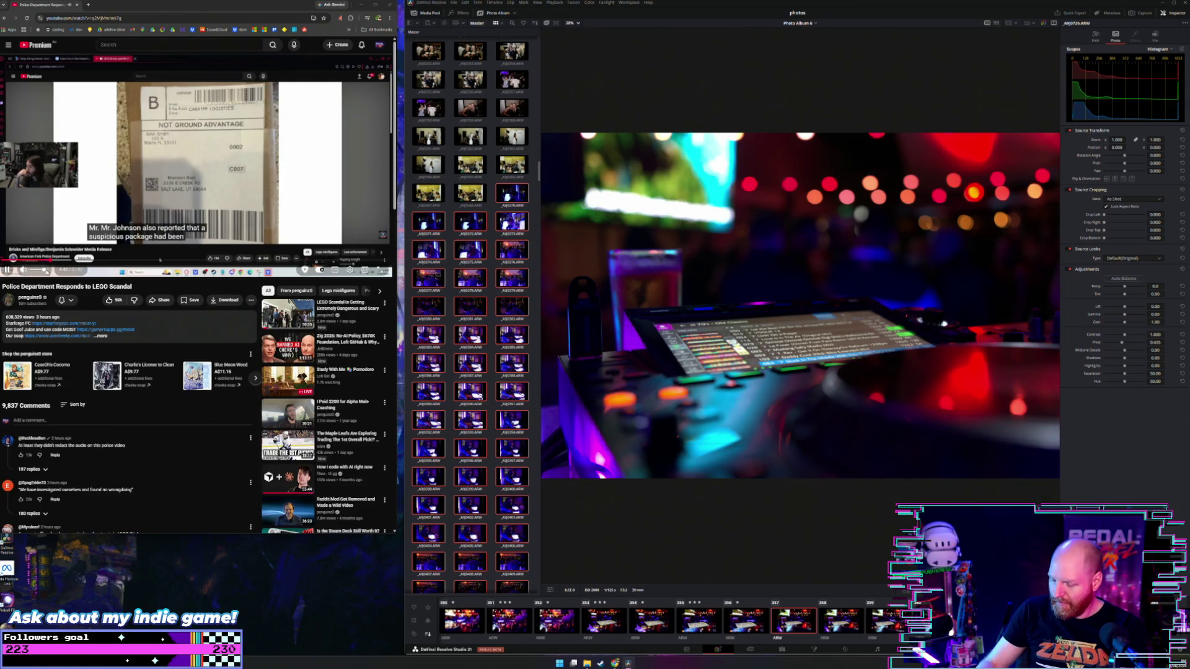
pyautogui.press('XF86AudioRaiseVolume')
pyautogui.press('XF86AudioRaiseVolume')
pyautogui.press('XF86AudioRaiseVolume')
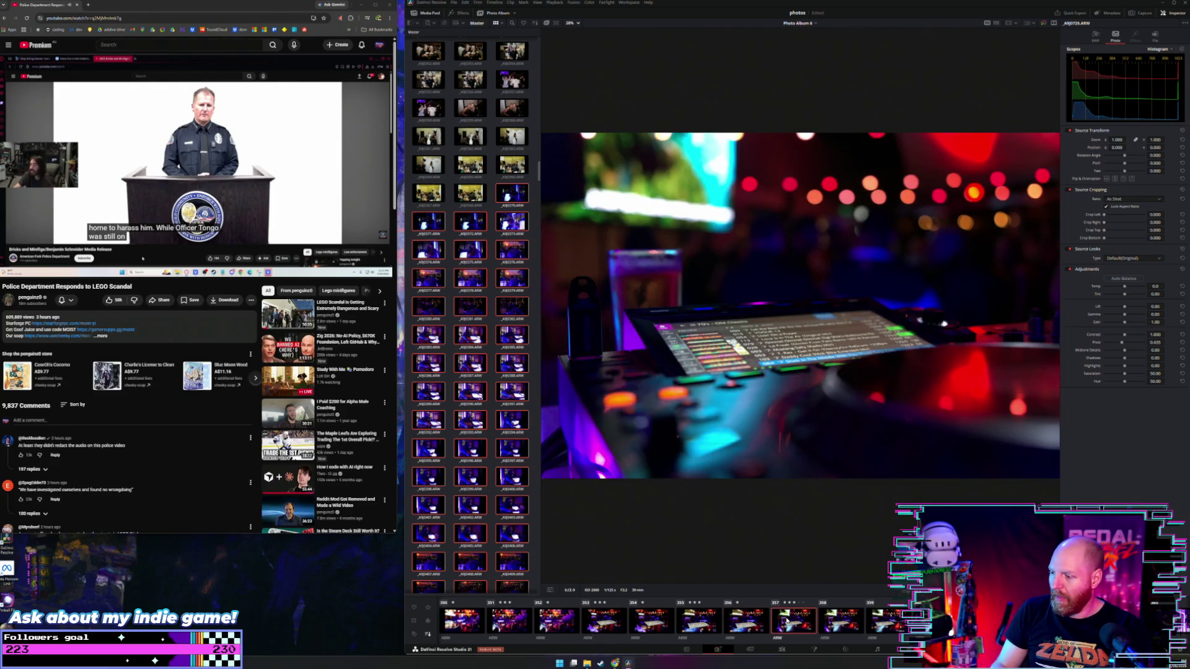
# Compare neighbouring photos and advance to the DJ controller shot with the glowing track list
pyautogui.press('Left')
pyautogui.press('Left')
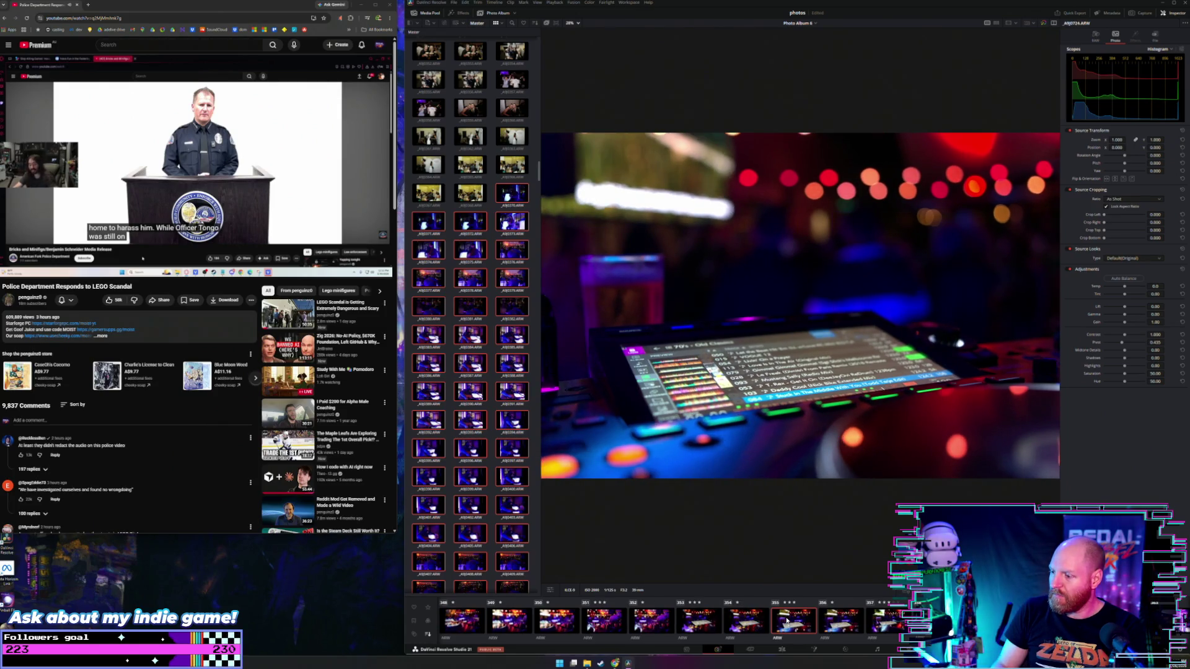
pyautogui.press('Left')
pyautogui.press('Right')
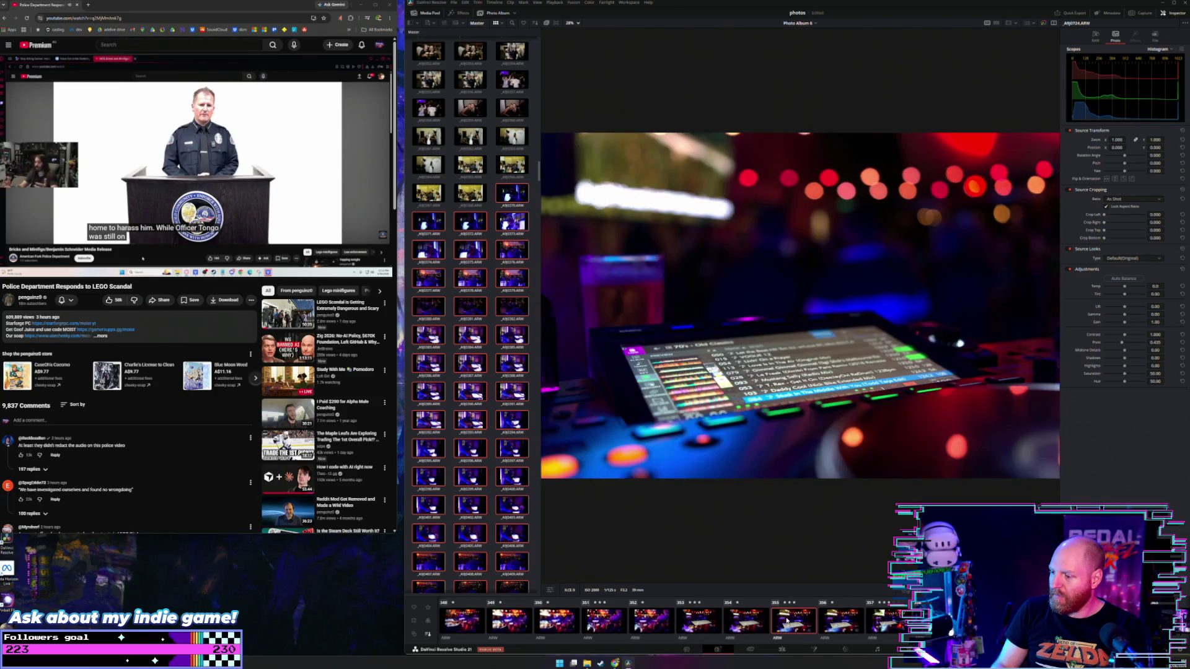
pyautogui.press('Right')
pyautogui.press('Right')
pyautogui.press('Right')
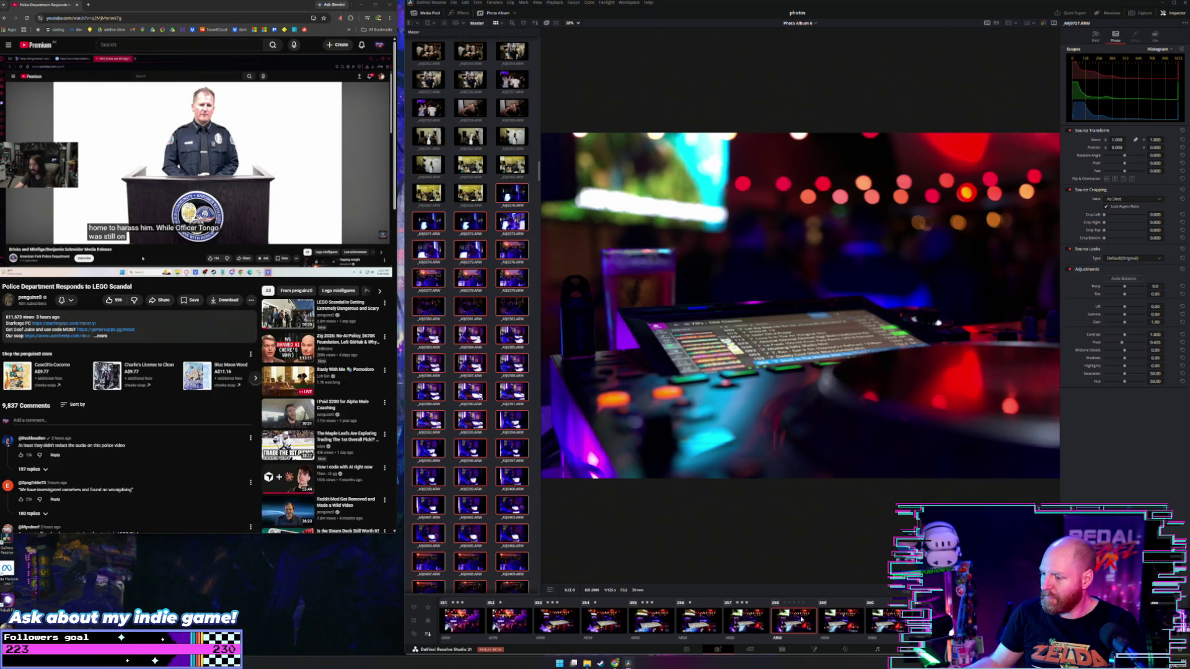
# Compare the DJ controller close-ups, then advance to the wider teal-screen controller shot
pyautogui.press('Left')
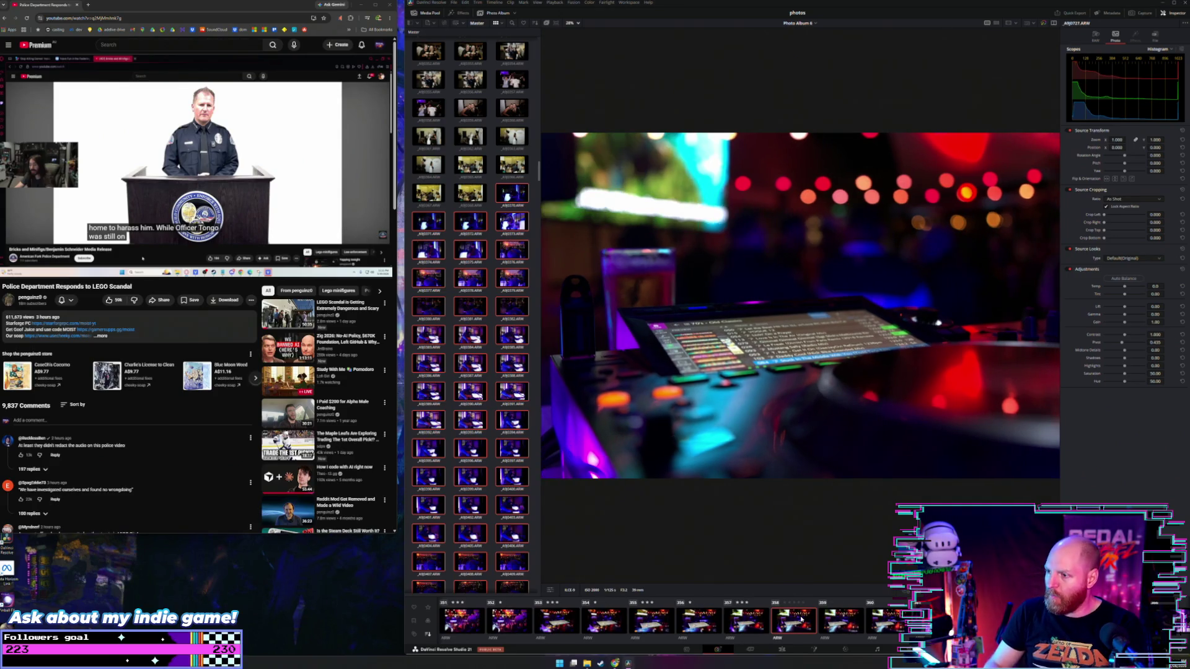
pyautogui.press('Right')
pyautogui.press('Left')
pyautogui.press('Left')
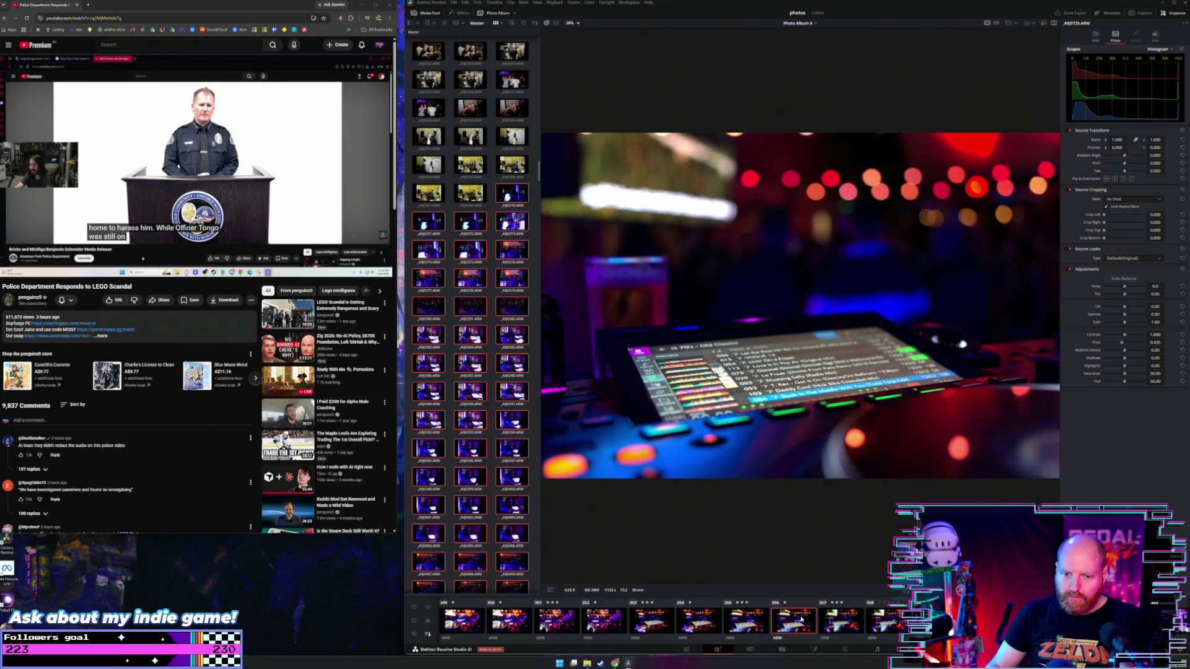
pyautogui.press('Right')
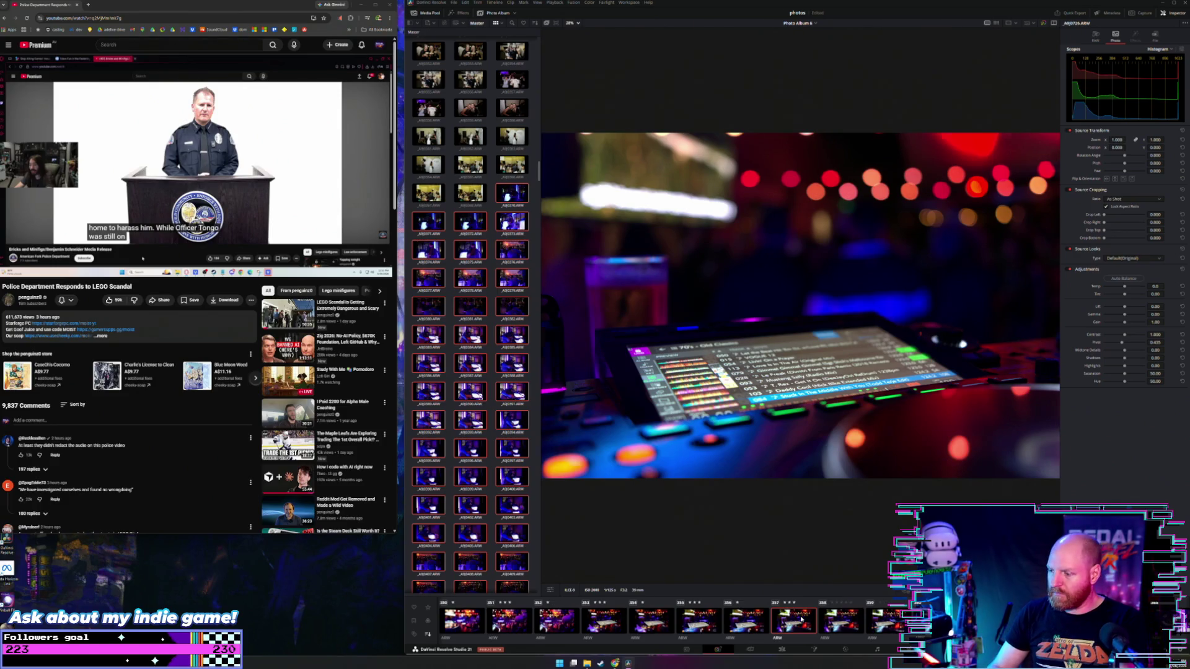
pyautogui.press('Left')
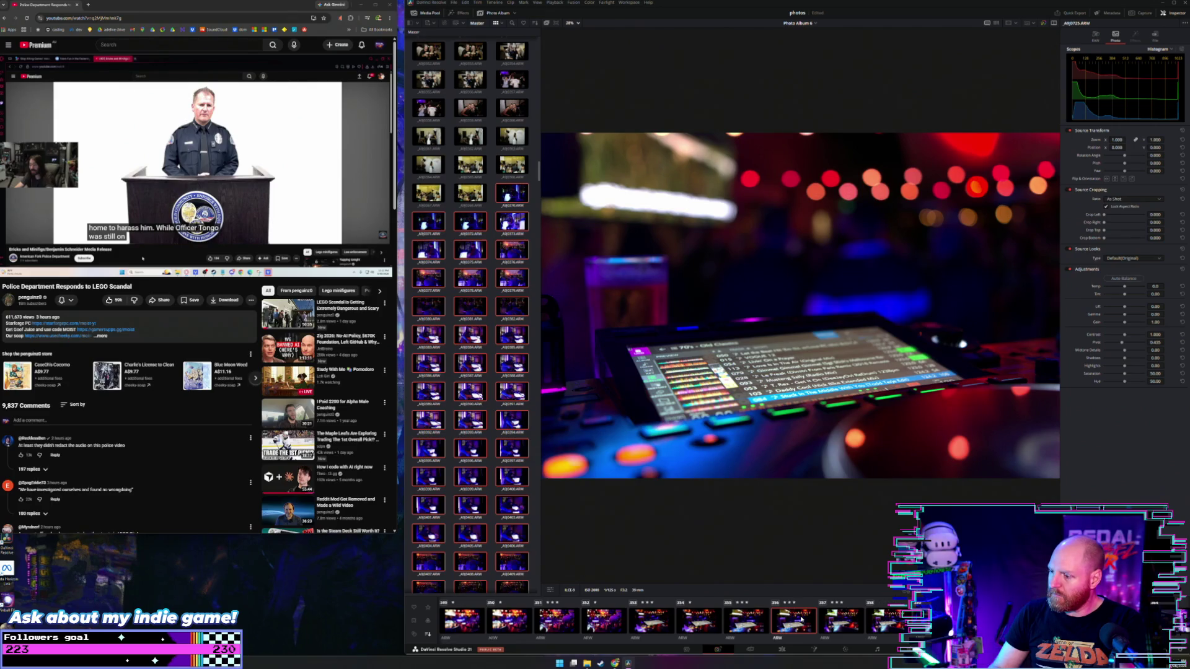
pyautogui.press('Right')
pyautogui.press('Right')
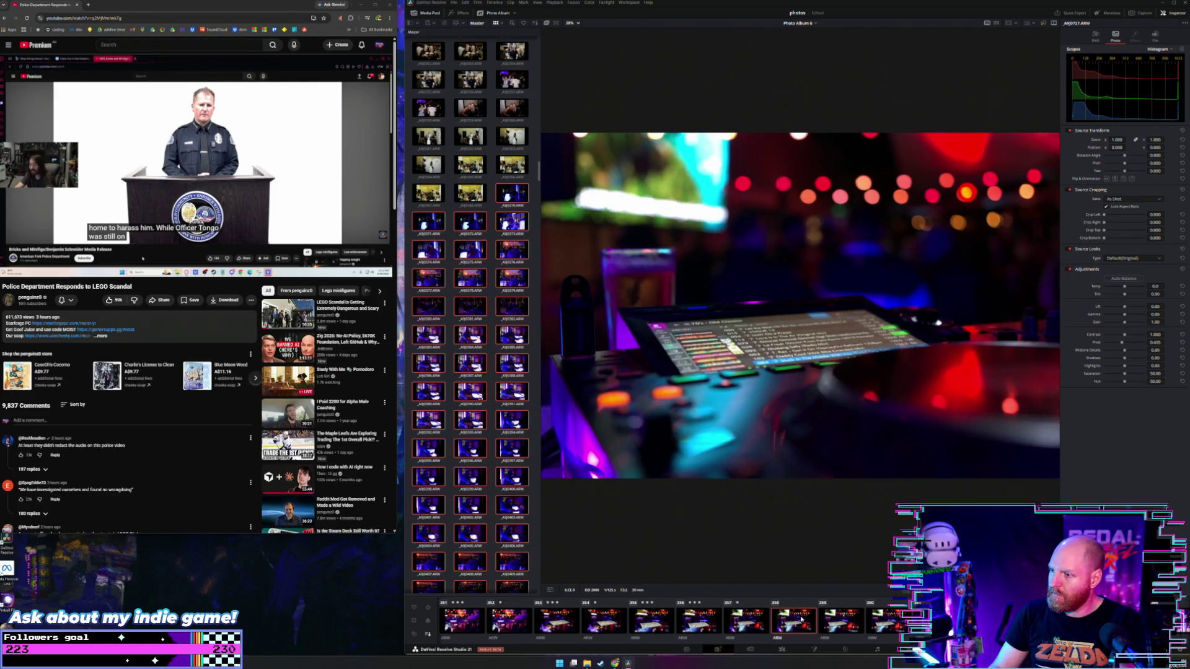
pyautogui.press('Right')
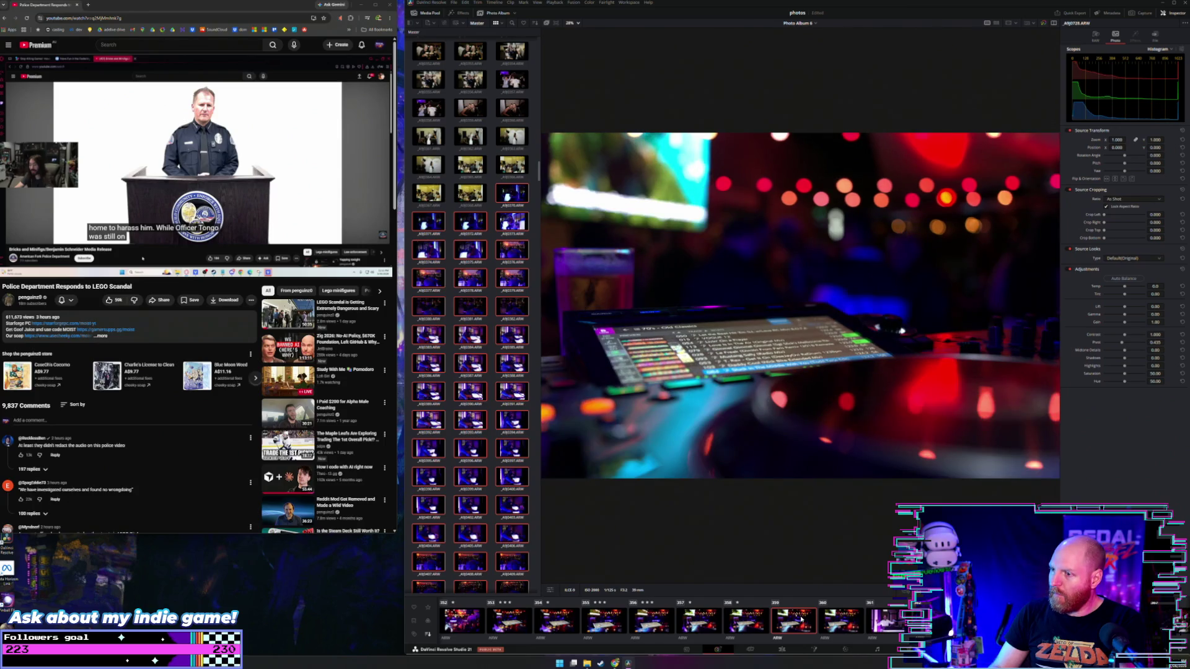
pyautogui.press('Right')
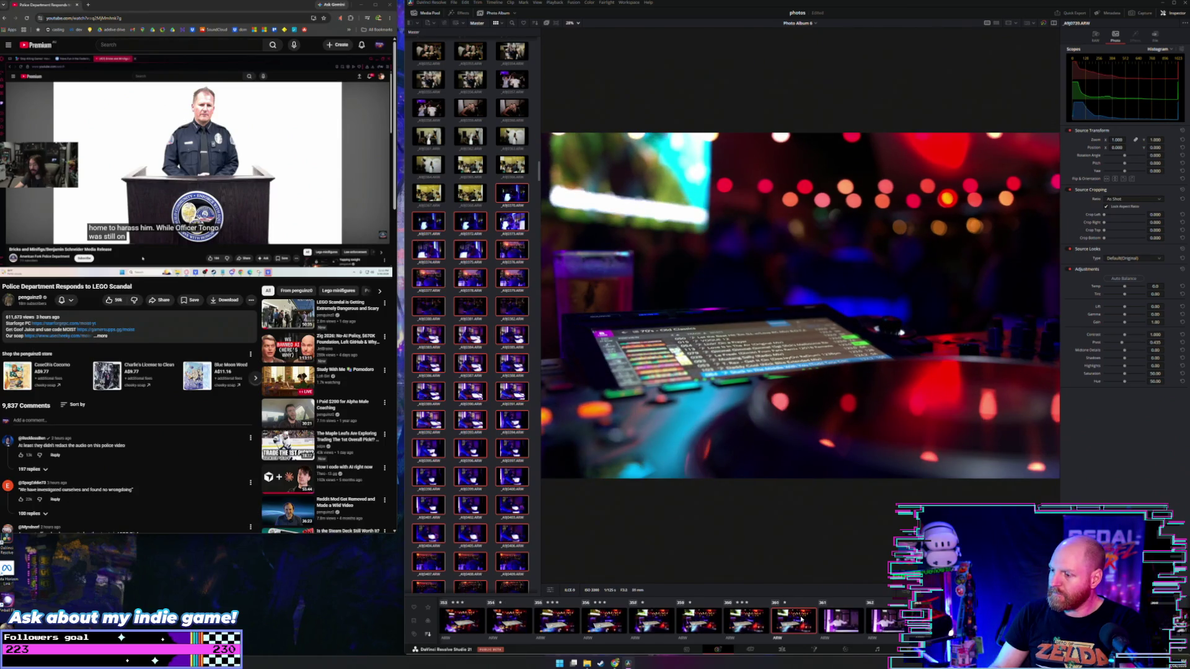
pyautogui.press('Right')
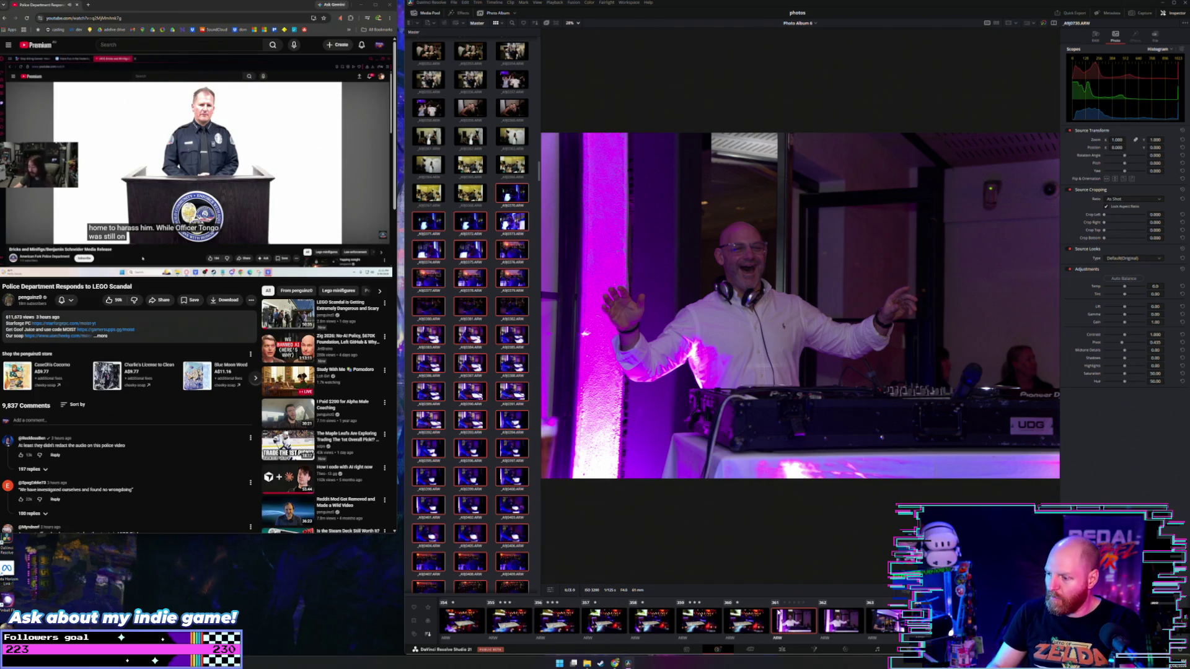
# Advance past the DJ, crowd and patio shots to the three men posing arm in arm
pyautogui.press('Right')
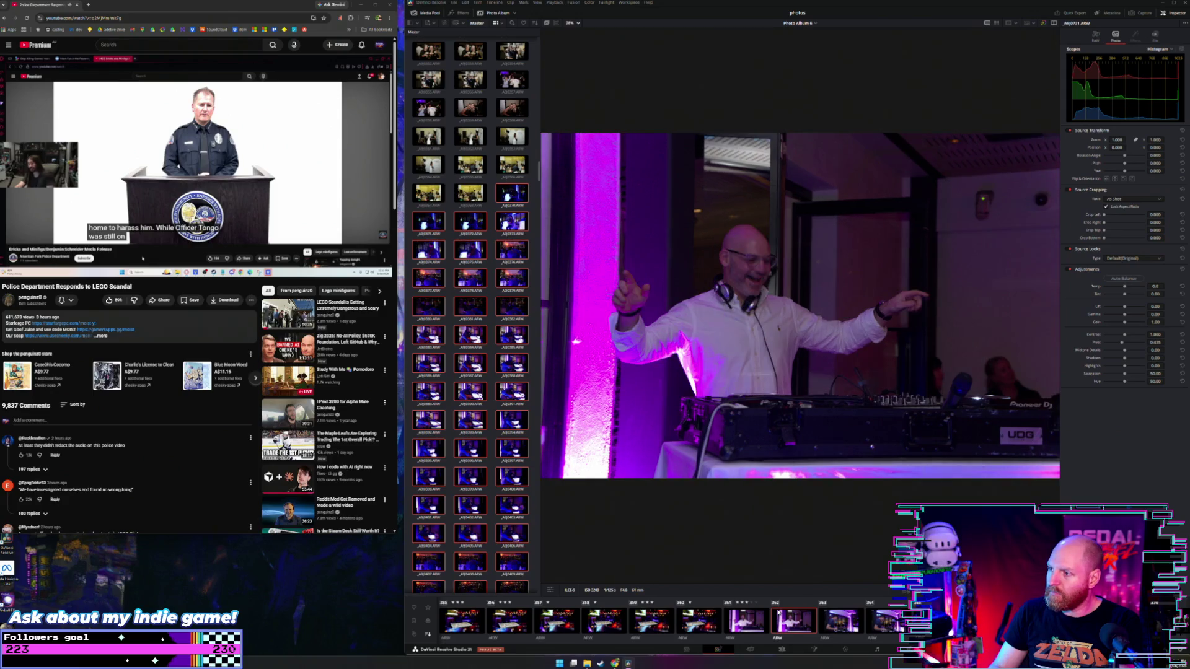
pyautogui.press('Right')
pyautogui.press('Right')
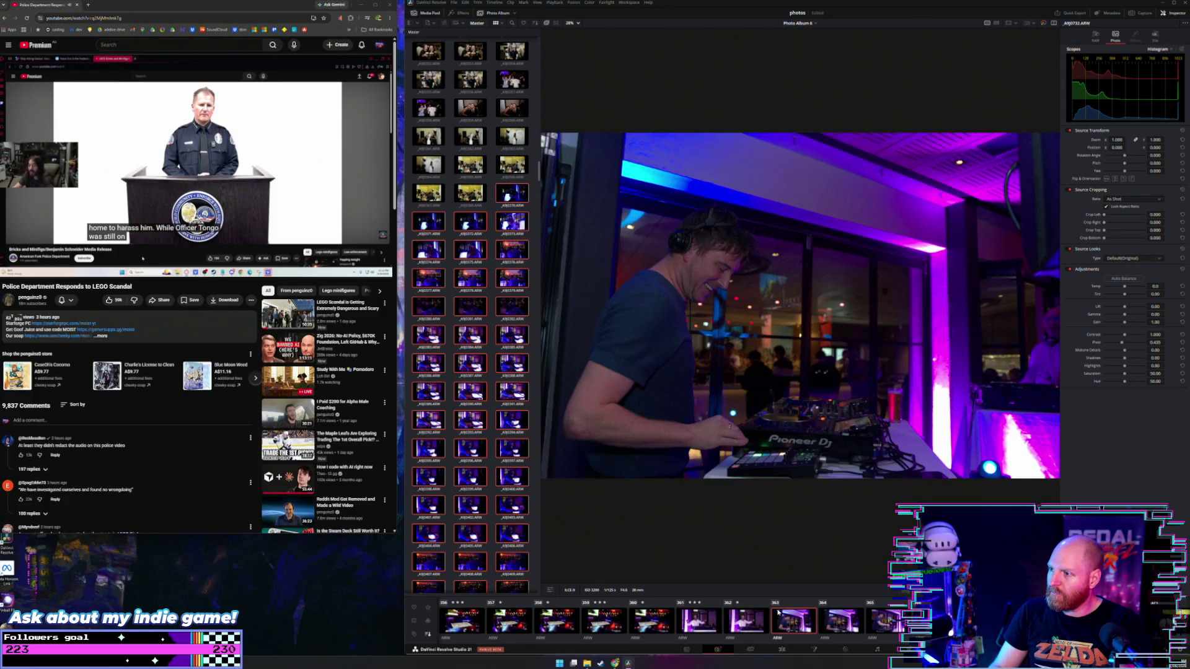
pyautogui.press('Right')
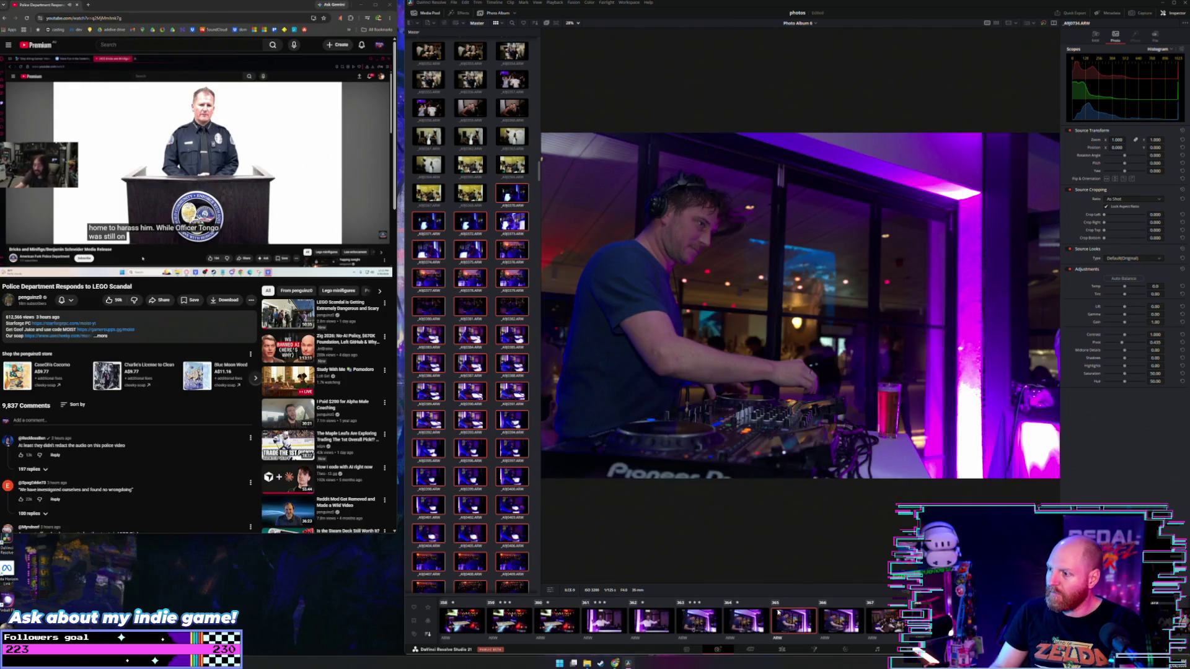
pyautogui.press('Right')
pyautogui.press('Left')
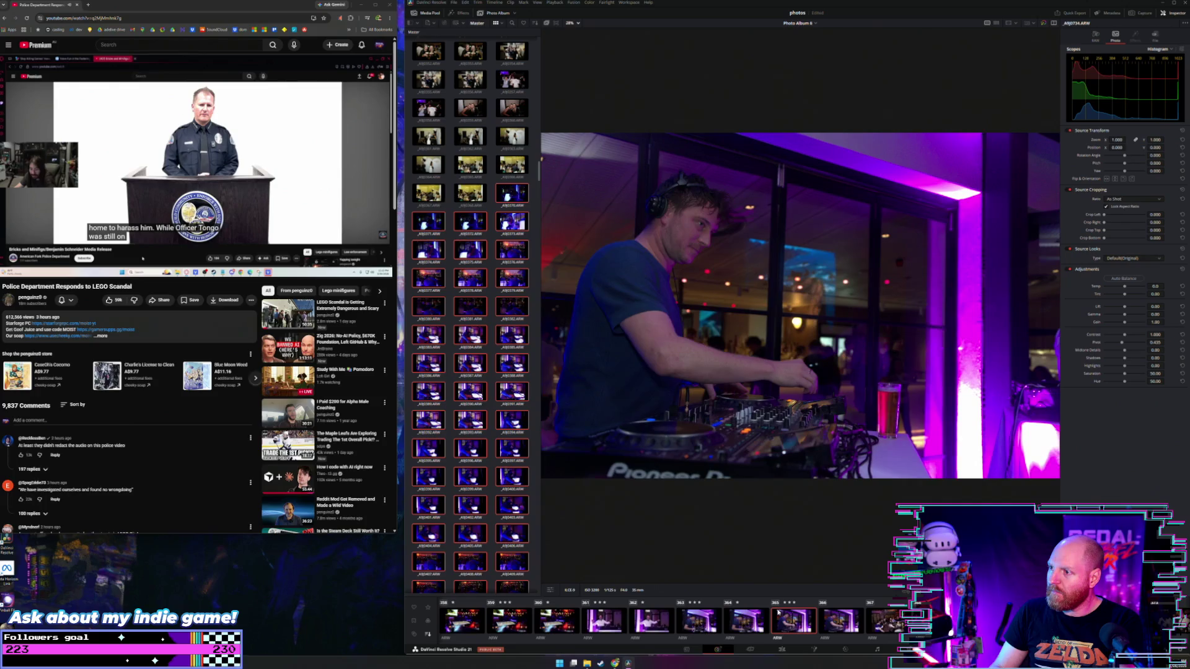
pyautogui.press('Right')
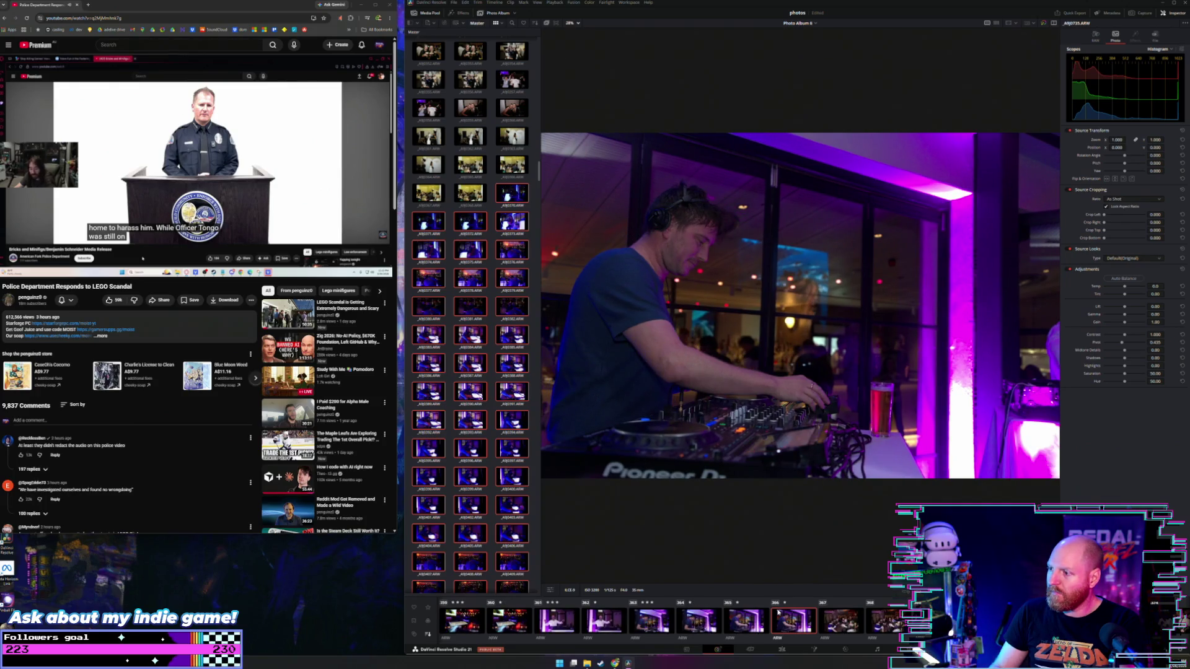
pyautogui.press('Right')
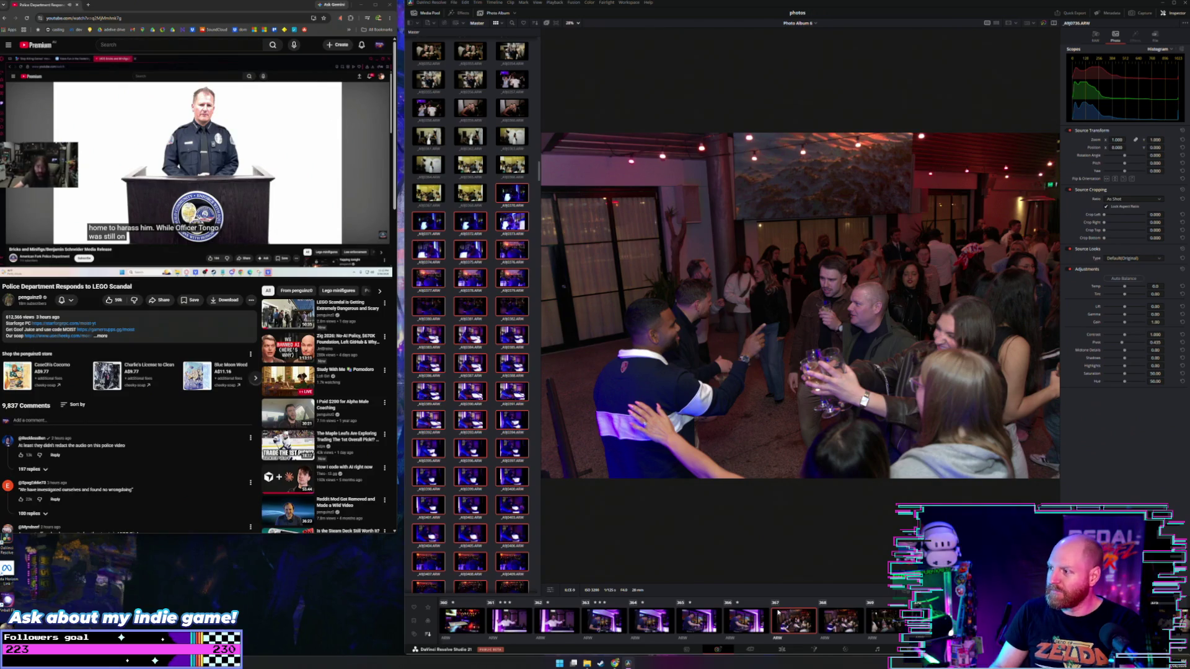
pyautogui.press('Right')
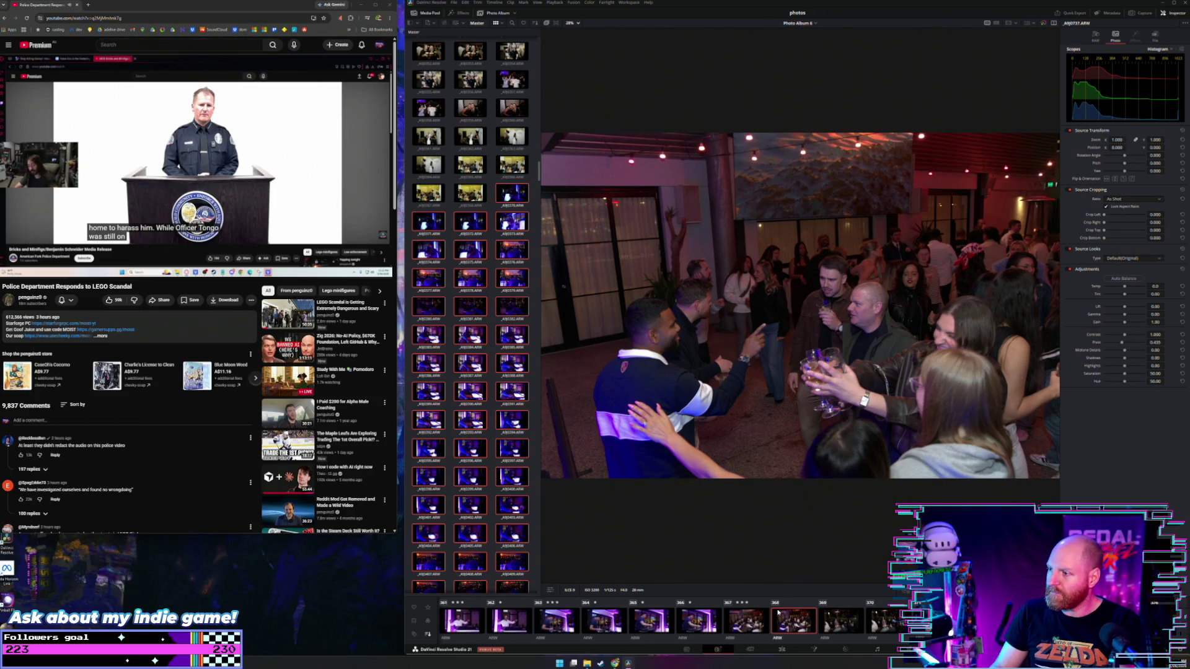
pyautogui.press('Right')
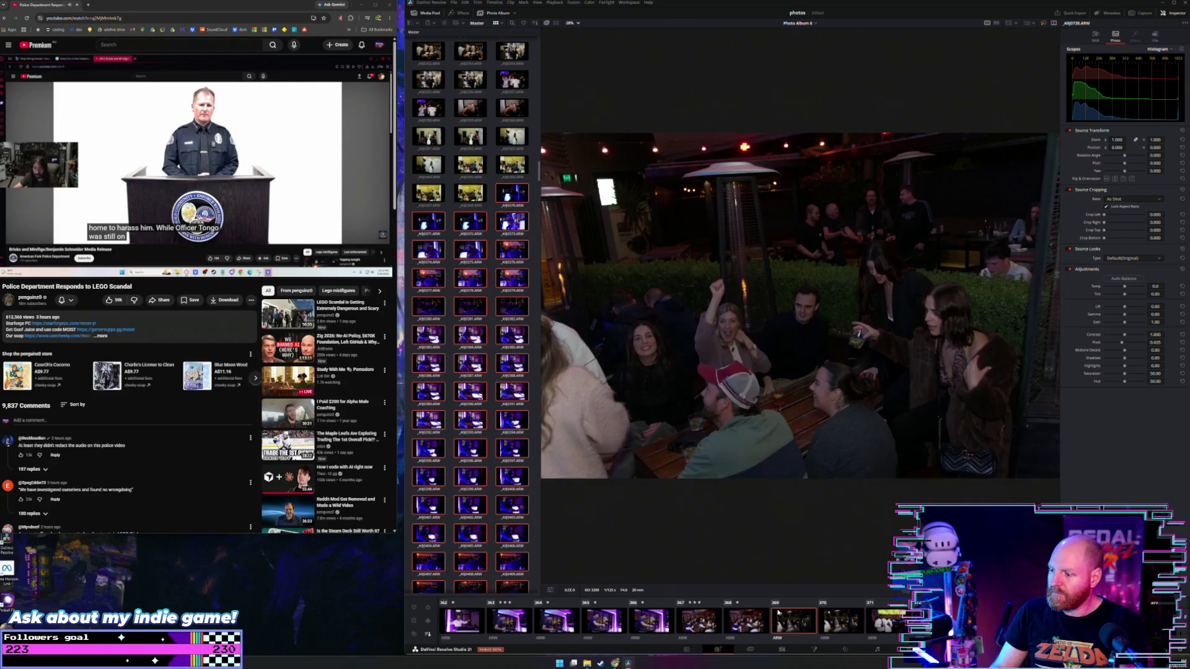
pyautogui.press('Right')
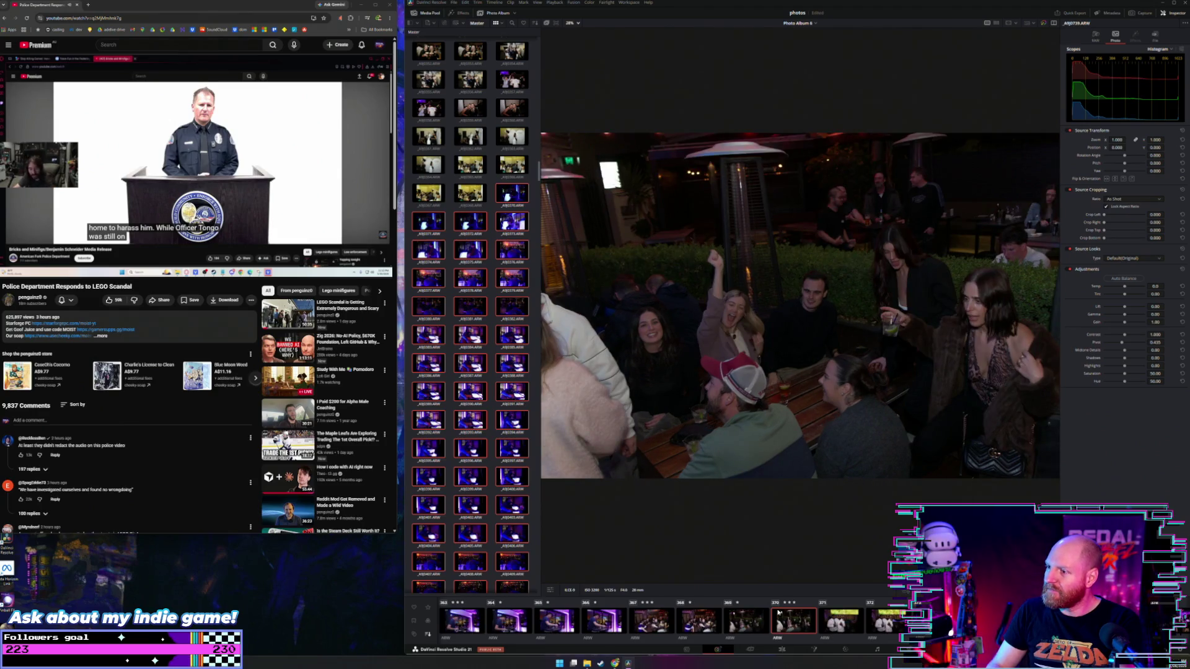
pyautogui.press('Right')
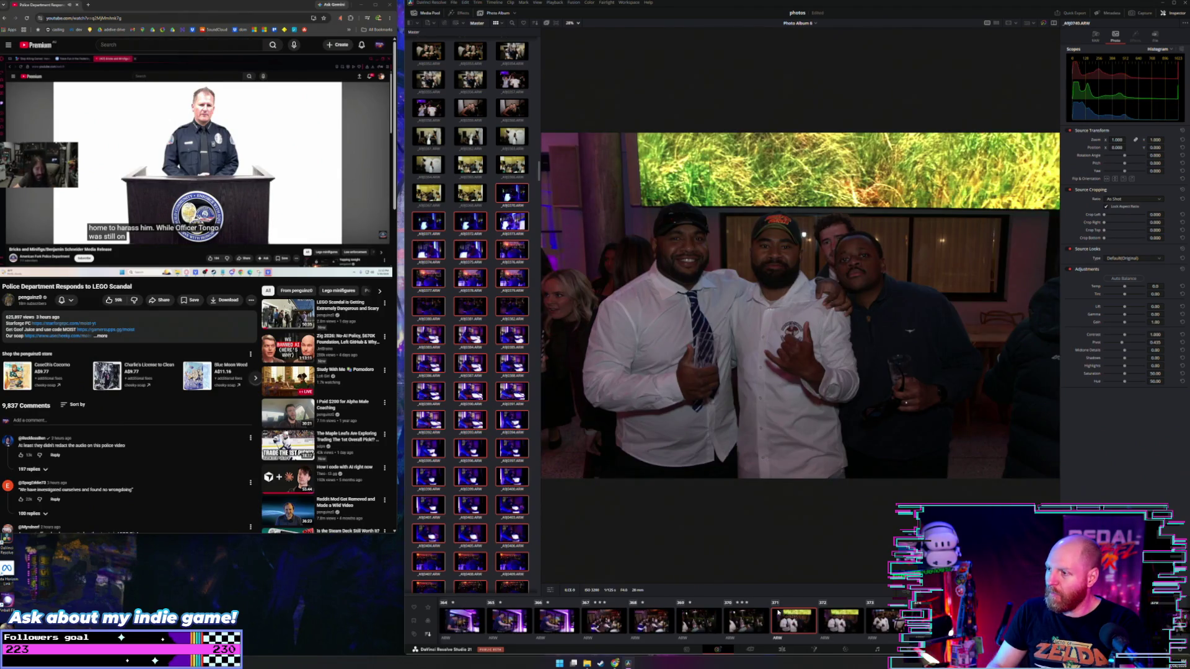
# Rate two of the group portraits three stars each
pyautogui.press('Right')
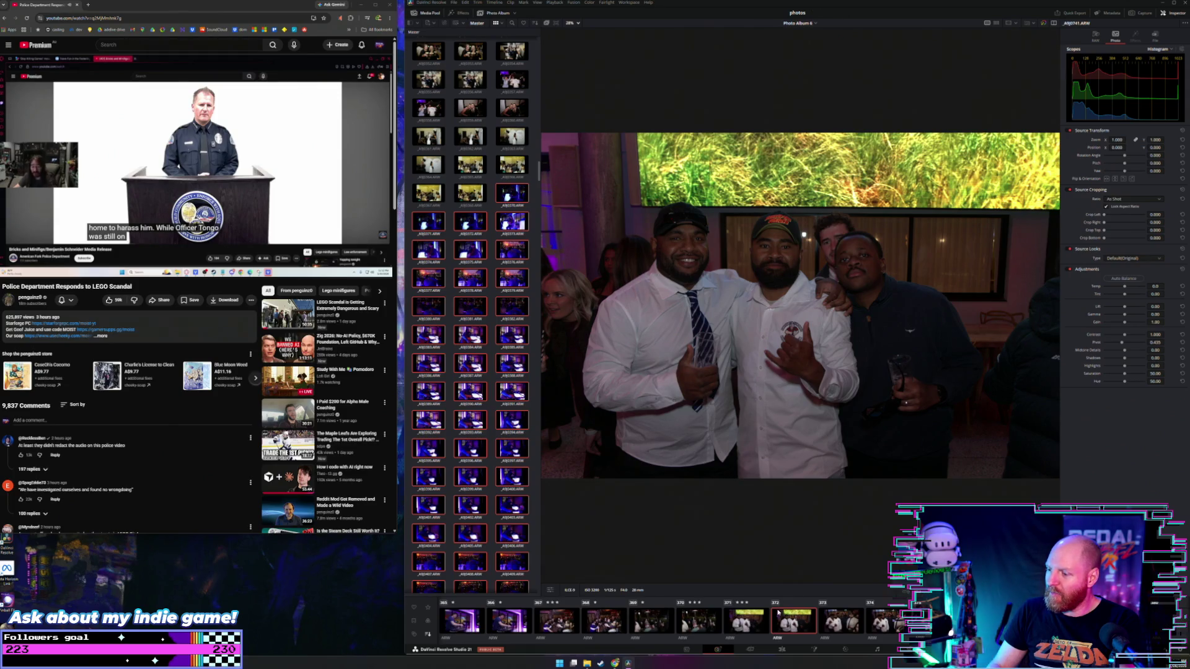
pyautogui.press('Left')
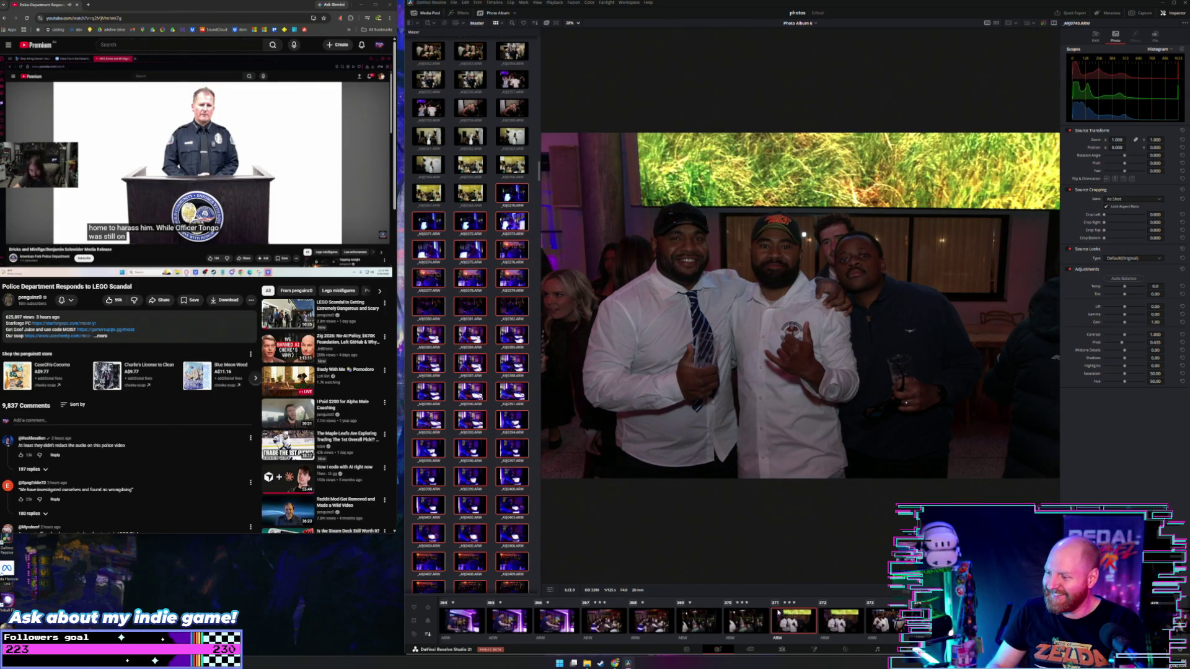
pyautogui.press('Right')
pyautogui.press('Right')
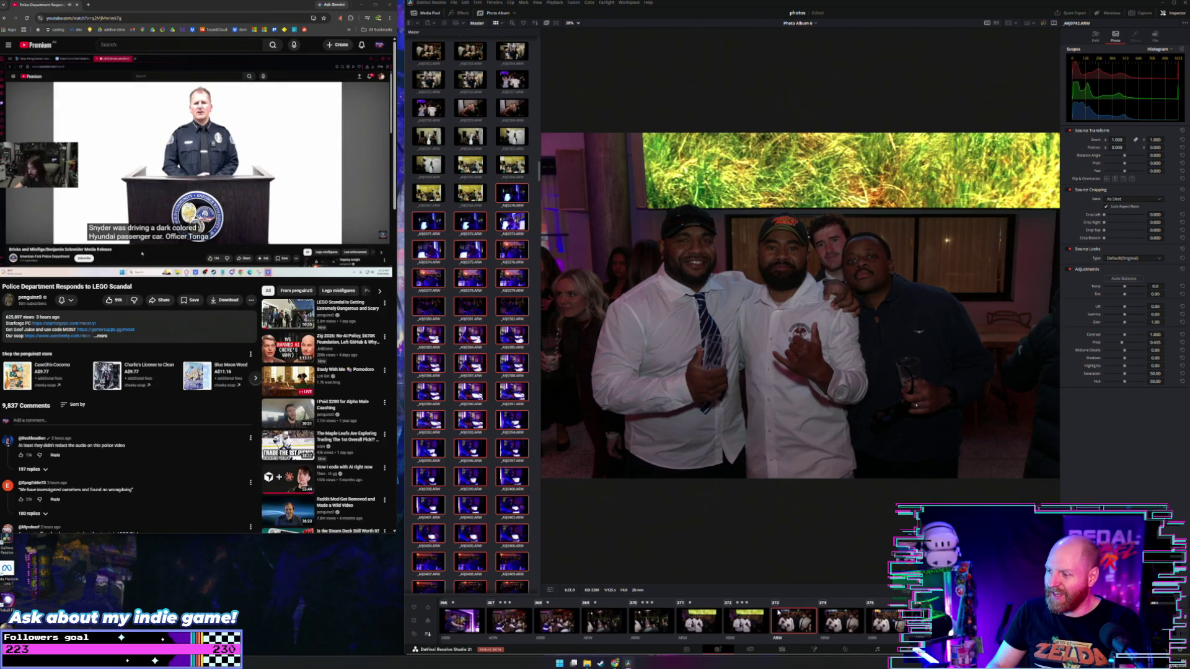
pyautogui.press('3')
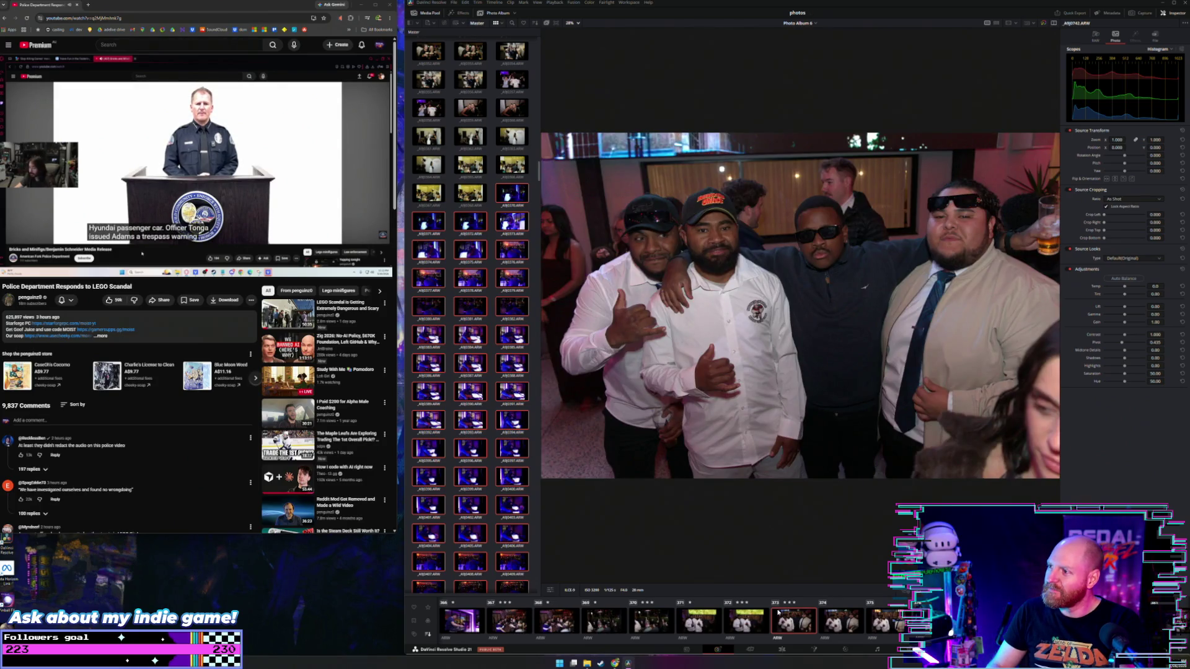
pyautogui.press('Right')
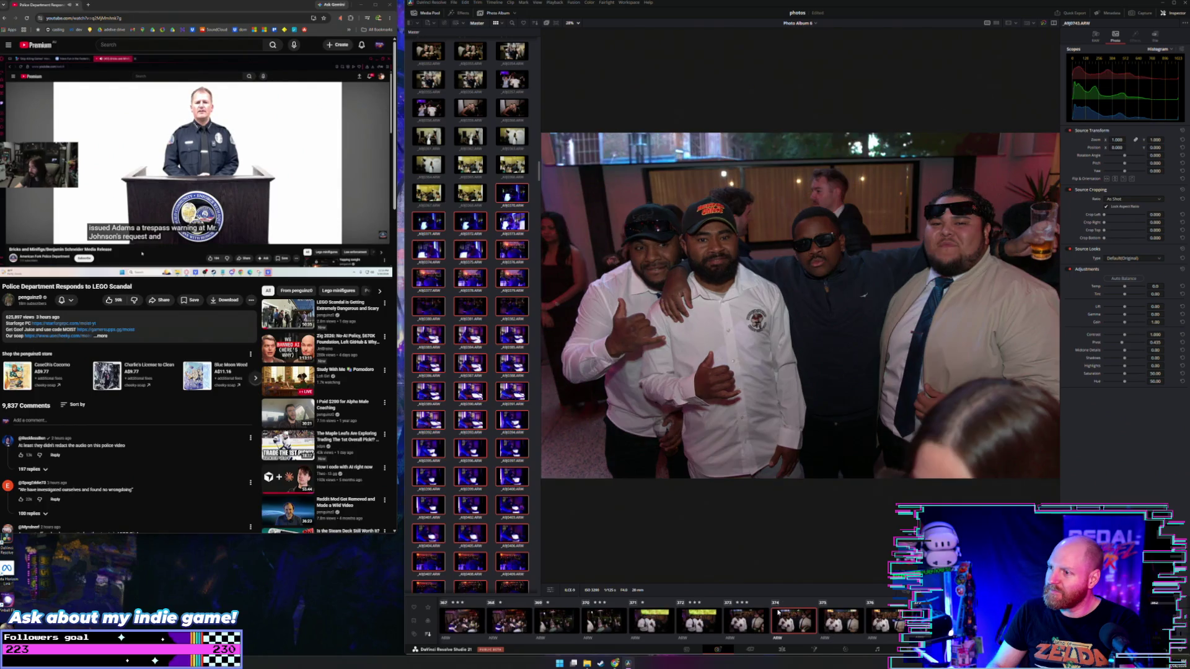
pyautogui.press('Right')
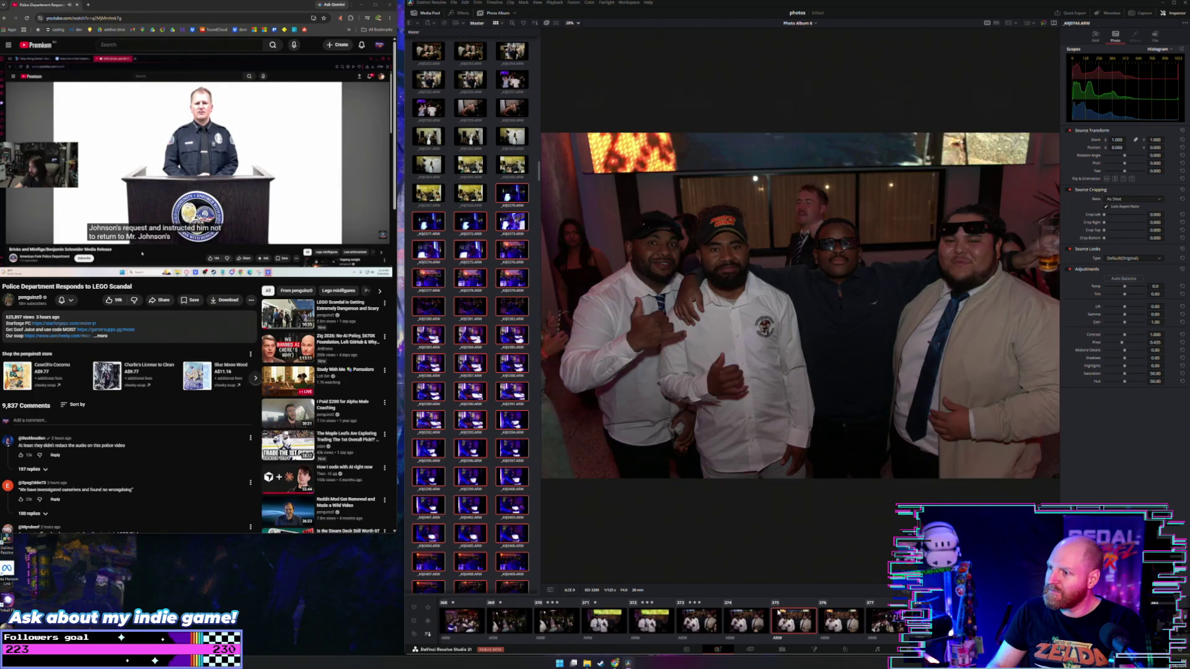
pyautogui.press('3')
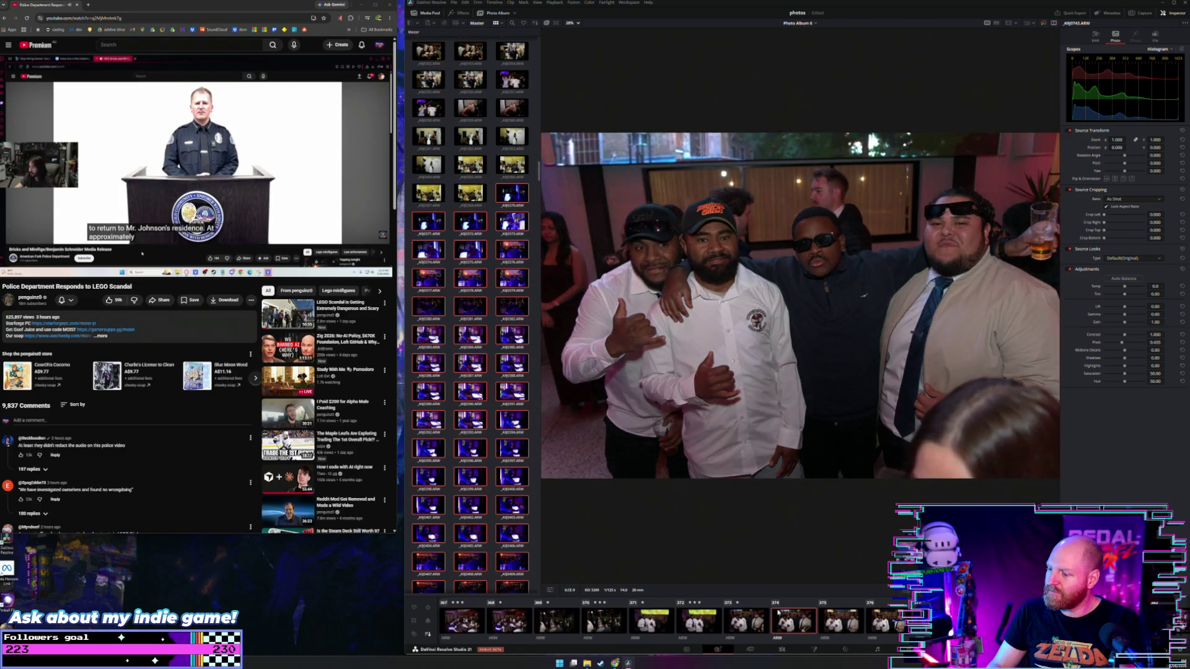
# Give one photo one star and the next three stars, then advance to photo 379
pyautogui.press('Right')
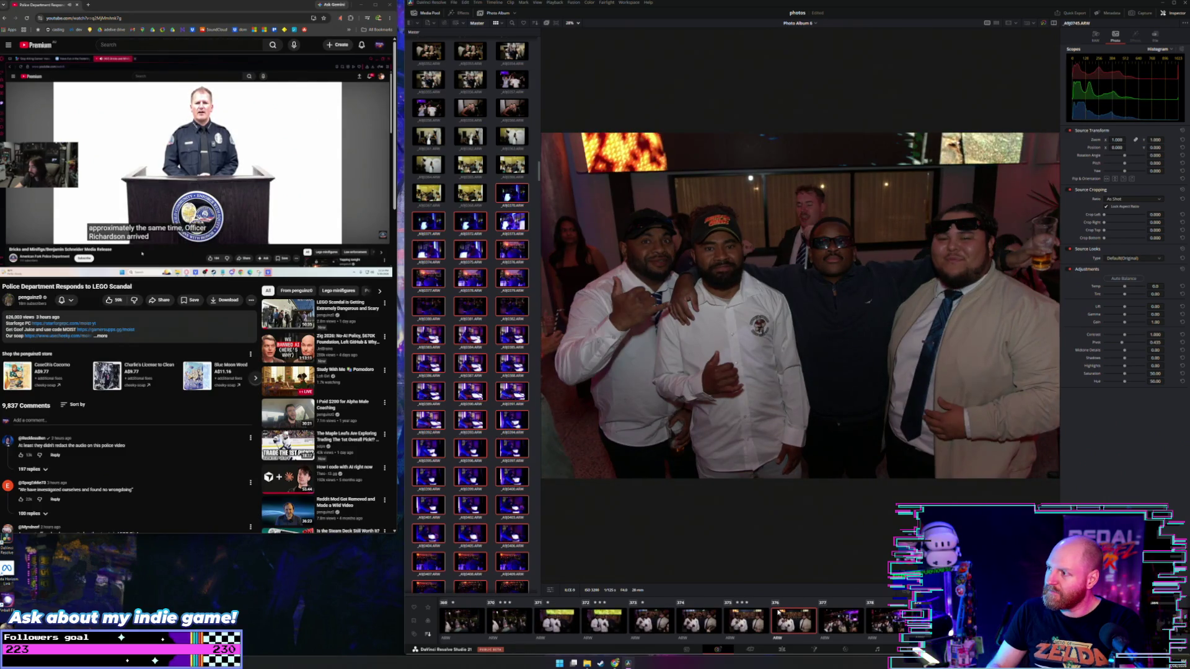
pyautogui.press('1')
pyautogui.press('Right')
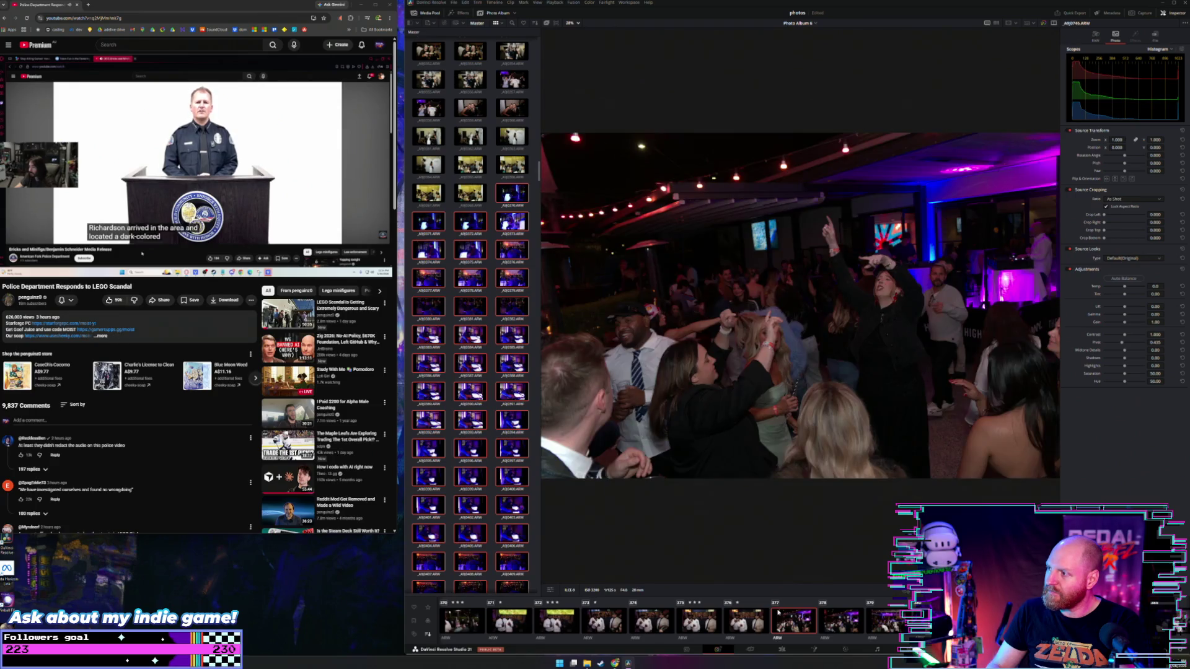
pyautogui.press('3')
pyautogui.press('Right')
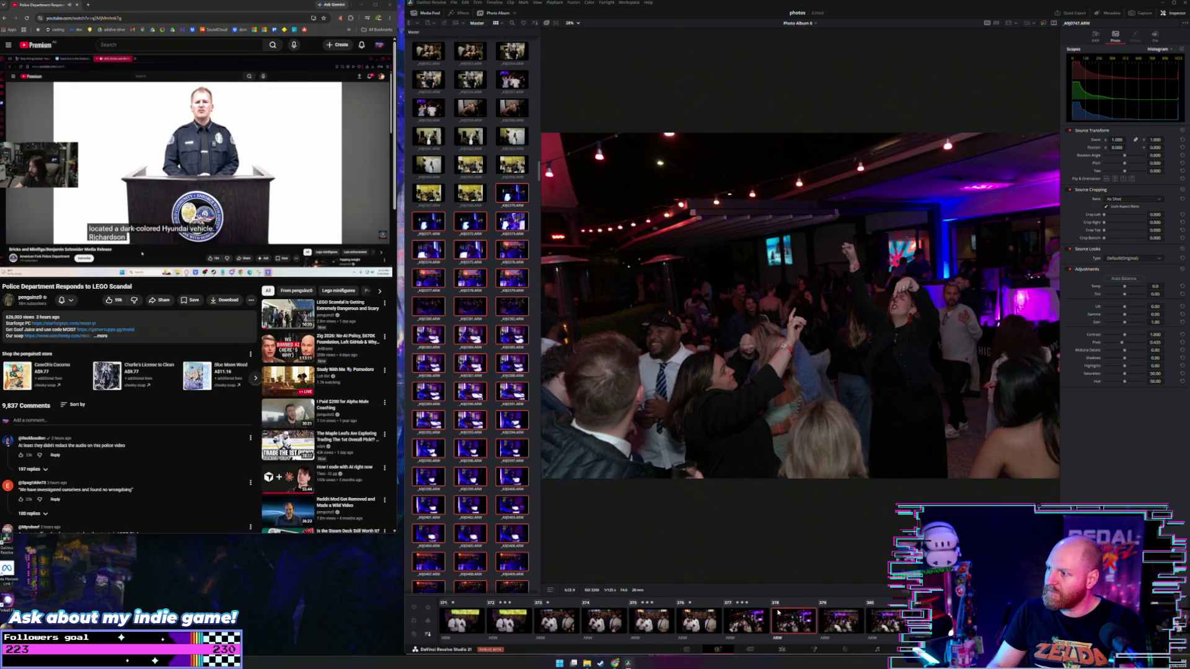
pyautogui.press('Right')
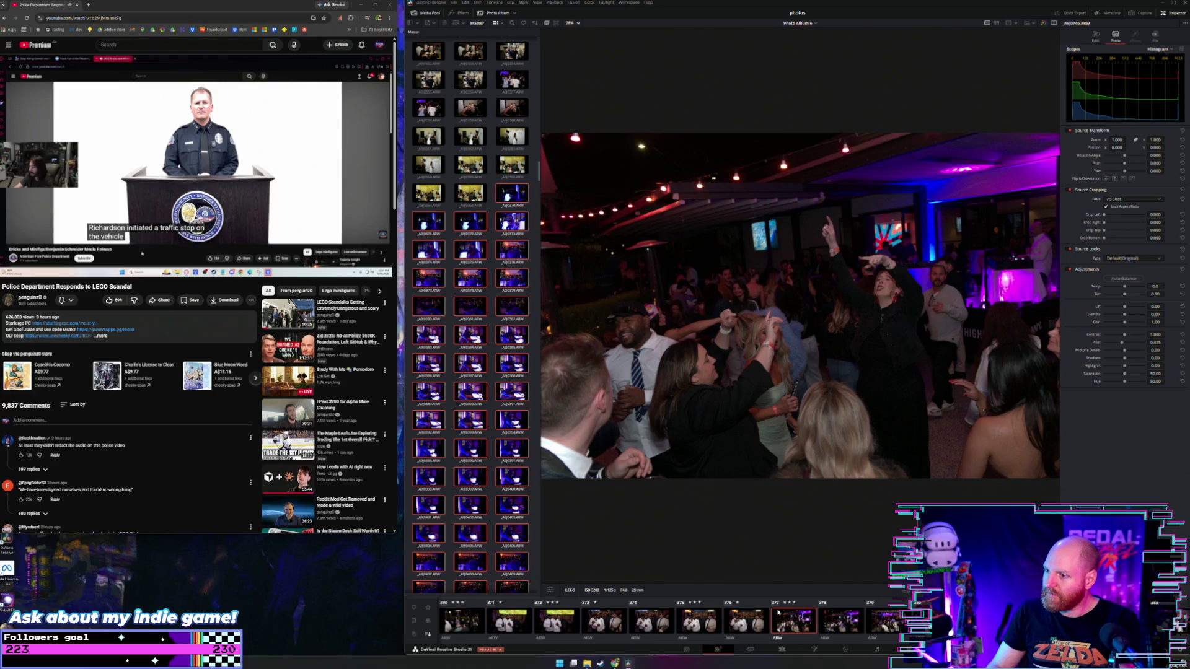
pyautogui.press('Left')
pyautogui.press('Left')
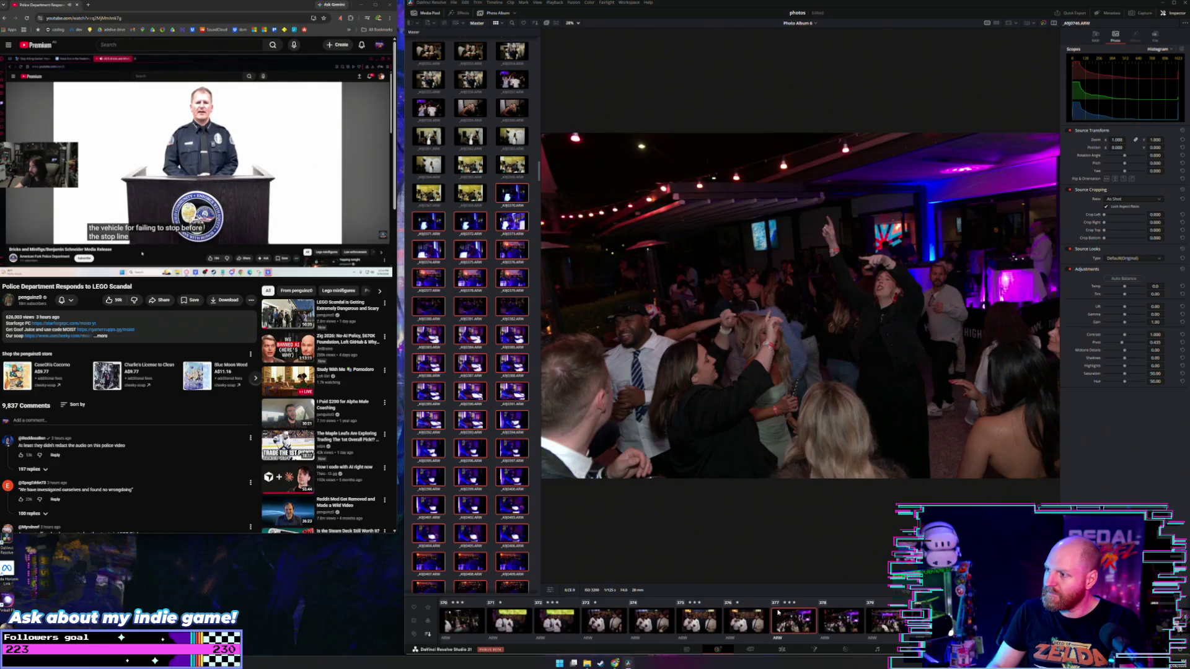
pyautogui.press('Right')
pyautogui.press('Right')
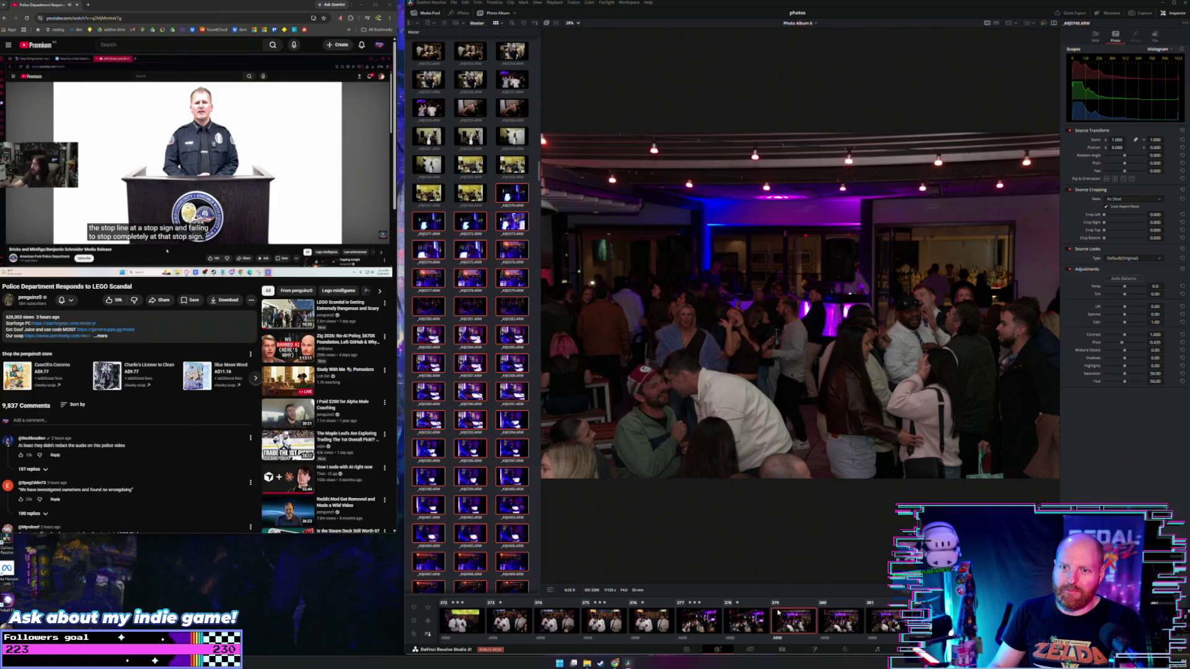
# Give photo 379 three stars, then step forward through the album to photo 386
pyautogui.press('1')
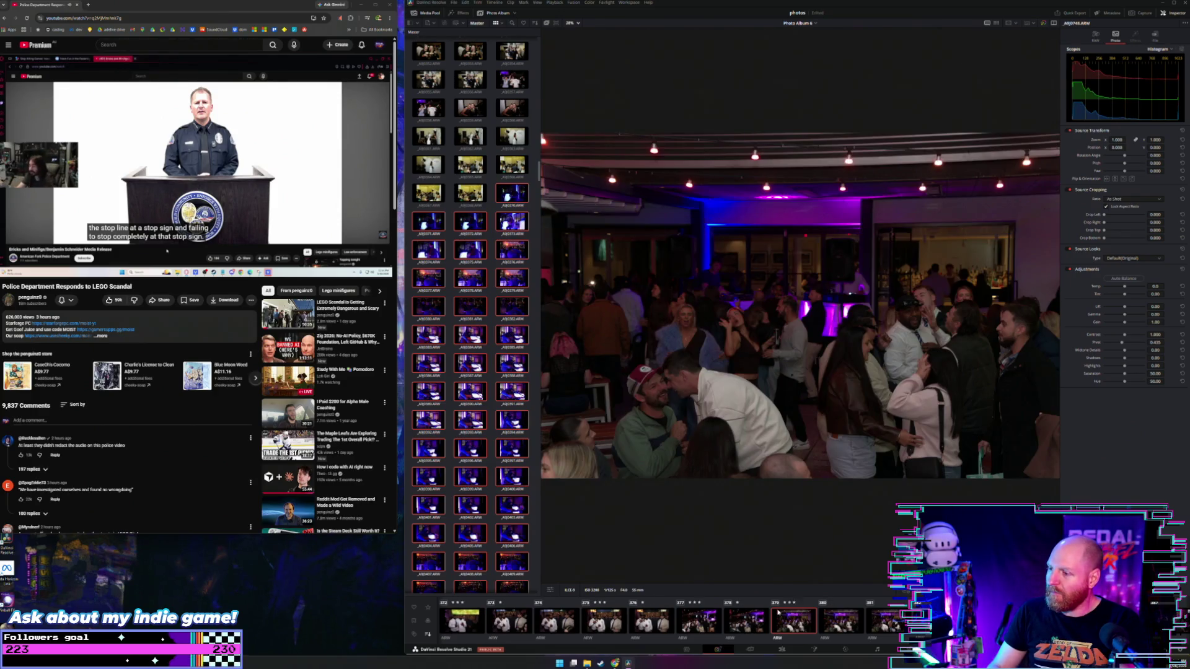
pyautogui.press('3')
pyautogui.press('Right')
pyautogui.press('Right')
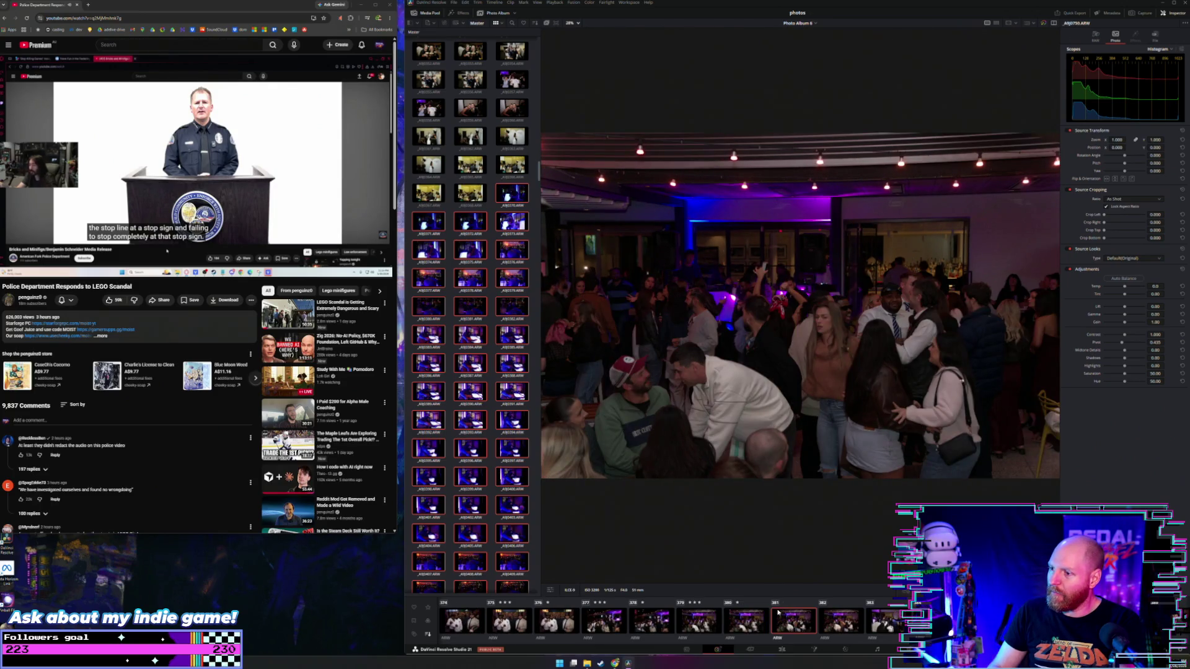
pyautogui.press('Right')
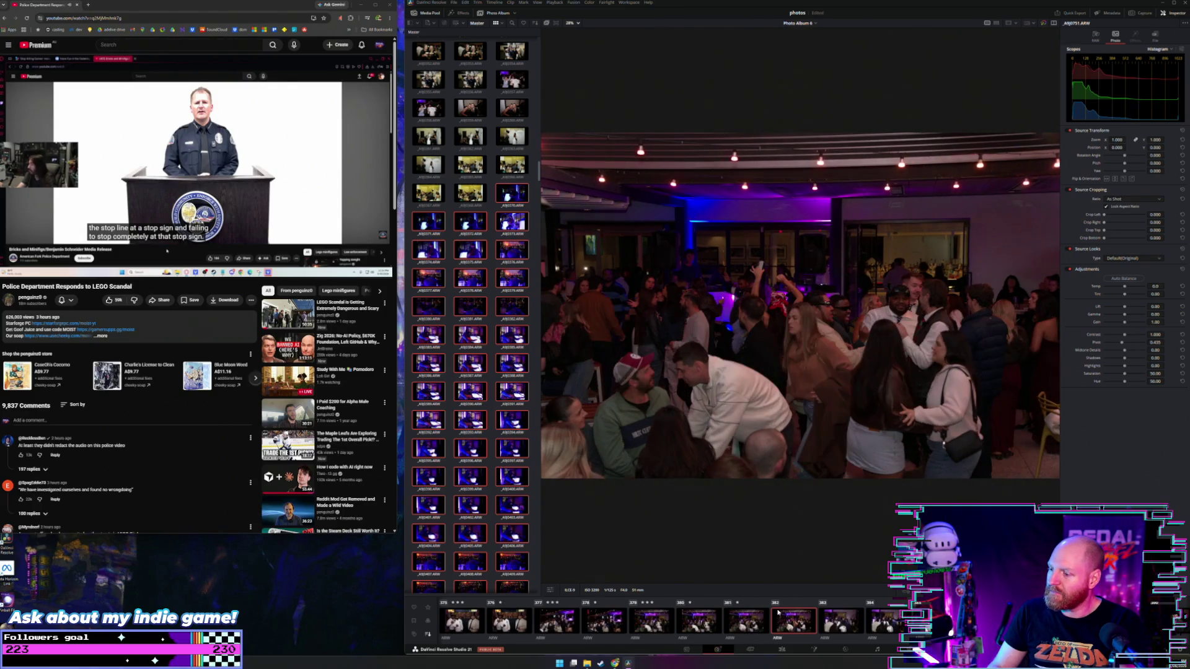
pyautogui.press('Right')
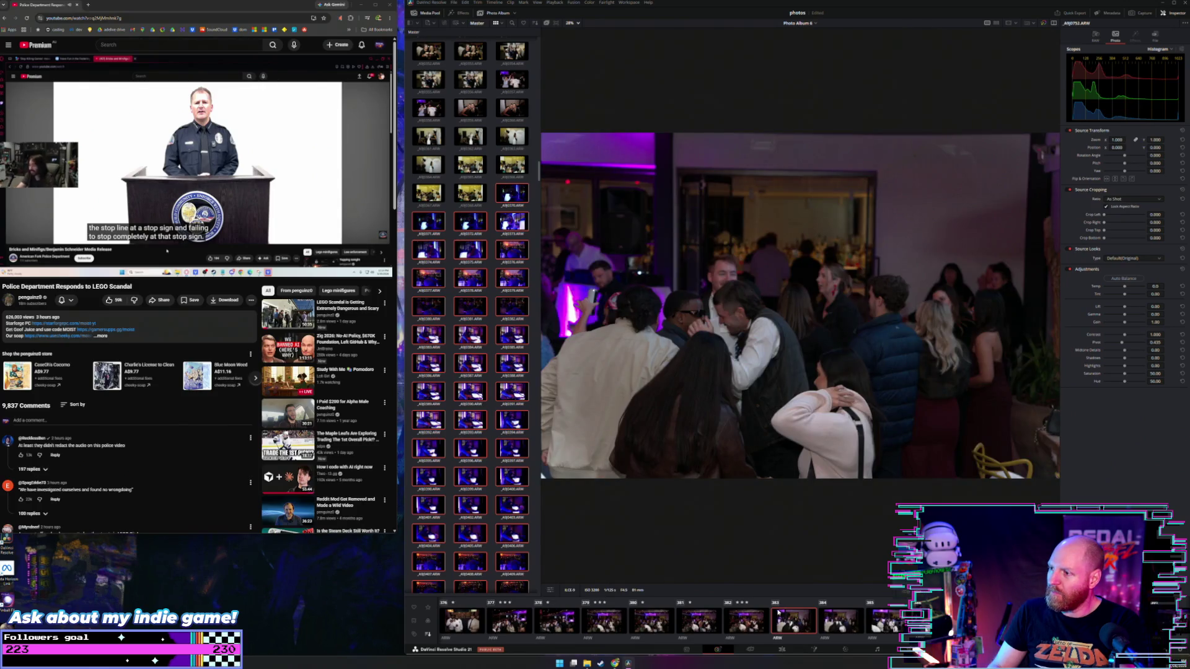
pyautogui.press('Right')
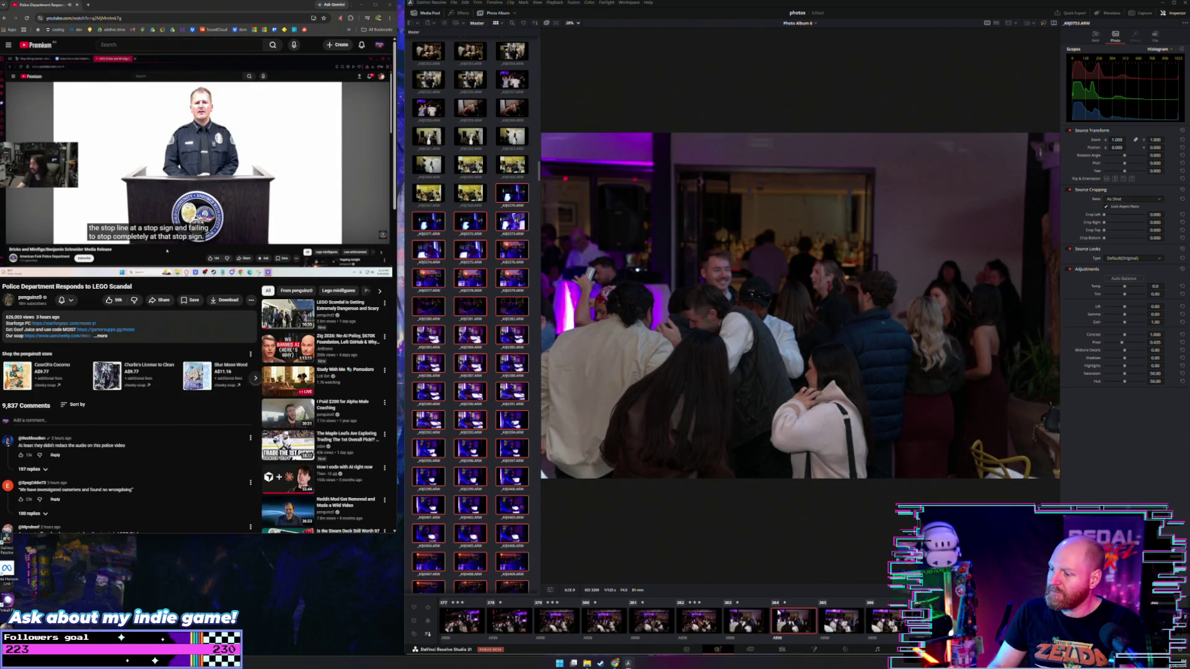
pyautogui.press('Right')
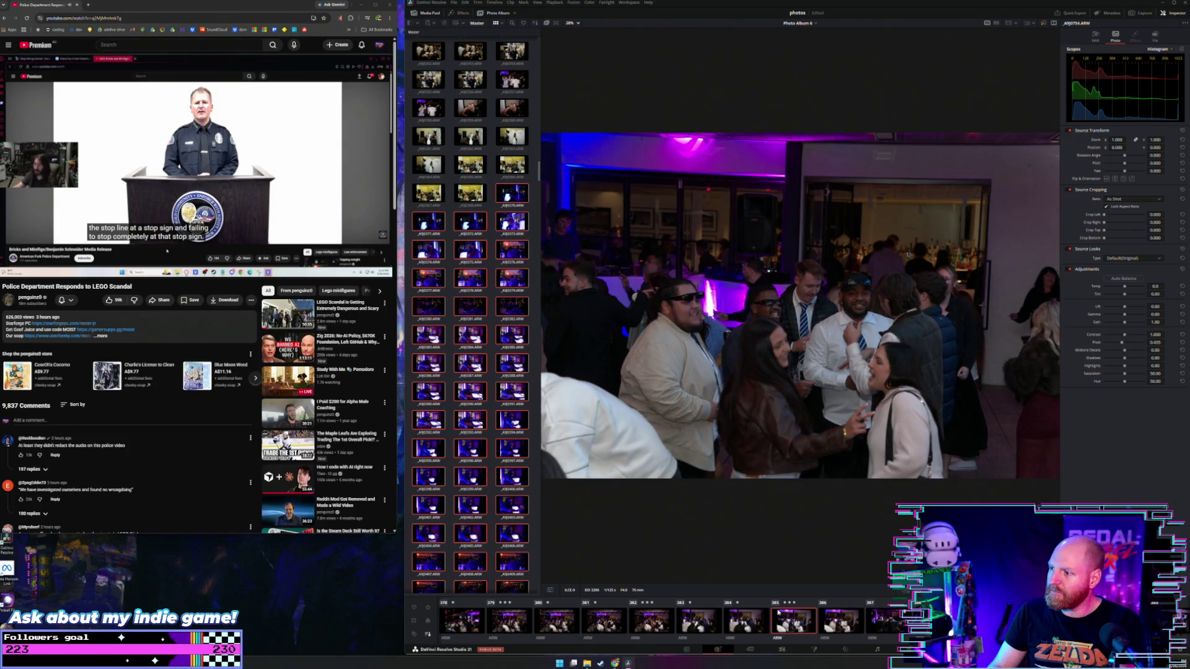
pyautogui.press('Right')
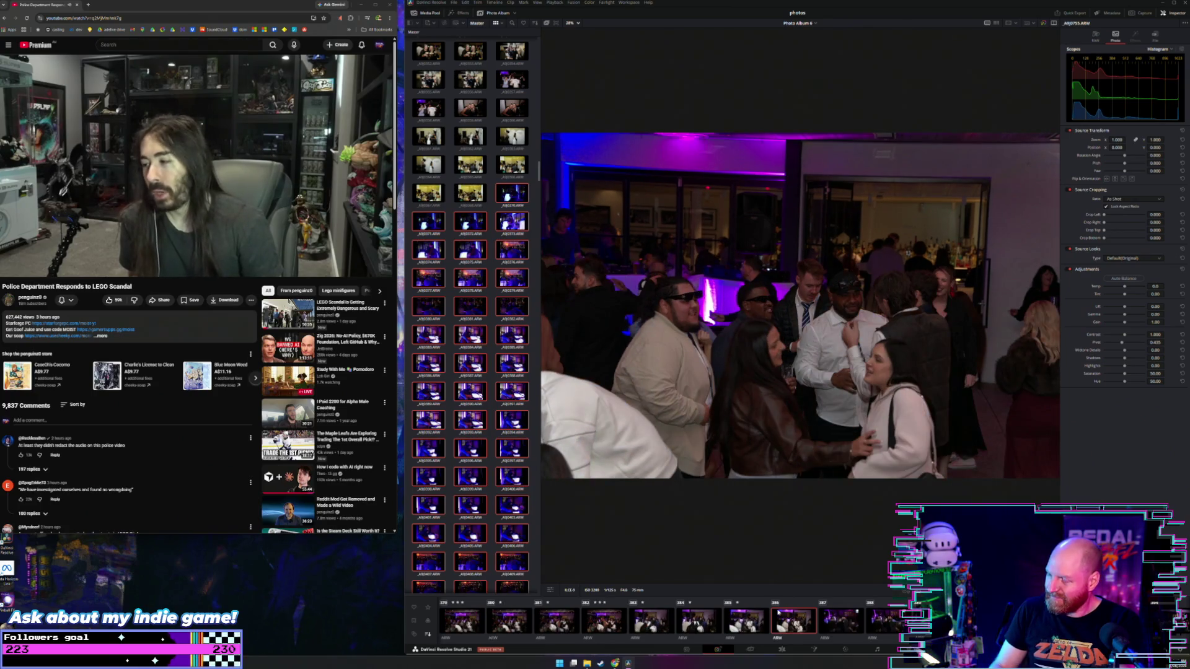
# Rate photo 387 and the smiling couple portrait (389) three stars, then advance past them
pyautogui.press('Right')
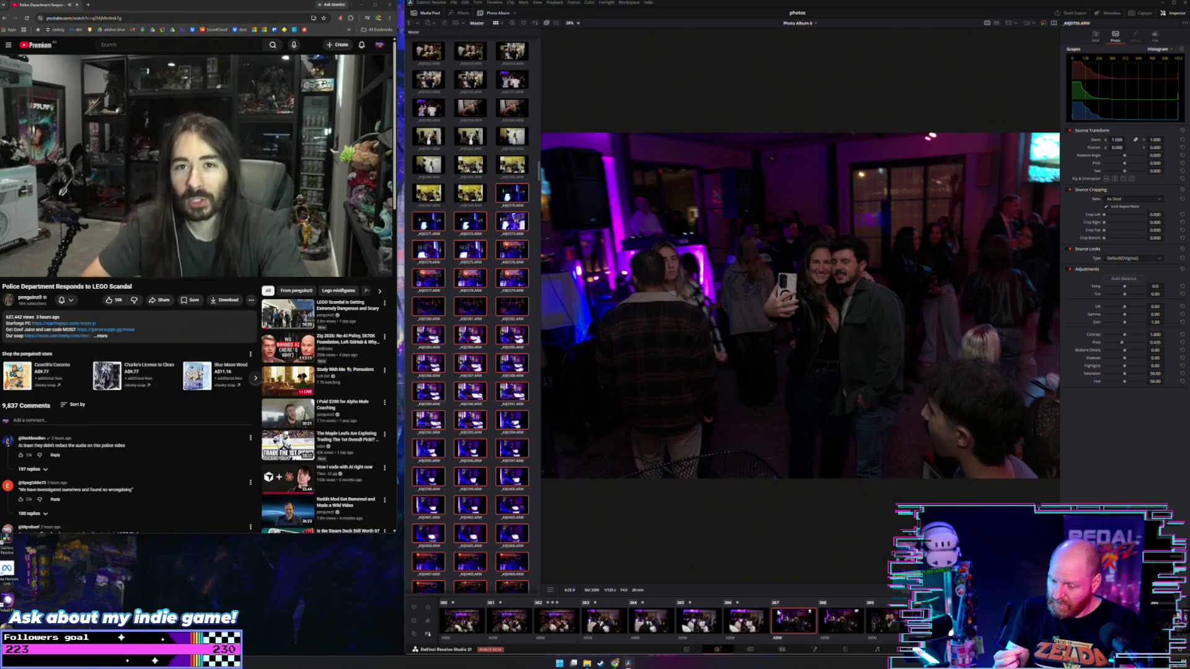
pyautogui.press('3')
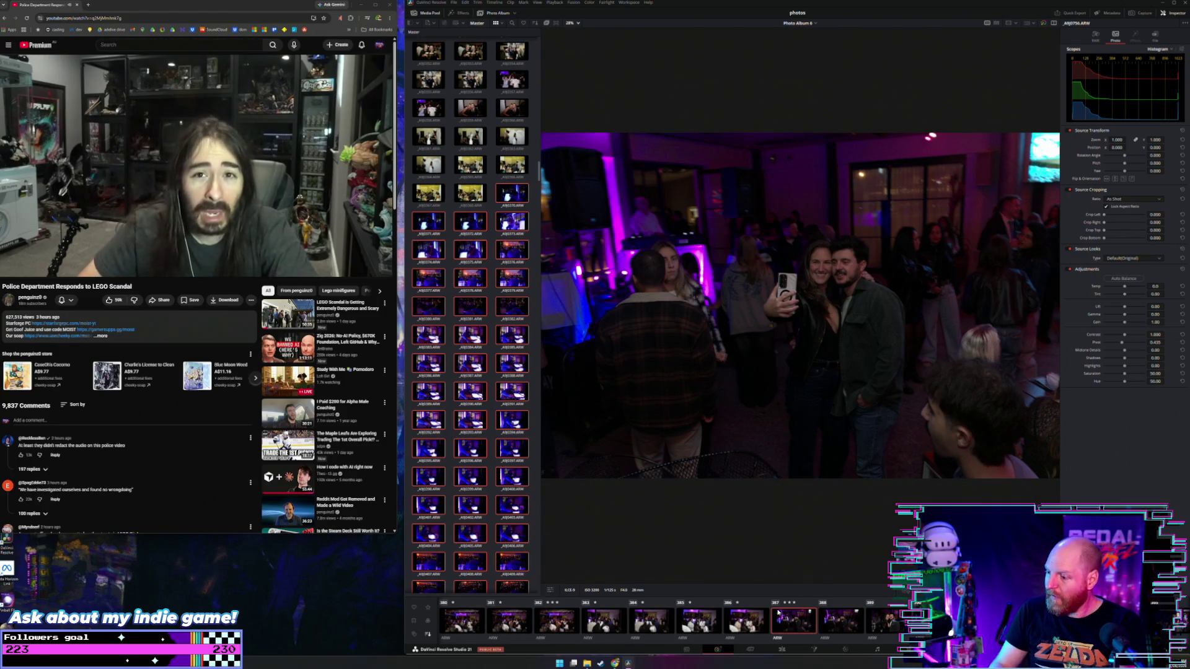
pyautogui.press('Right')
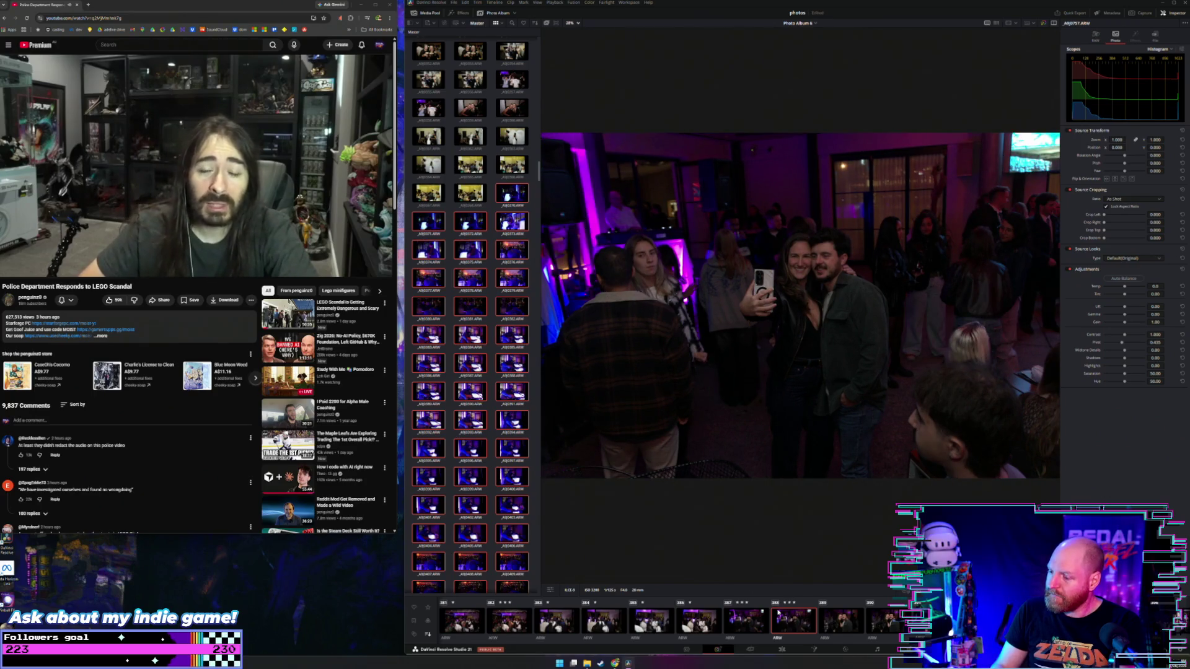
pyautogui.press('Right')
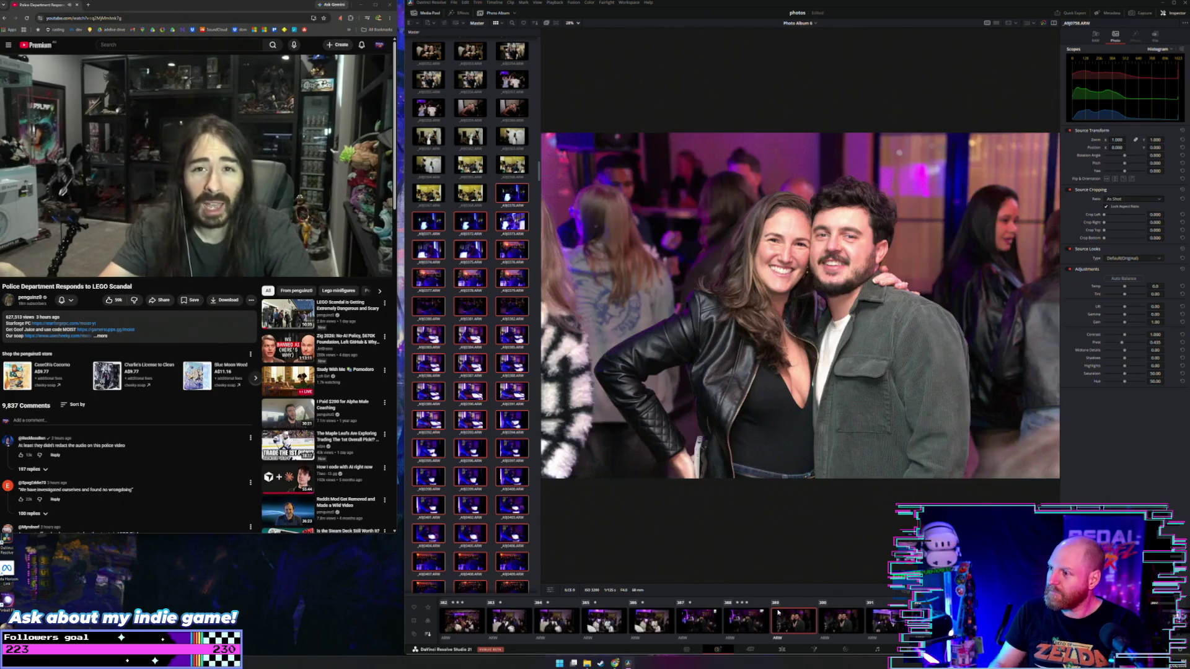
pyautogui.press('3')
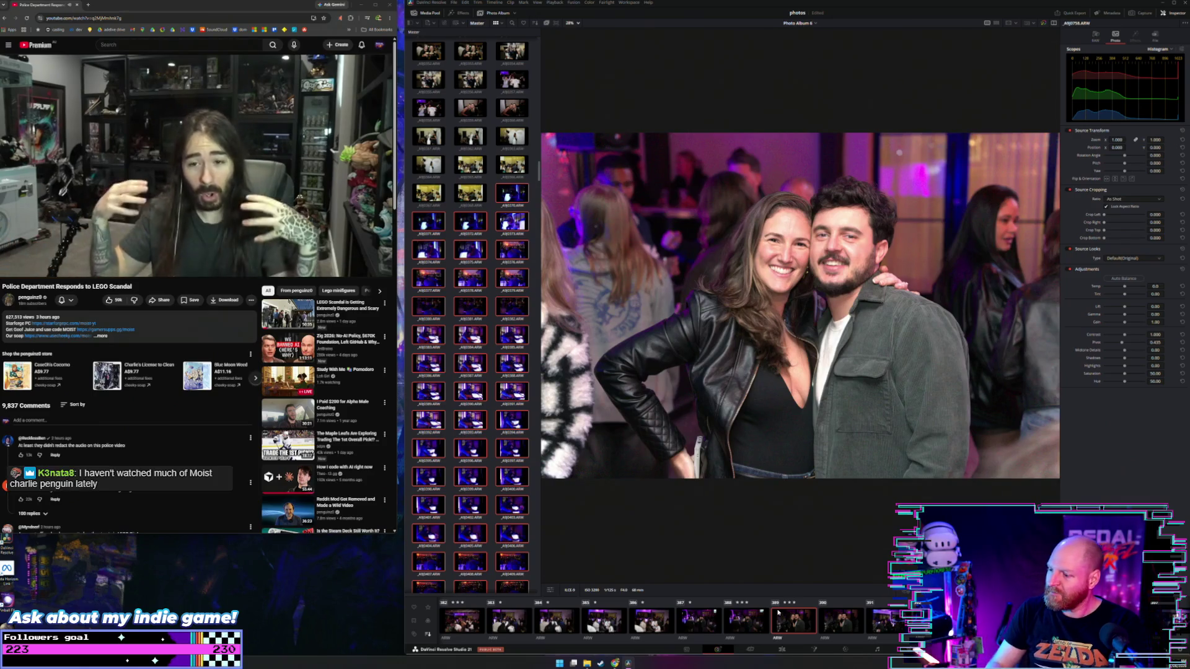
pyautogui.press('Right')
pyautogui.press('Right')
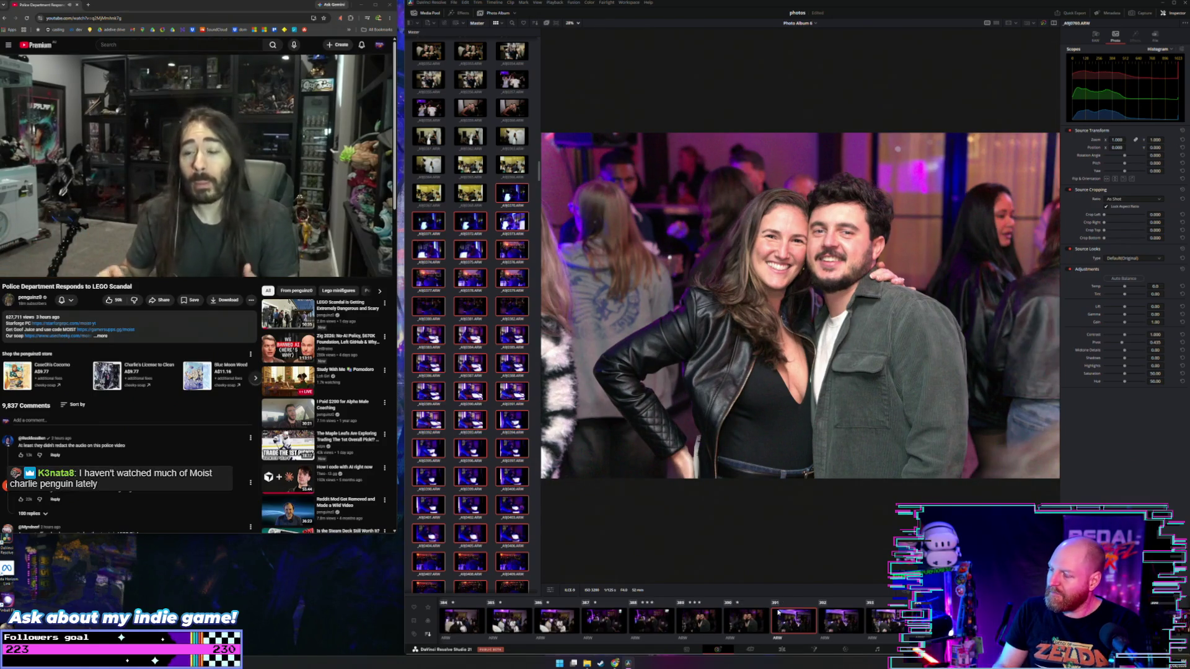
pyautogui.press('Right')
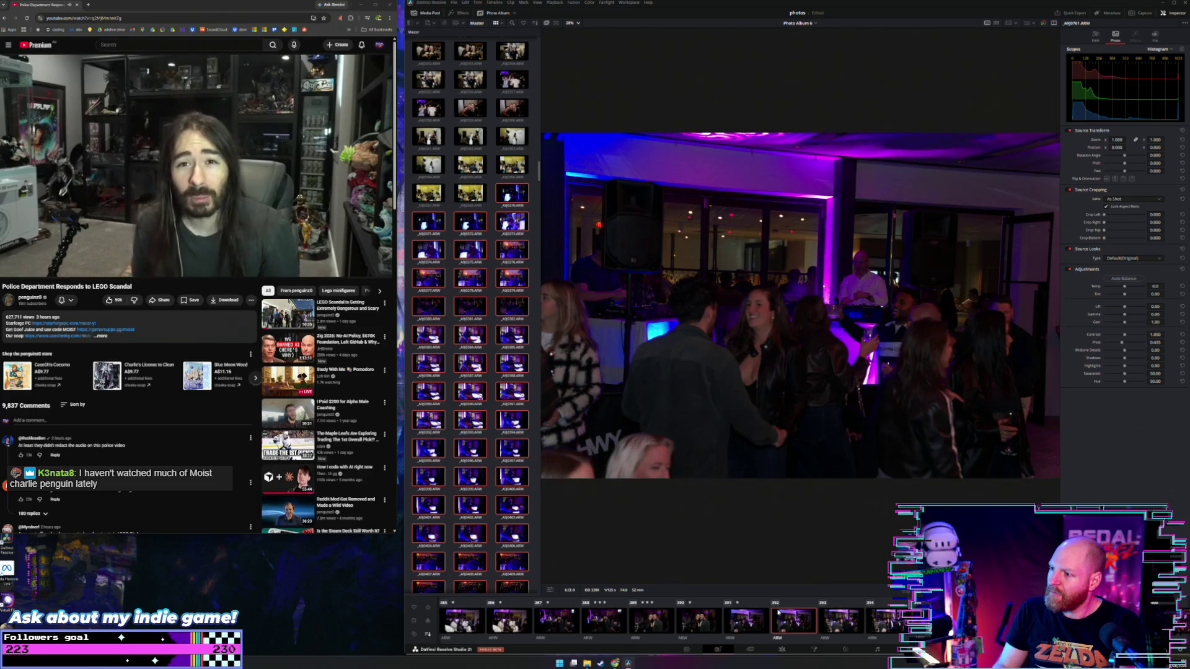
pyautogui.press('Right')
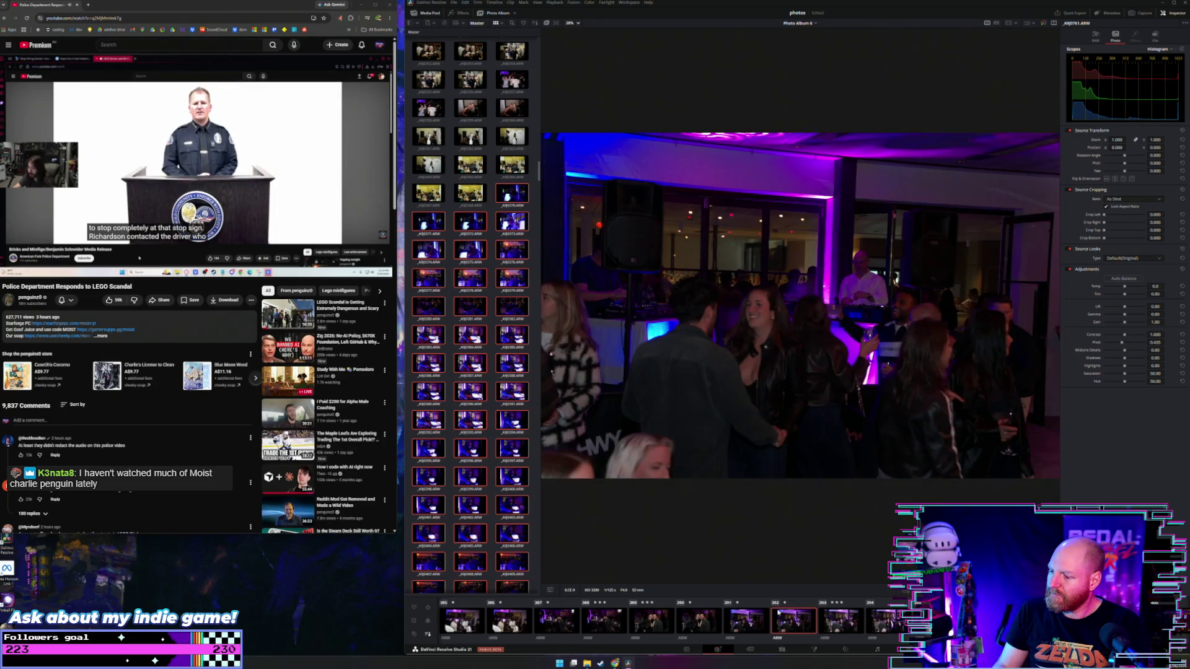
# Browse unrated from clip 393 to clip 399, rechecking nearby club shots, to the terrace crowd photo
pyautogui.press('Right')
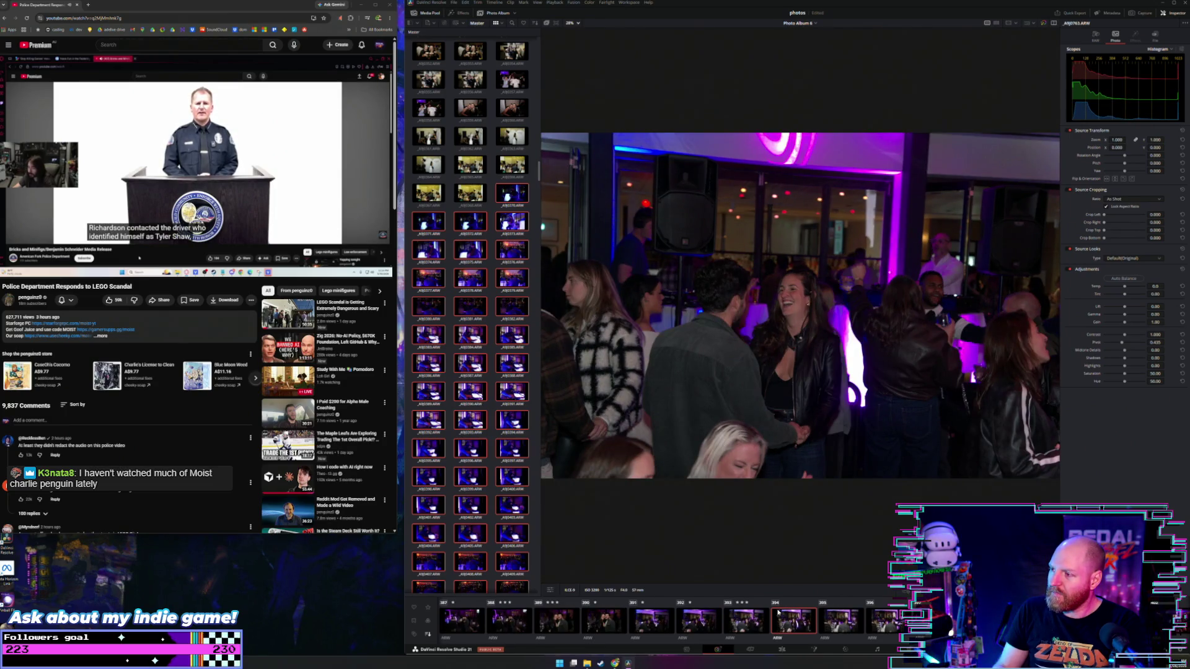
pyautogui.press('Left')
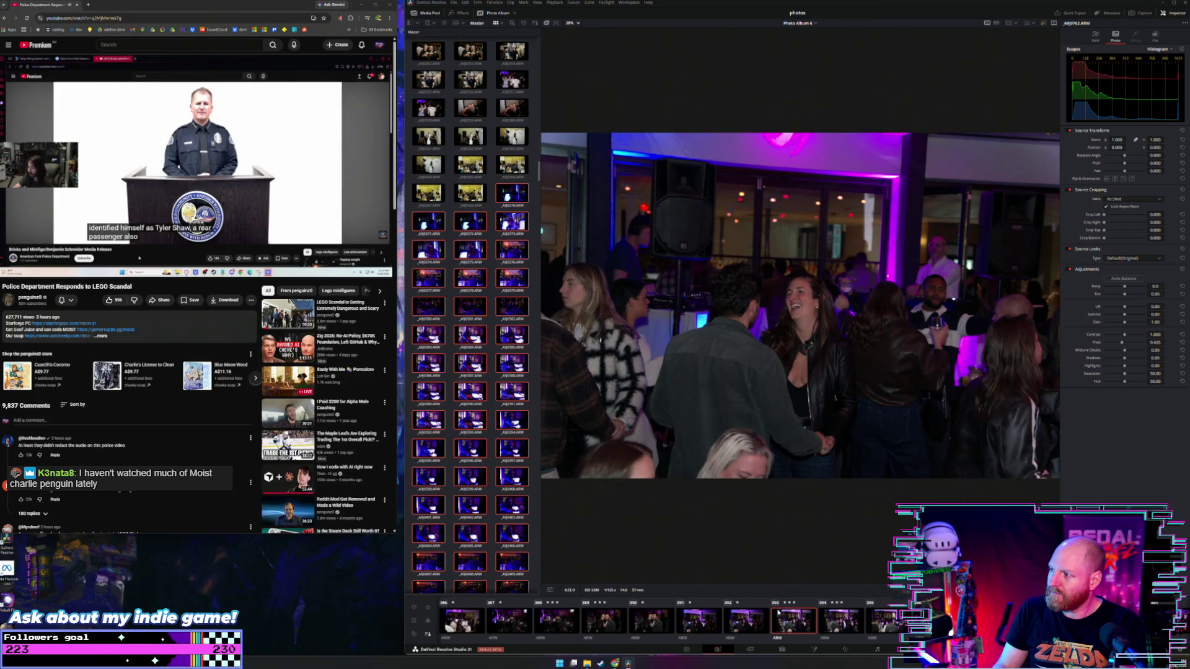
pyautogui.press('Right')
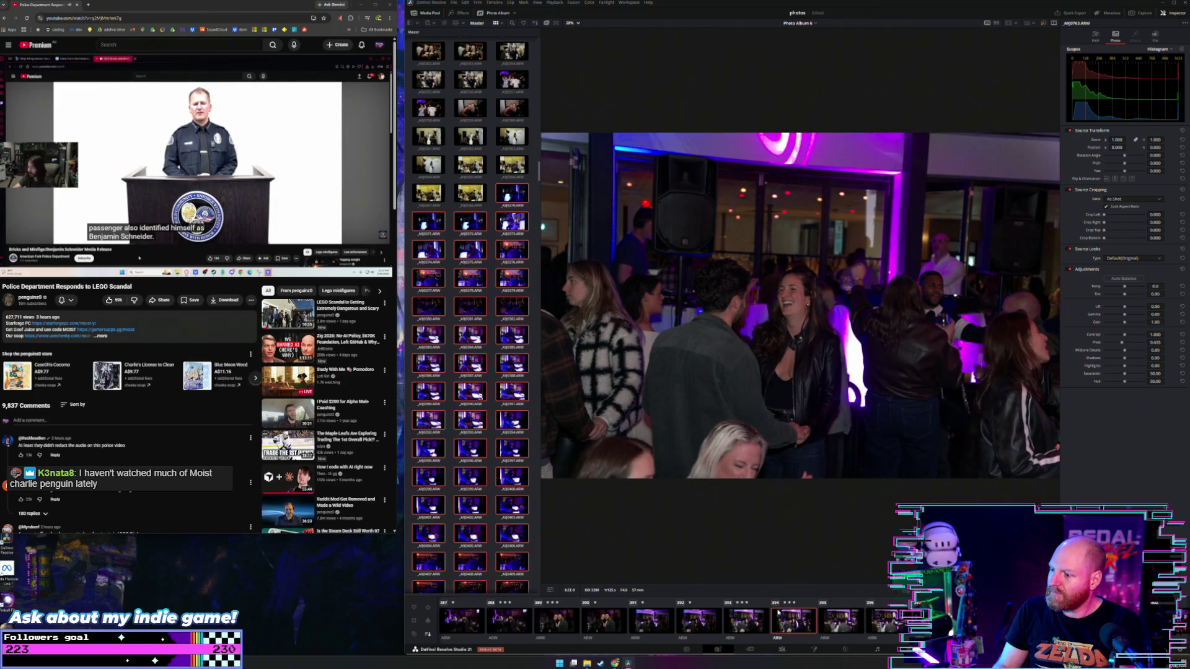
pyautogui.press('Left')
pyautogui.press('Right')
pyautogui.press('Right')
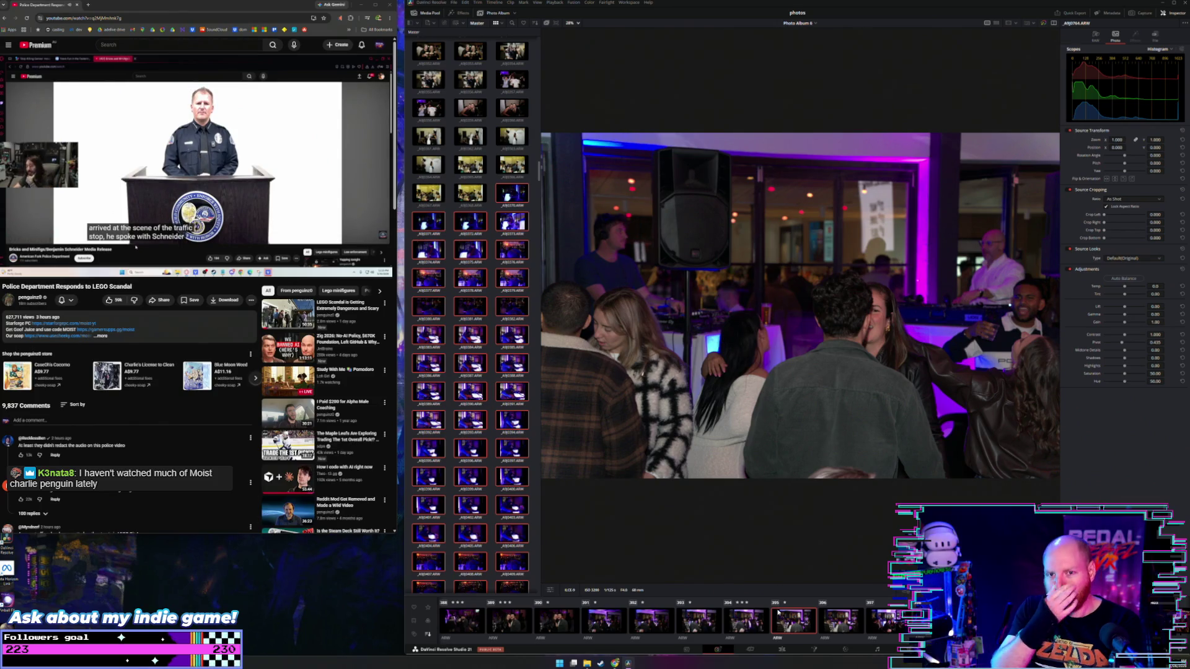
pyautogui.press('Right')
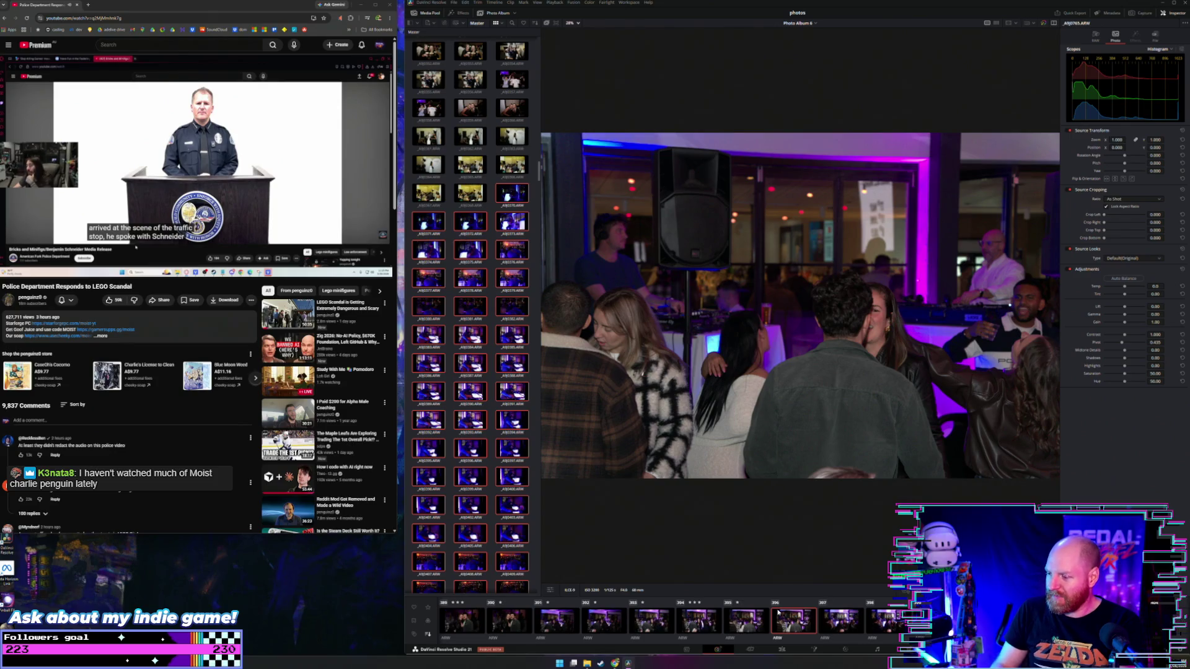
pyautogui.press('Right')
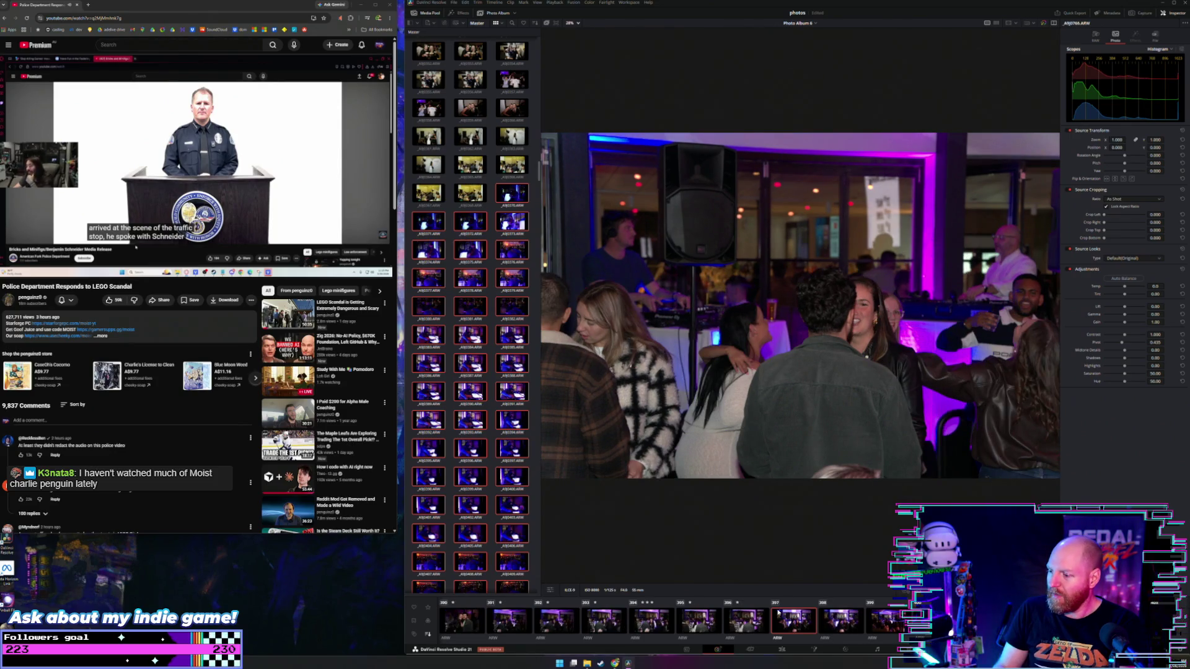
pyautogui.press('Right')
pyautogui.press('Right')
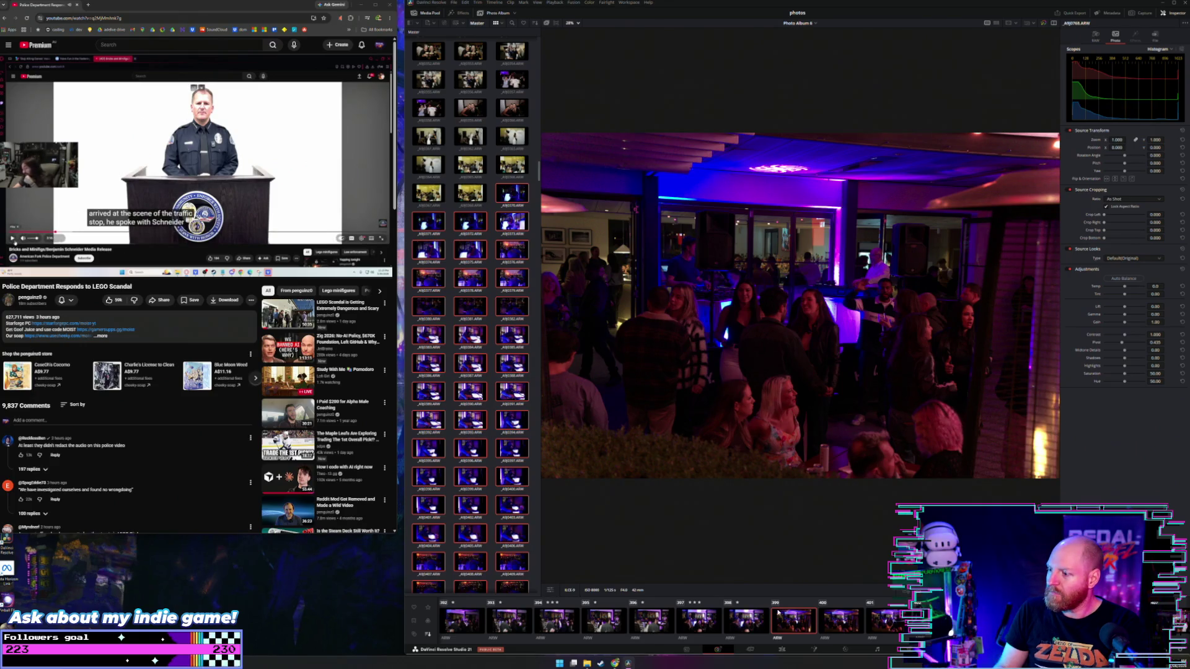
pyautogui.press('Right')
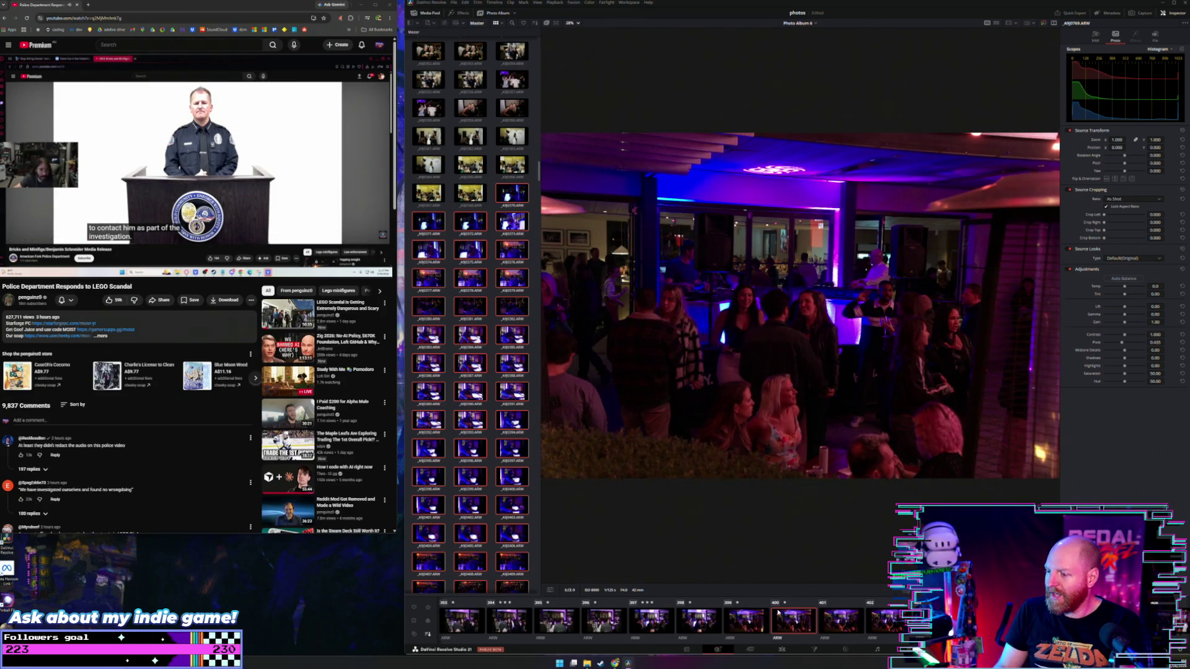
# Step through clips 400 to 405, rechecking 401, to the dance-floor photo under the neon logo
pyautogui.press('Right')
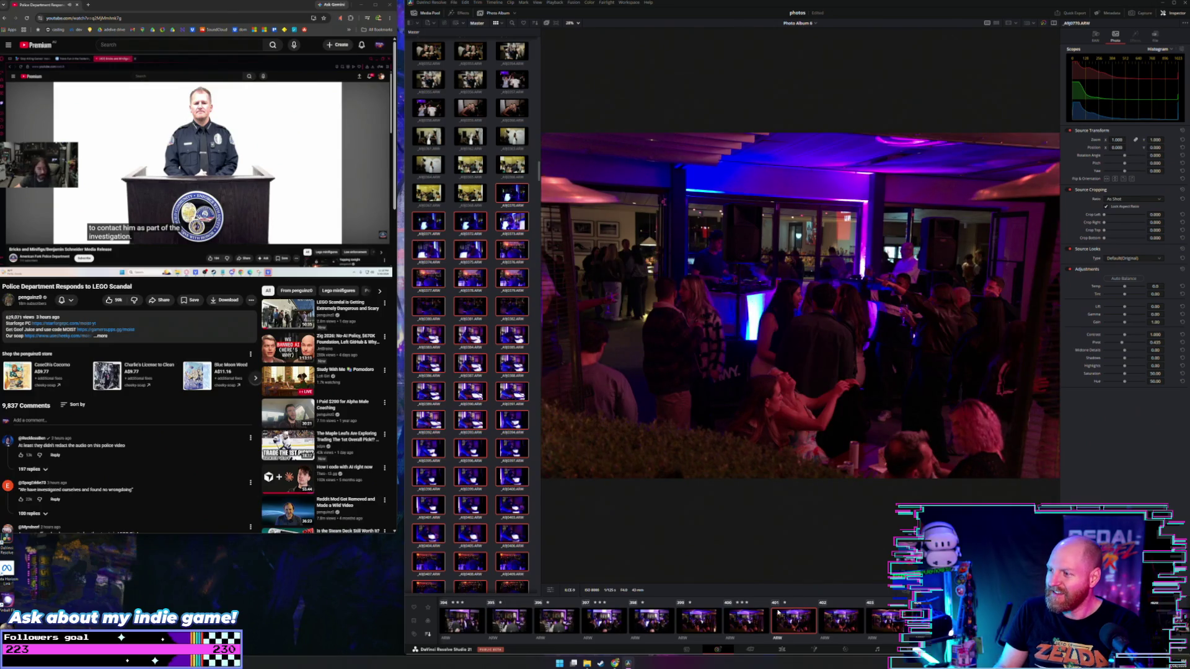
pyautogui.press('Right')
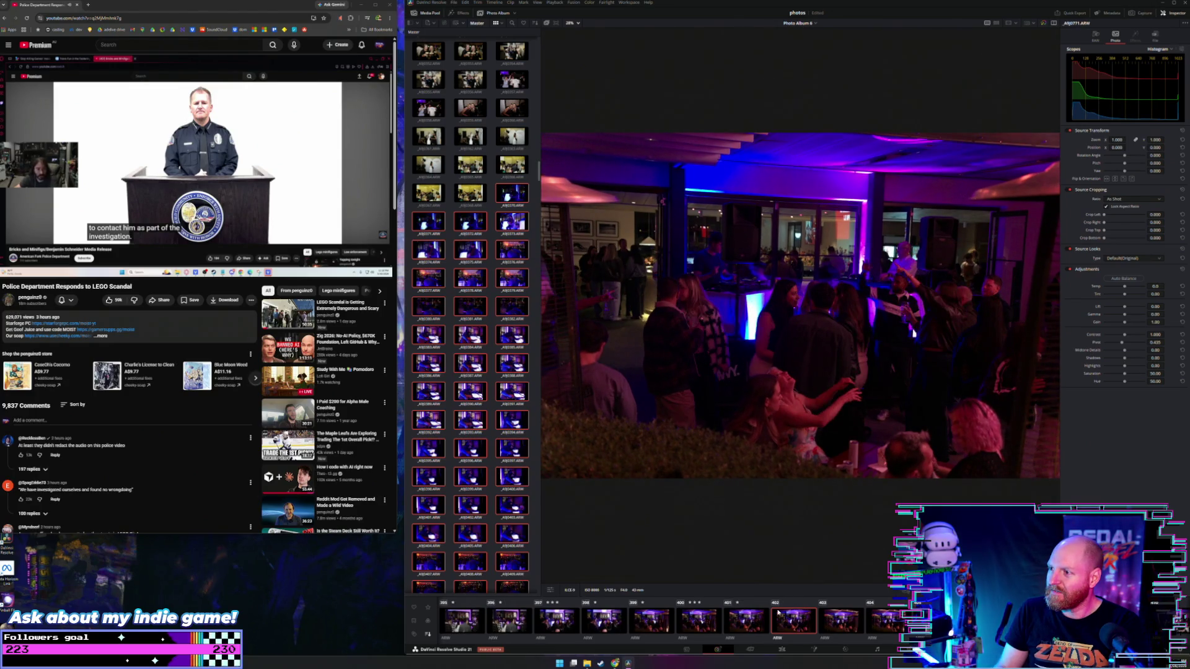
pyautogui.press('Left')
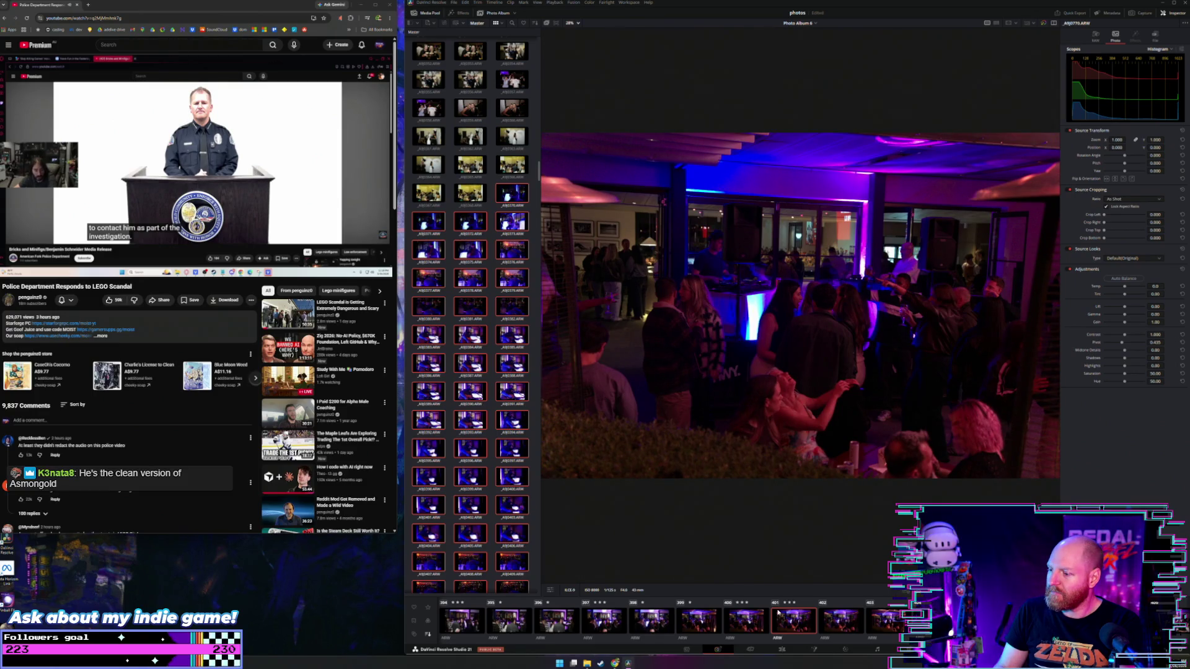
pyautogui.press('Right')
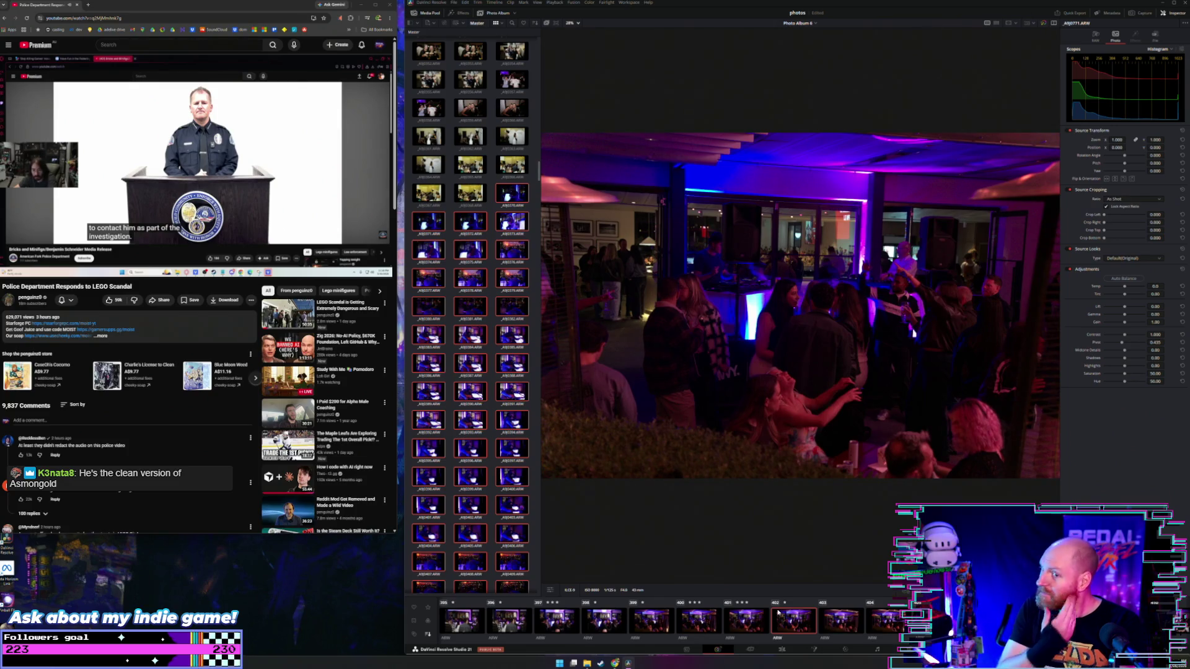
pyautogui.press('Right')
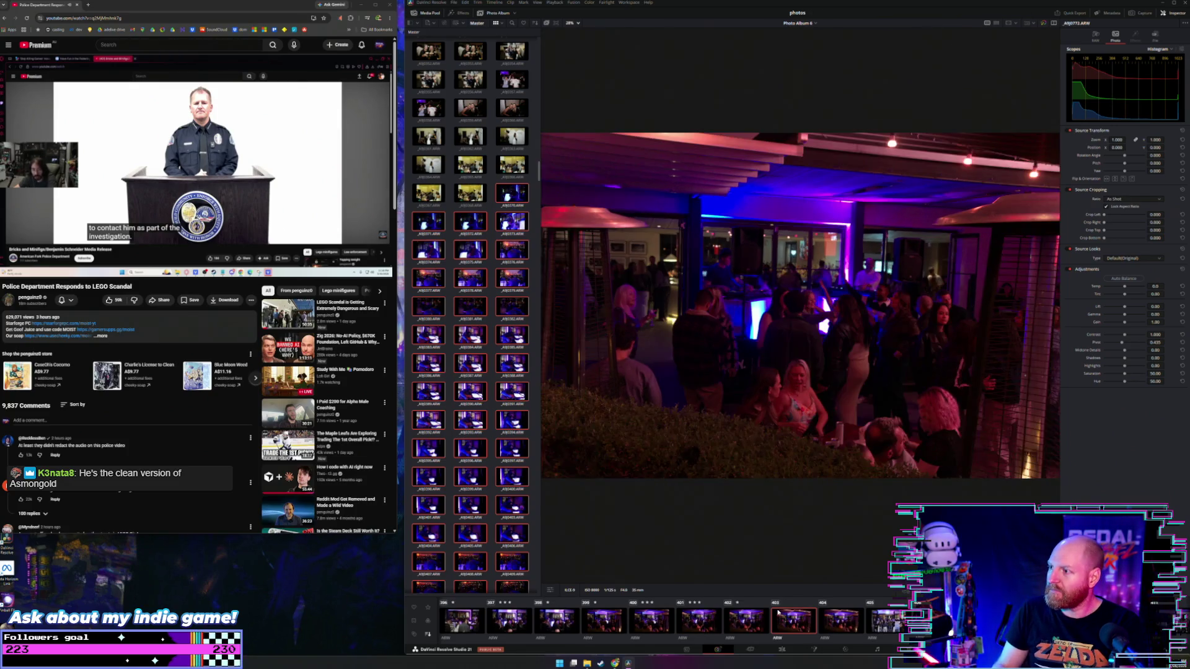
pyautogui.press('Right')
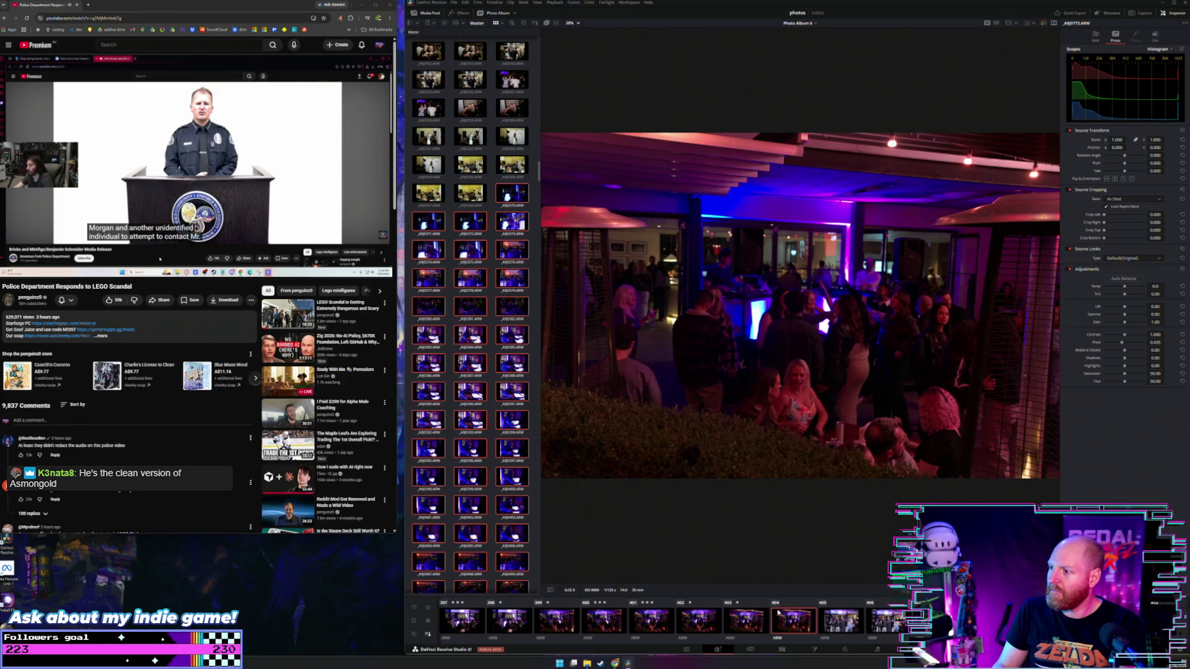
pyautogui.press('Right')
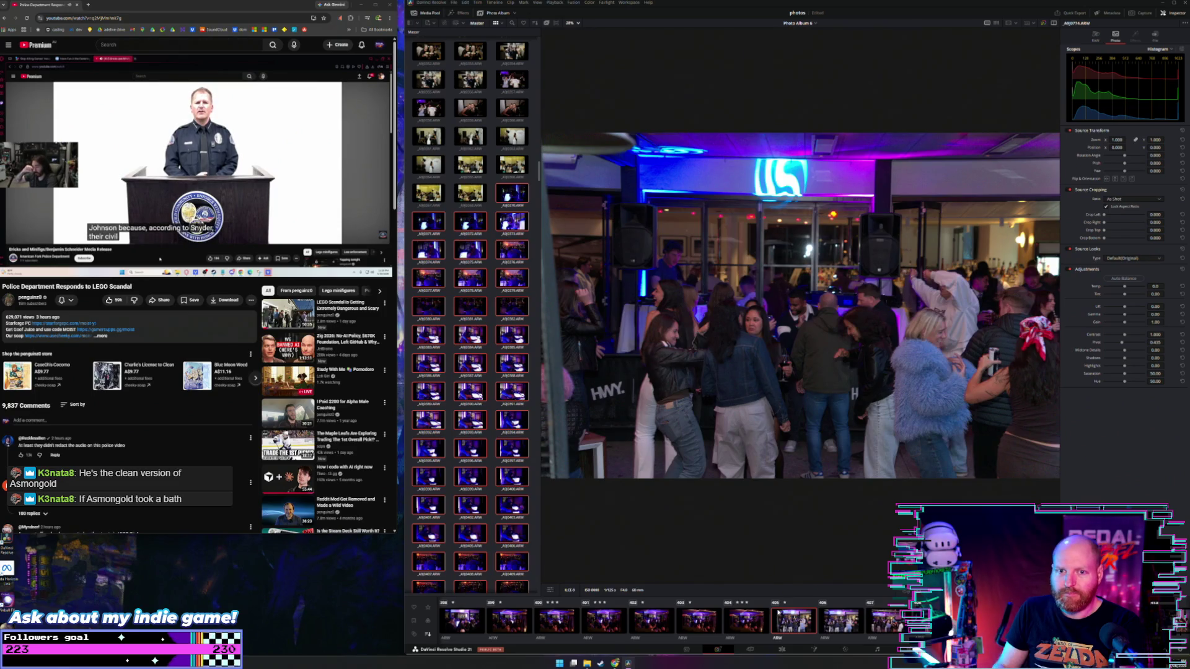
pyautogui.press('Right')
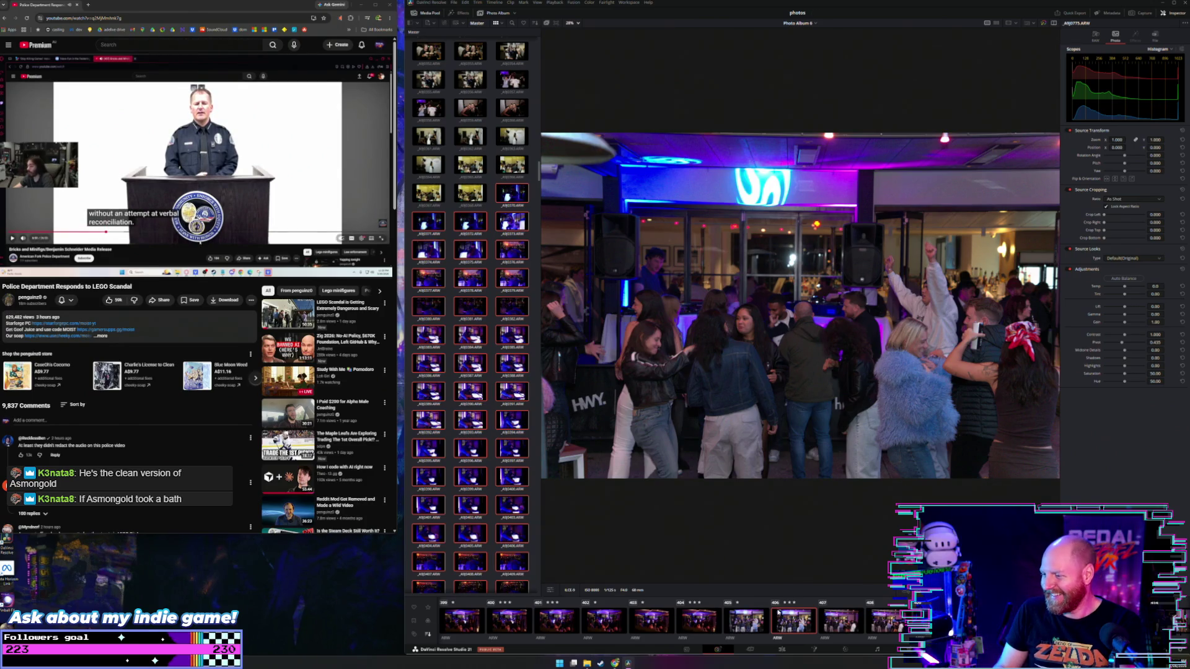
# Browse unrated from clip 411 through A9J0788 to reach clip 419, revisiting 411 once
pyautogui.press('Right')
pyautogui.press('Right')
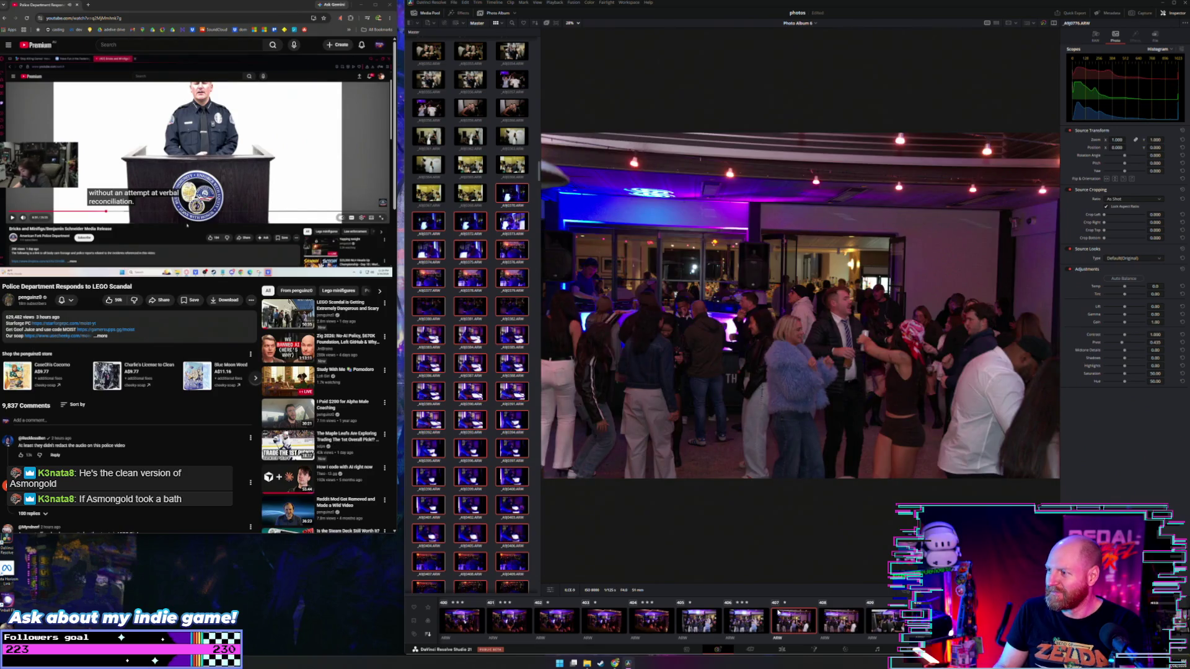
pyautogui.press('Right')
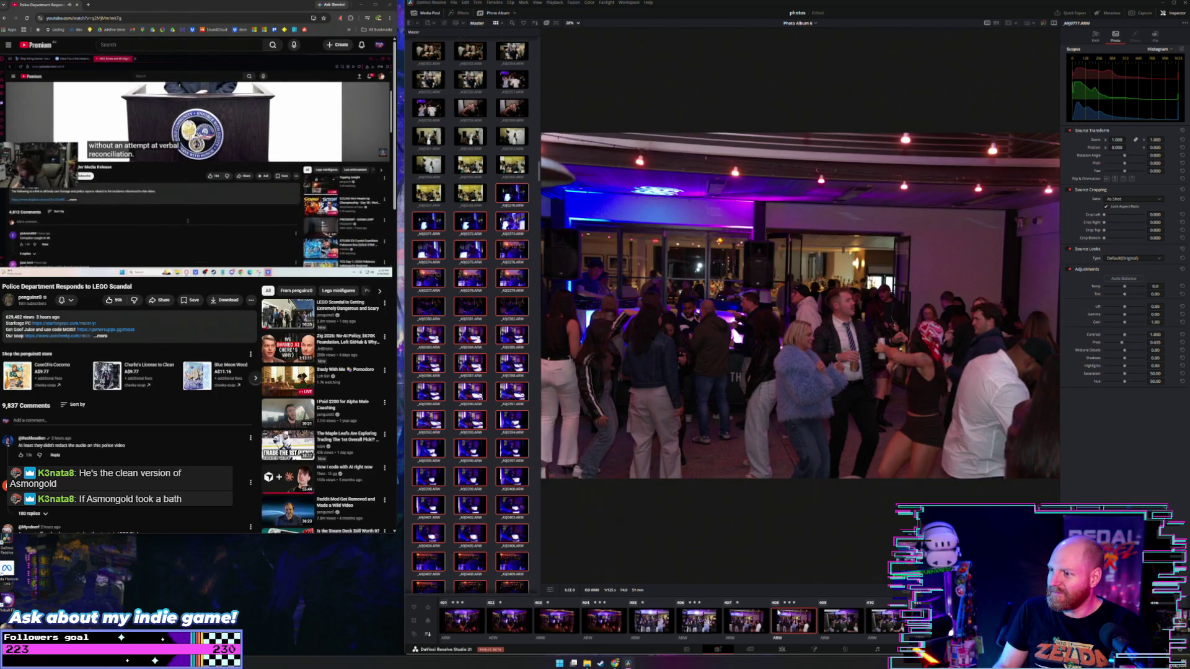
pyautogui.press('Right')
pyautogui.press('Right')
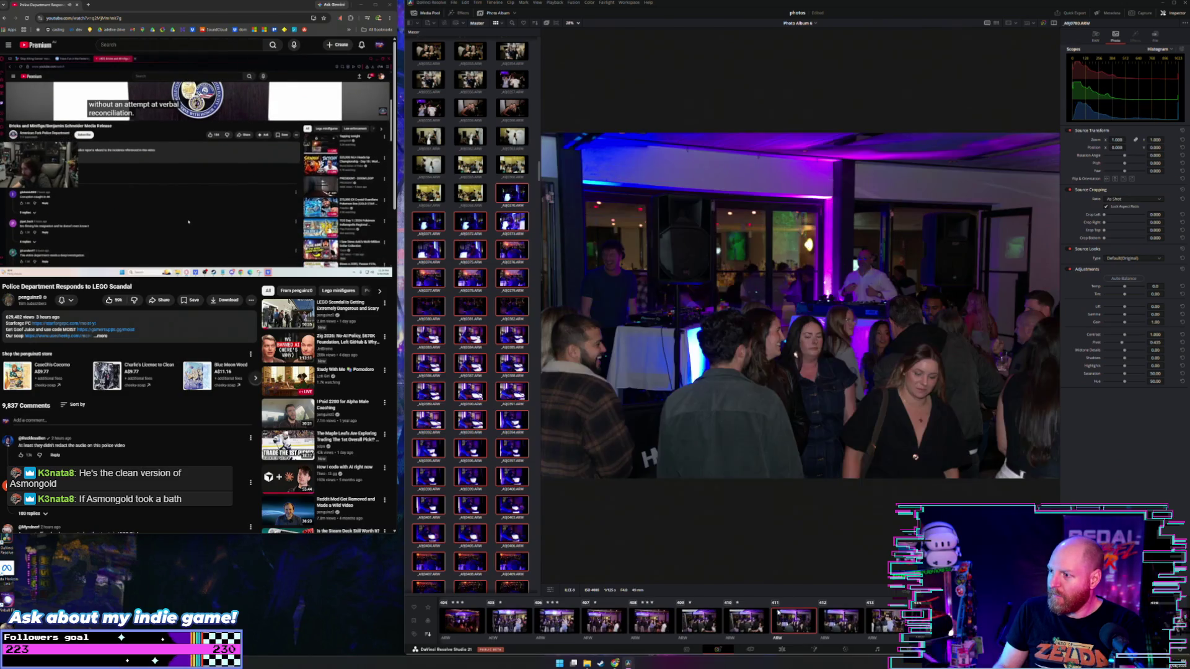
pyautogui.press('Right')
pyautogui.press('Right')
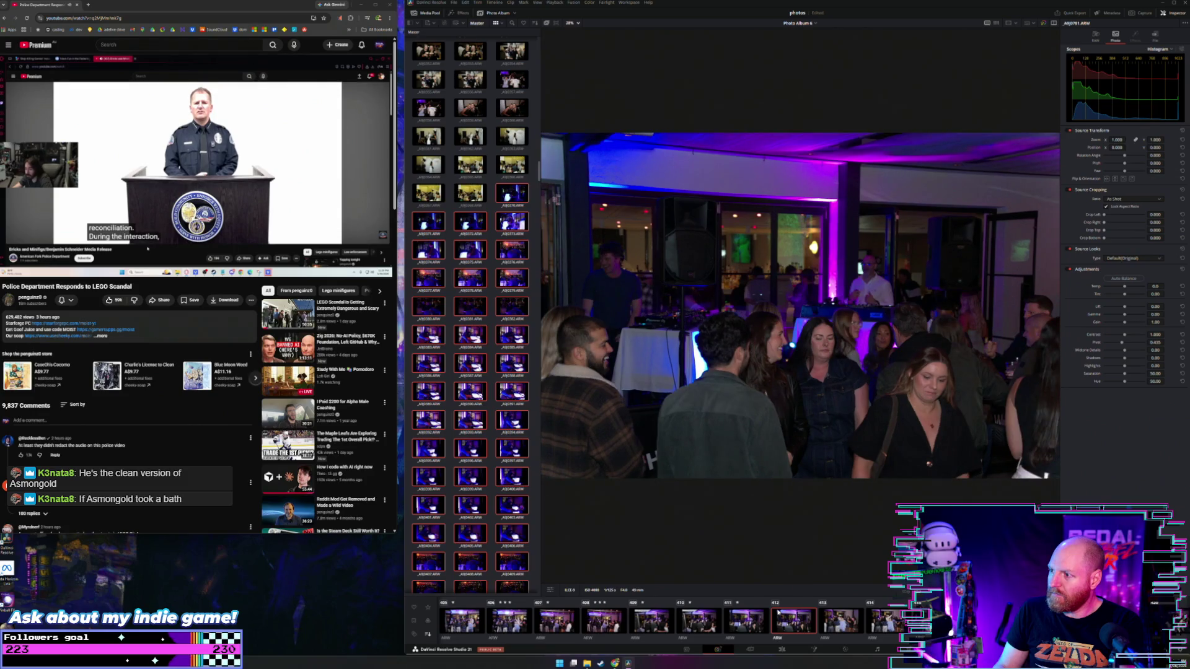
pyautogui.press('Left')
pyautogui.press('Left')
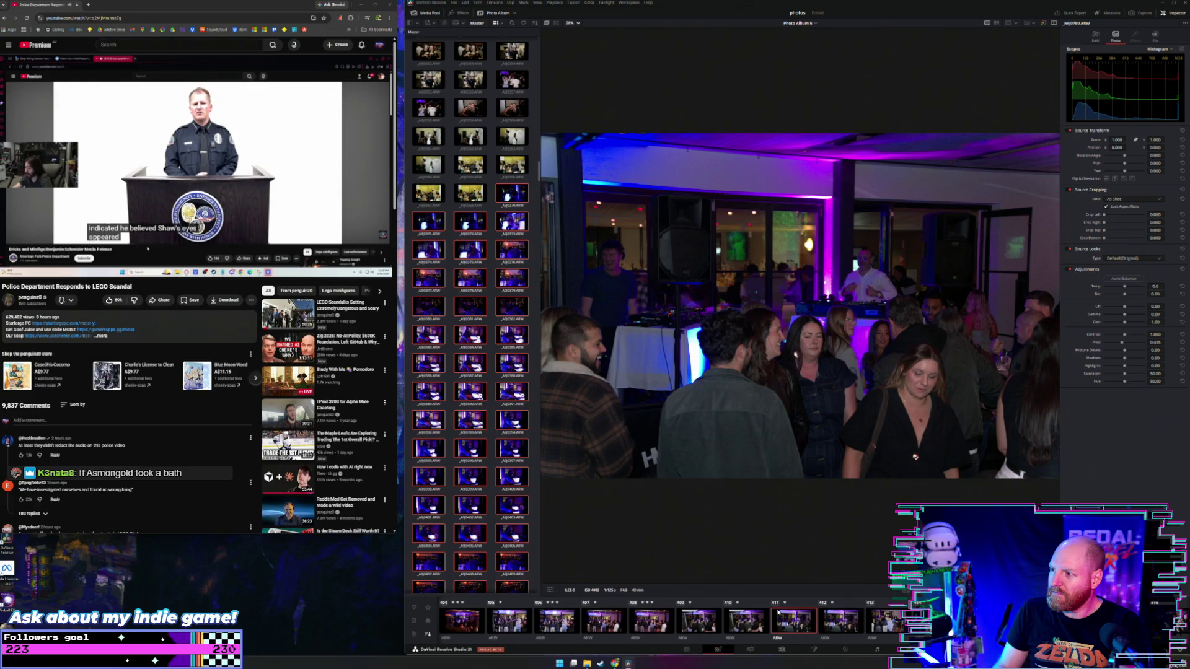
pyautogui.press('Right')
pyautogui.press('Right')
pyautogui.press('Right')
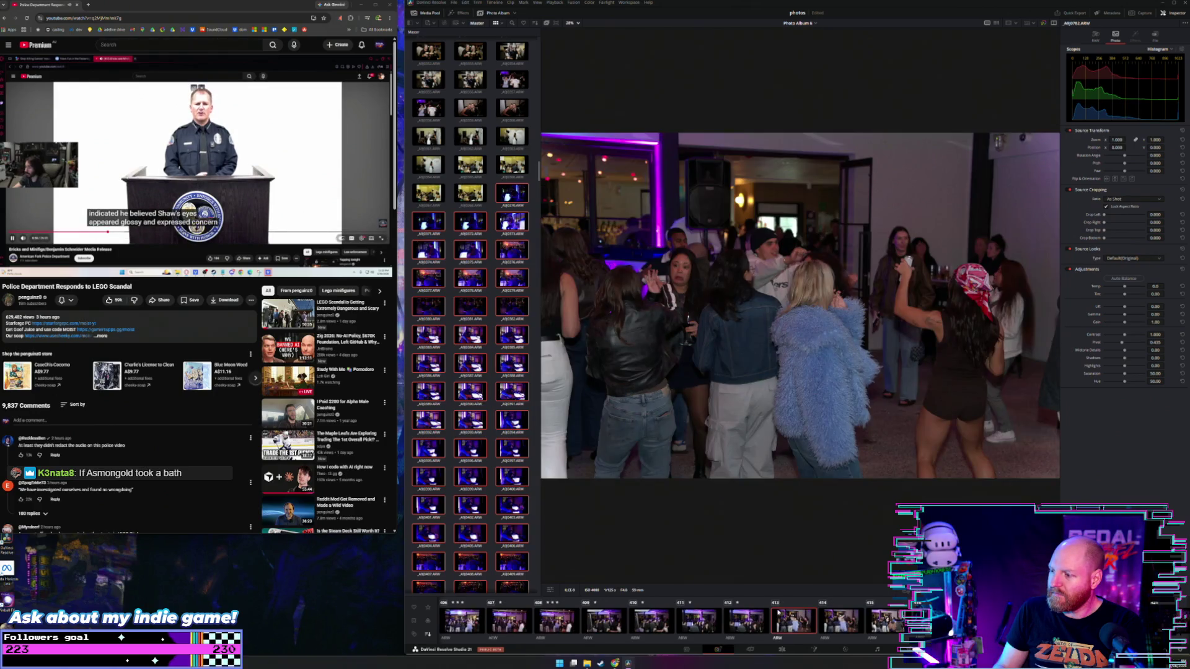
pyautogui.press('Right')
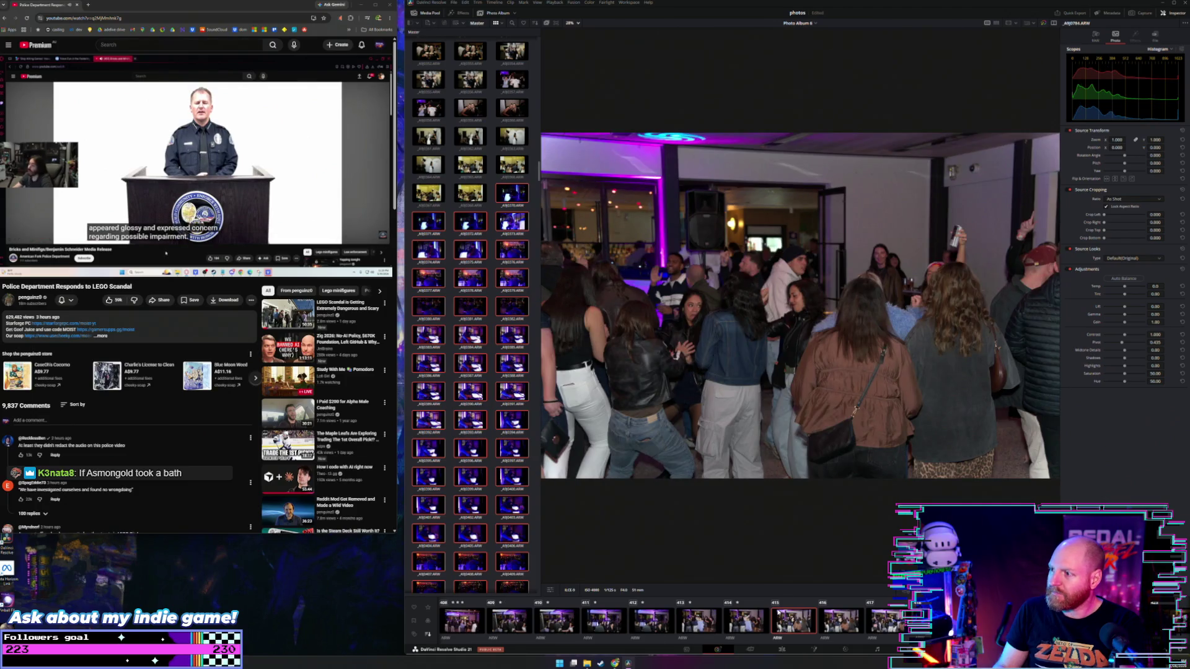
pyautogui.press('Right')
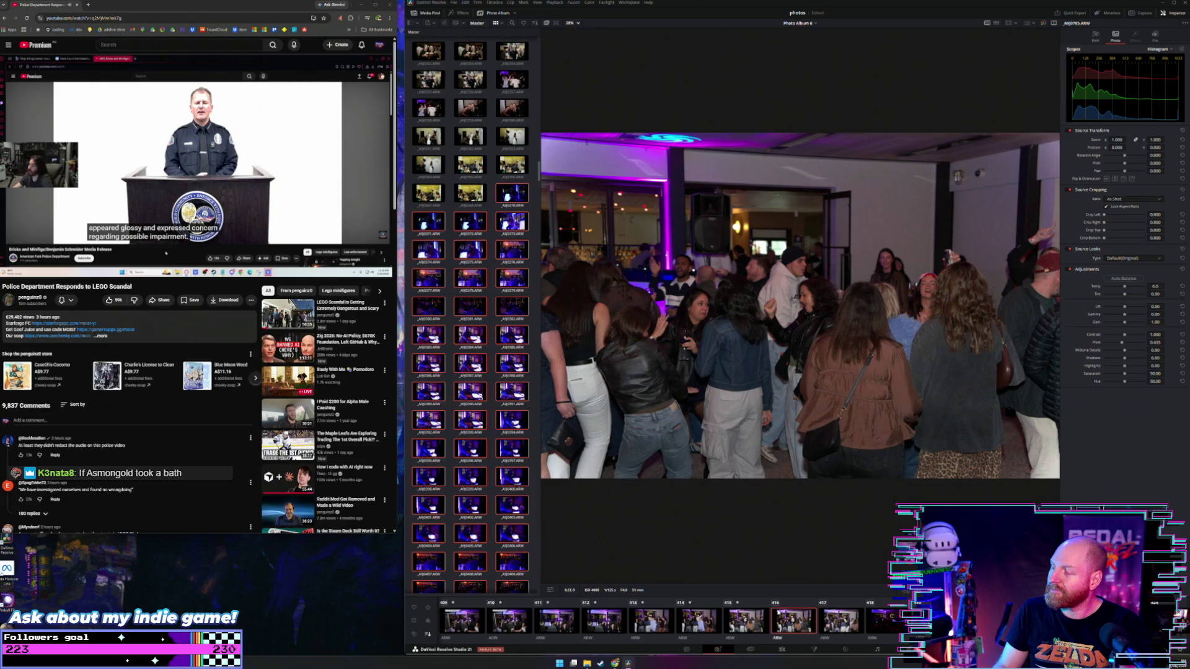
pyautogui.press('Right')
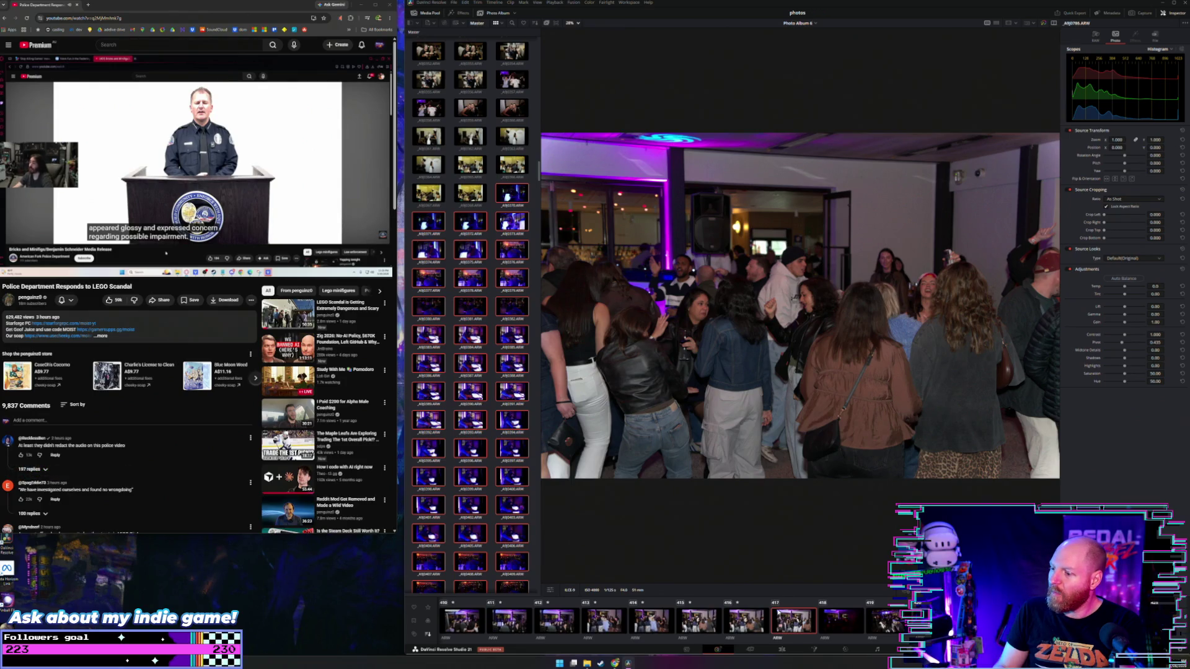
pyautogui.press('Right')
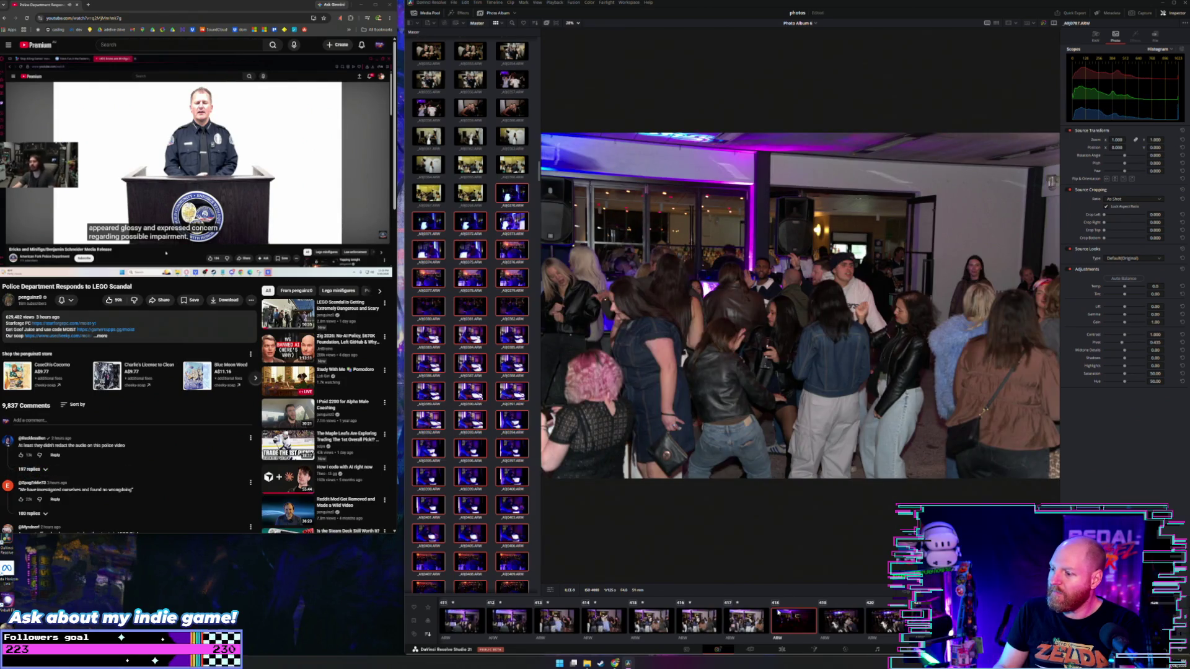
pyautogui.press('Right')
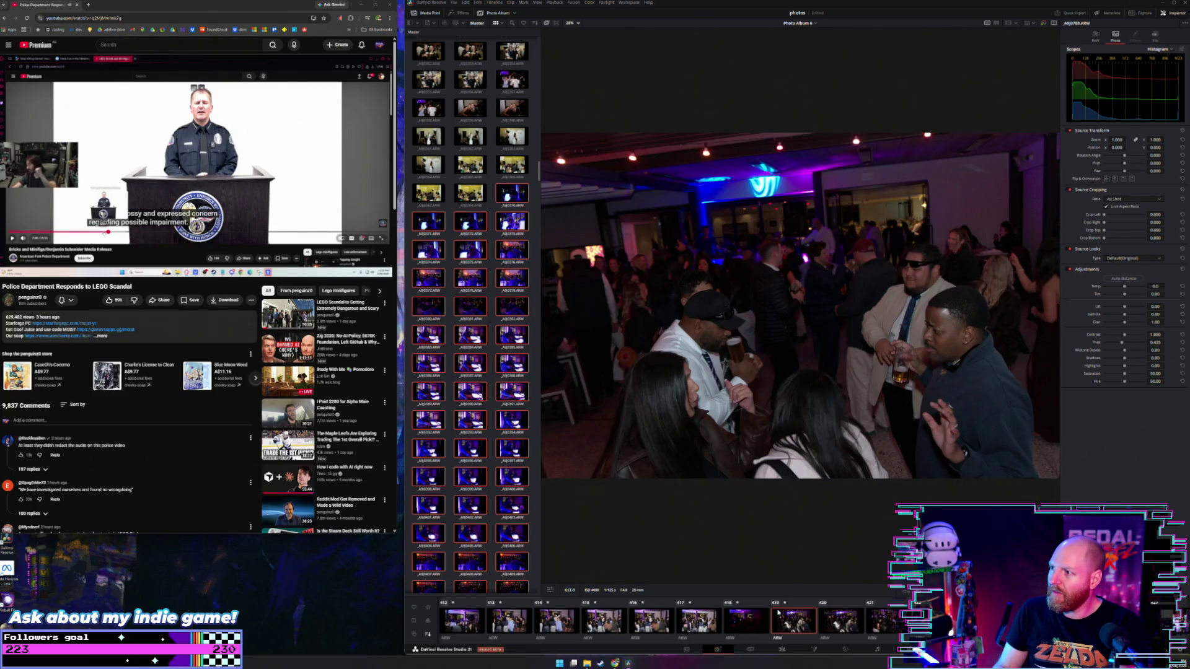
# Give clip 419 three stars, then continue to photo A9J0792
pyautogui.press('3')
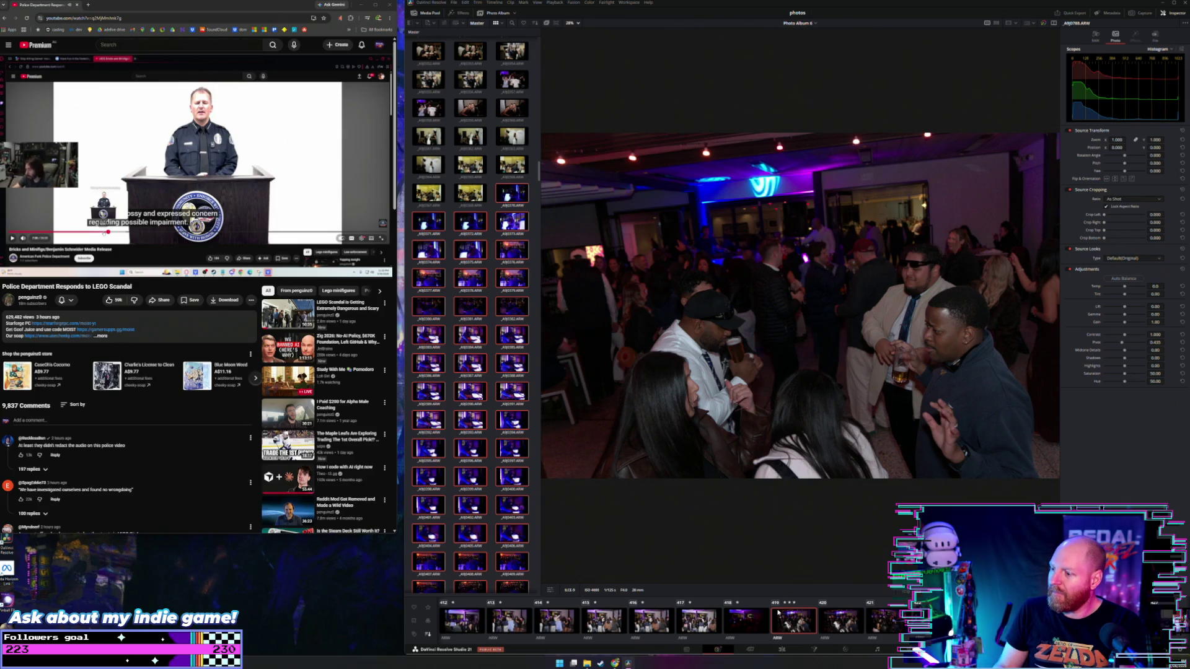
pyautogui.press('Right')
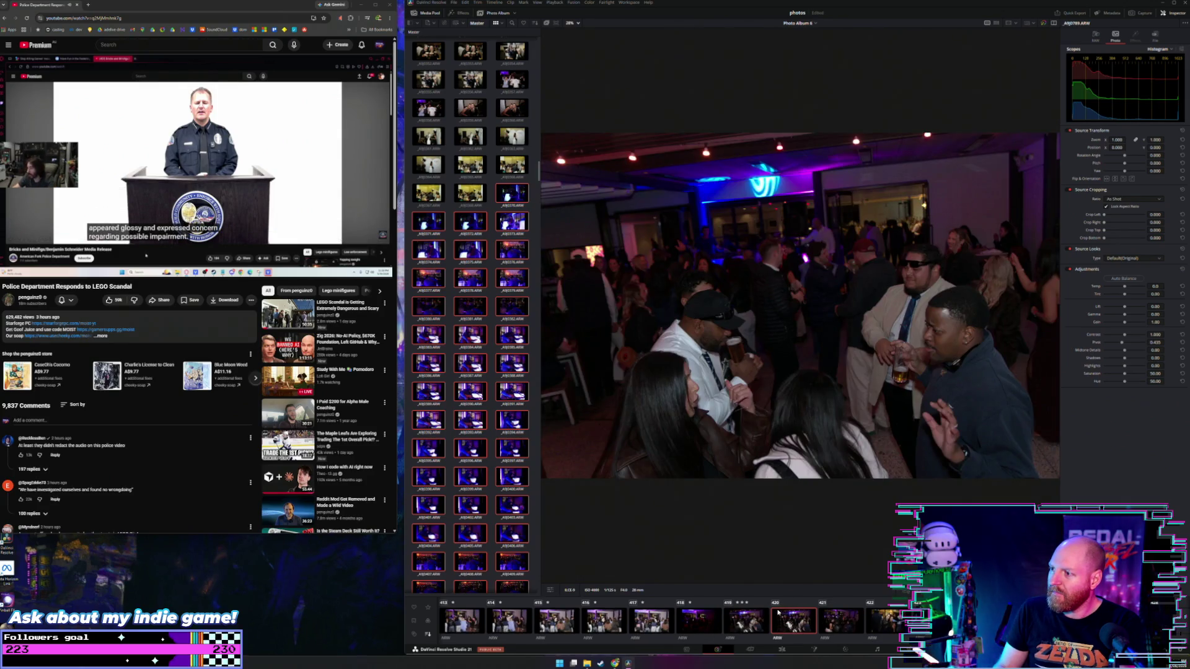
pyautogui.press('Right')
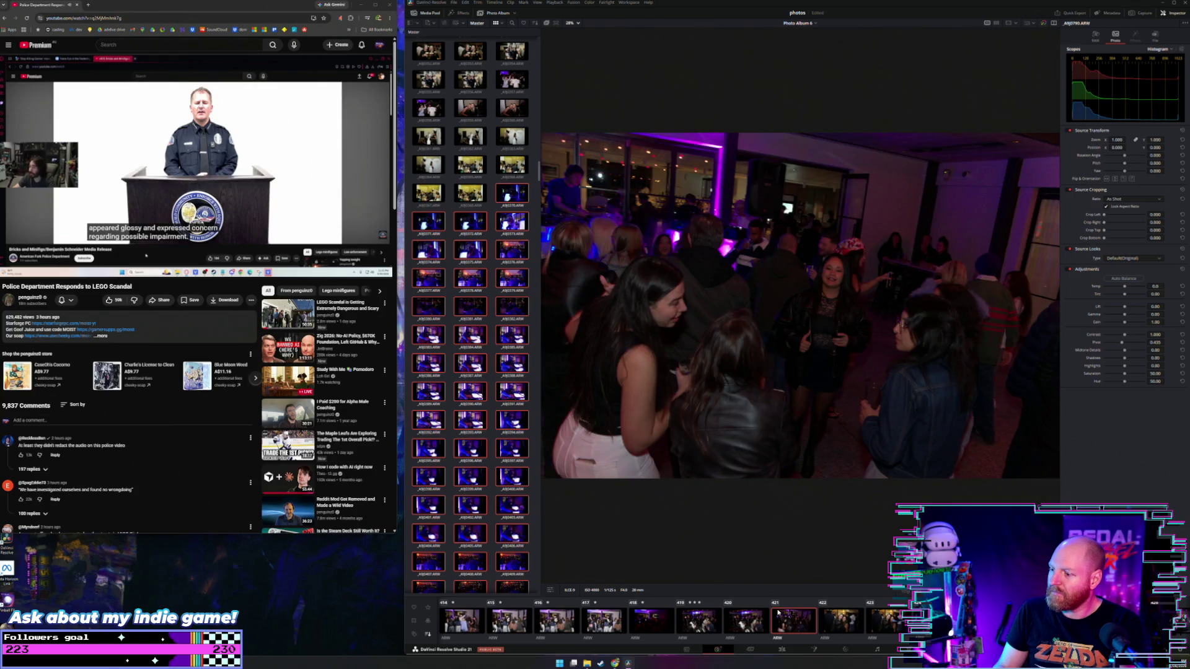
pyautogui.press('Right')
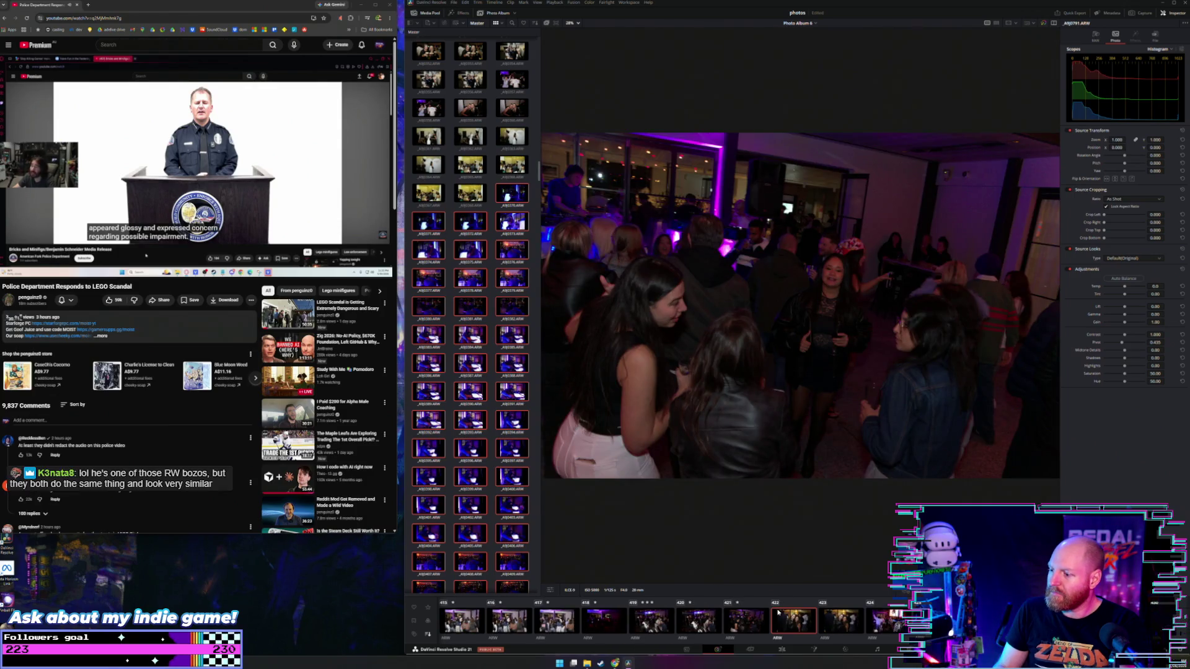
pyautogui.press('Right')
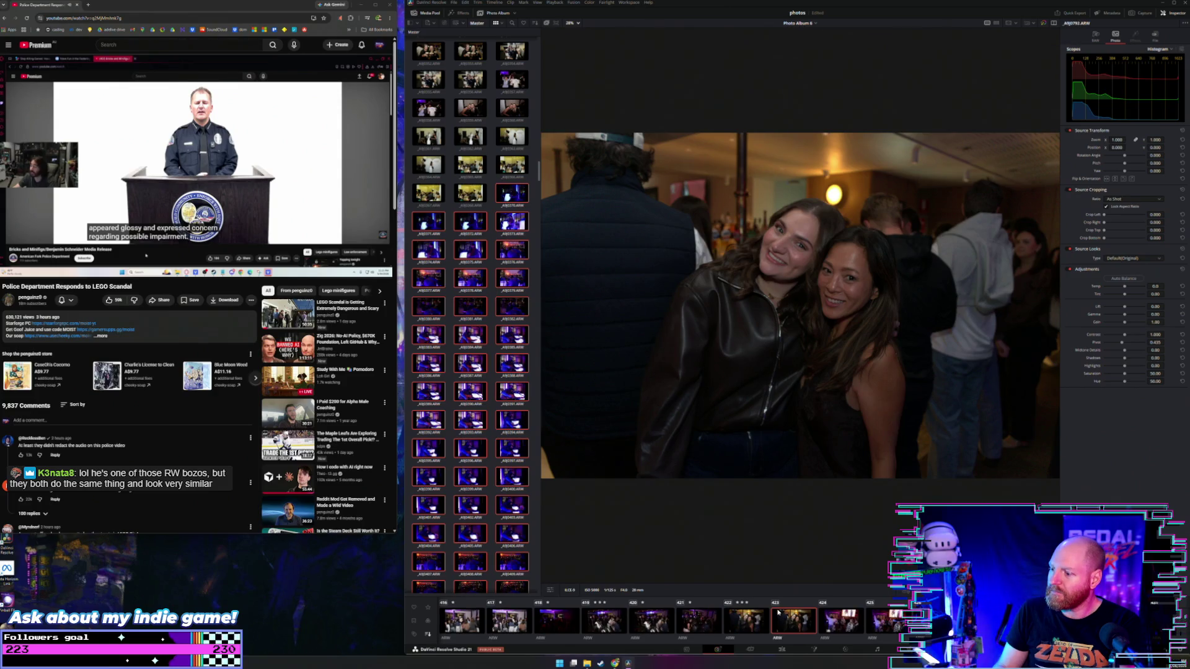
# Step through clips 424 to 428, rechecking one, to the purple-lit crowd photo in clip 429
pyautogui.press('Right')
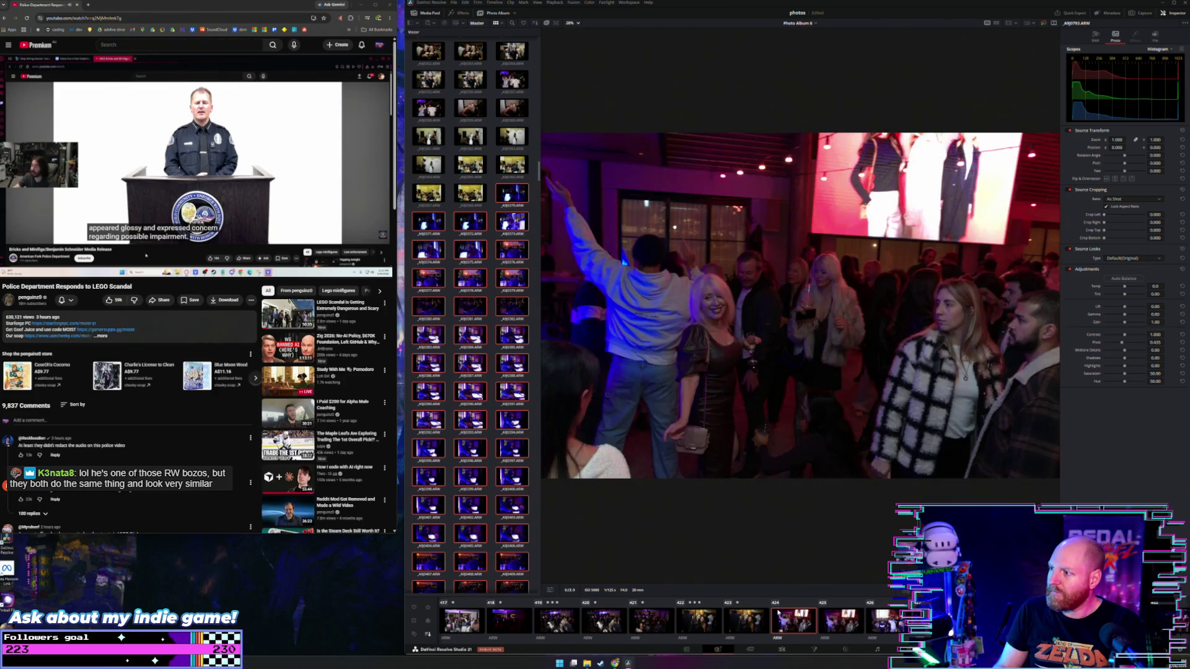
pyautogui.press('Right')
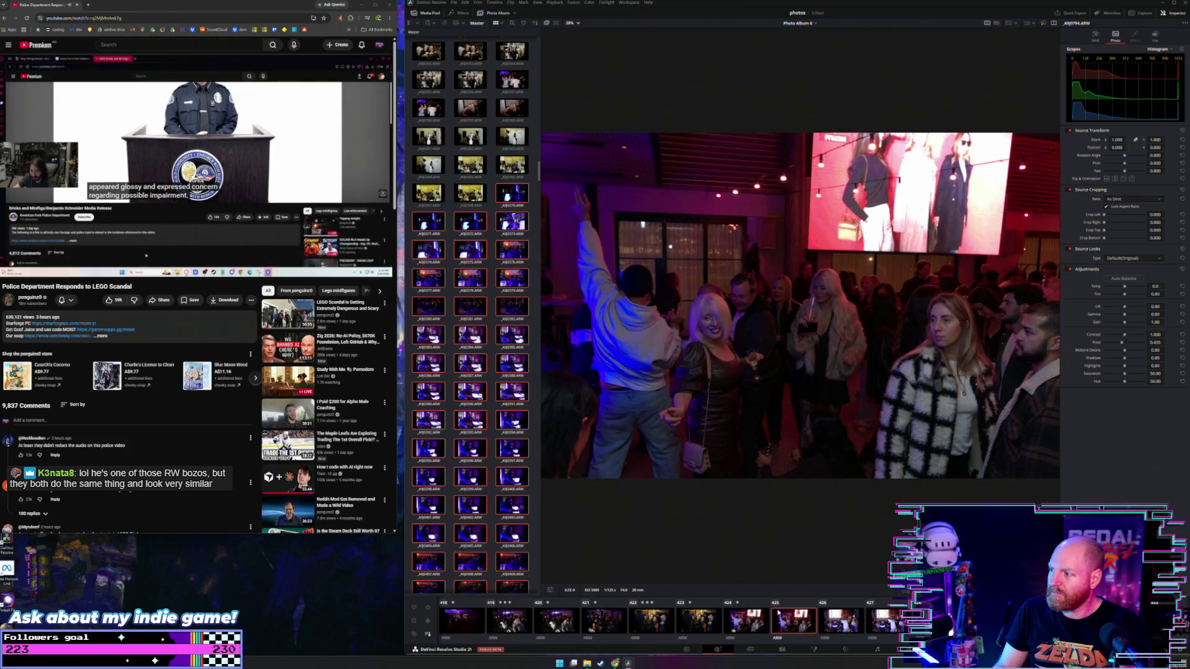
pyautogui.press('Right')
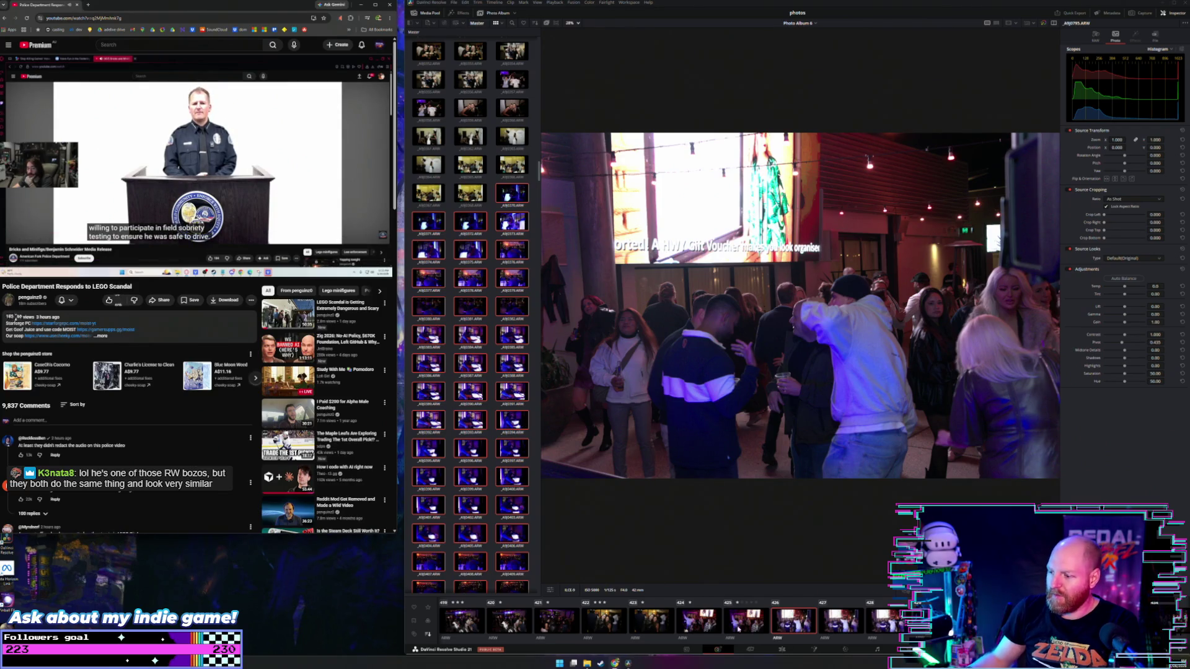
pyautogui.press('Left')
pyautogui.press('Right')
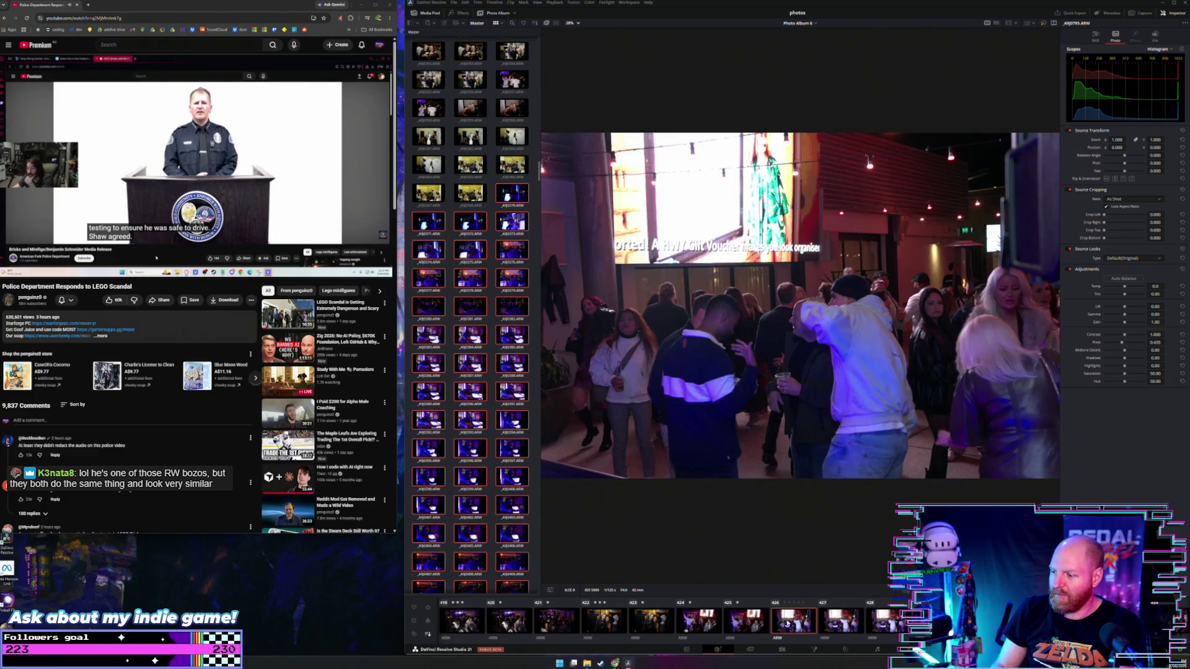
pyautogui.press('Right')
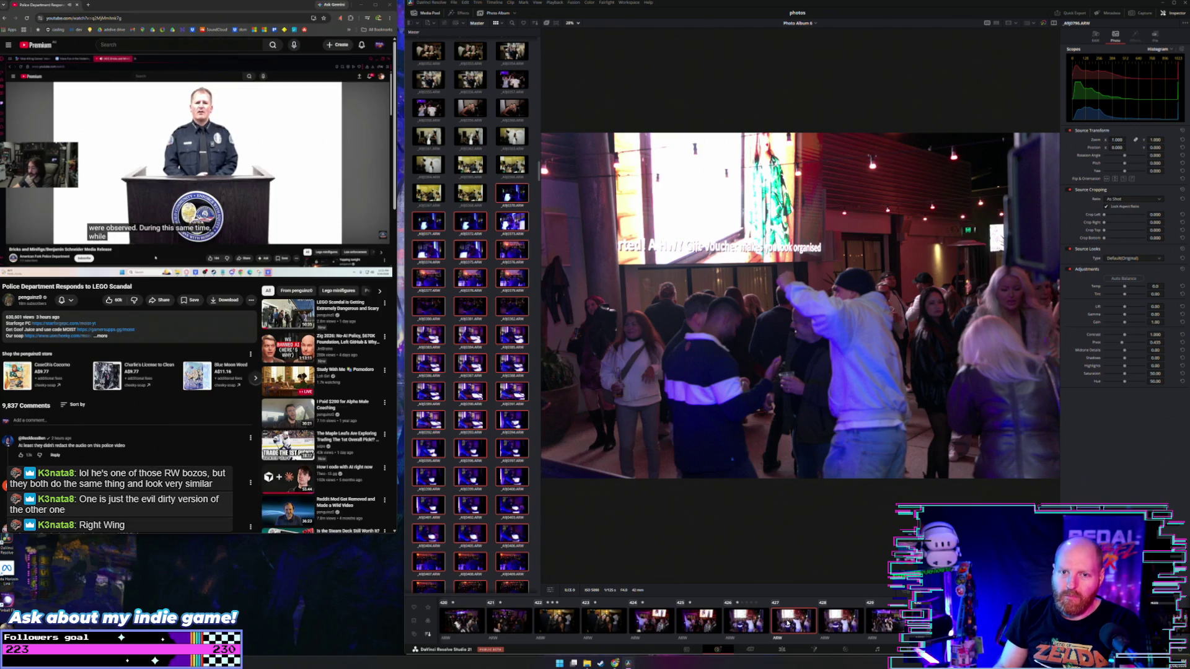
pyautogui.press('Right')
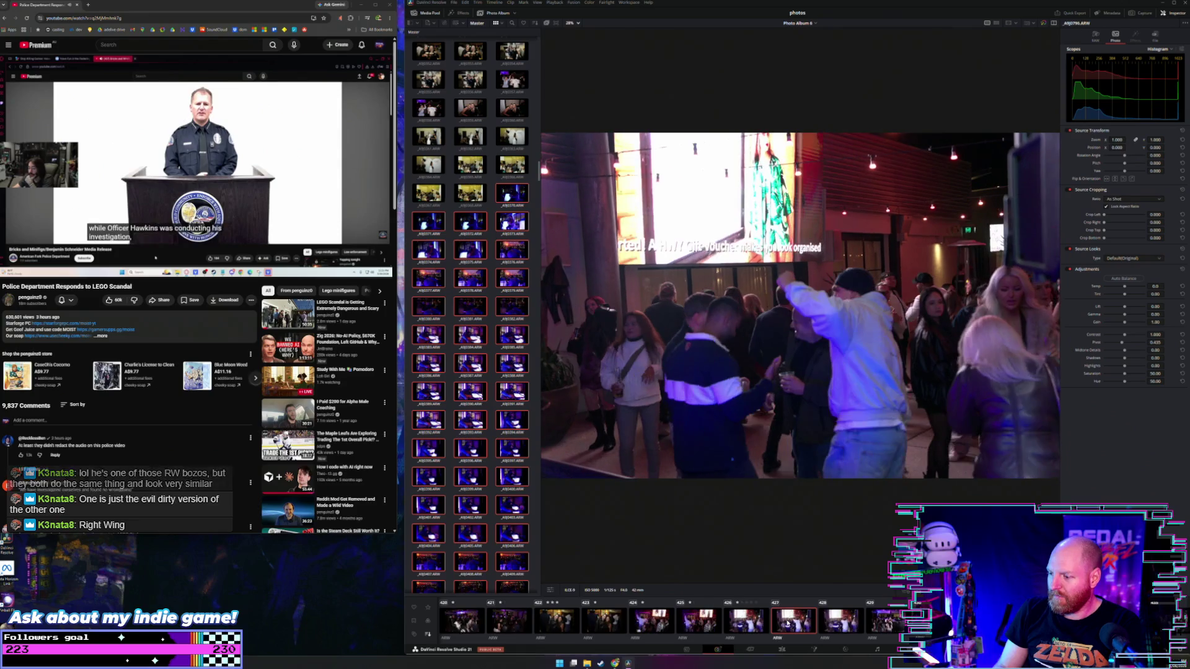
pyautogui.press('Right')
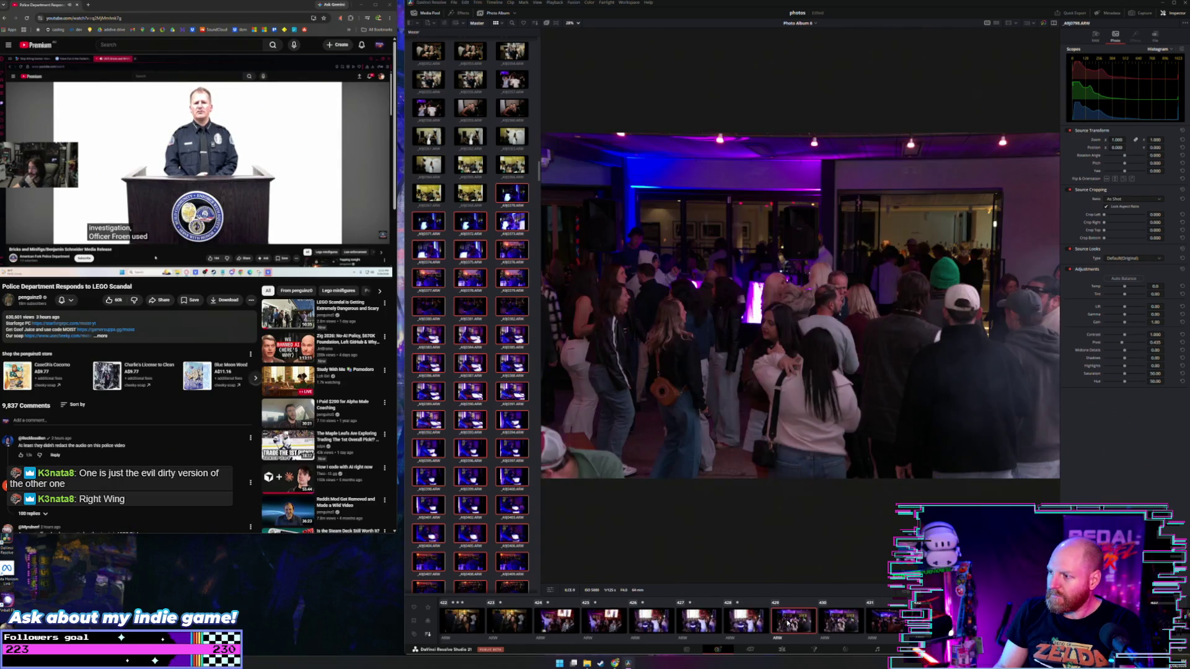
# Advance unrated from clip 430 through A9J0802 and A9J0804 toward the DJ booth
pyautogui.press('Right')
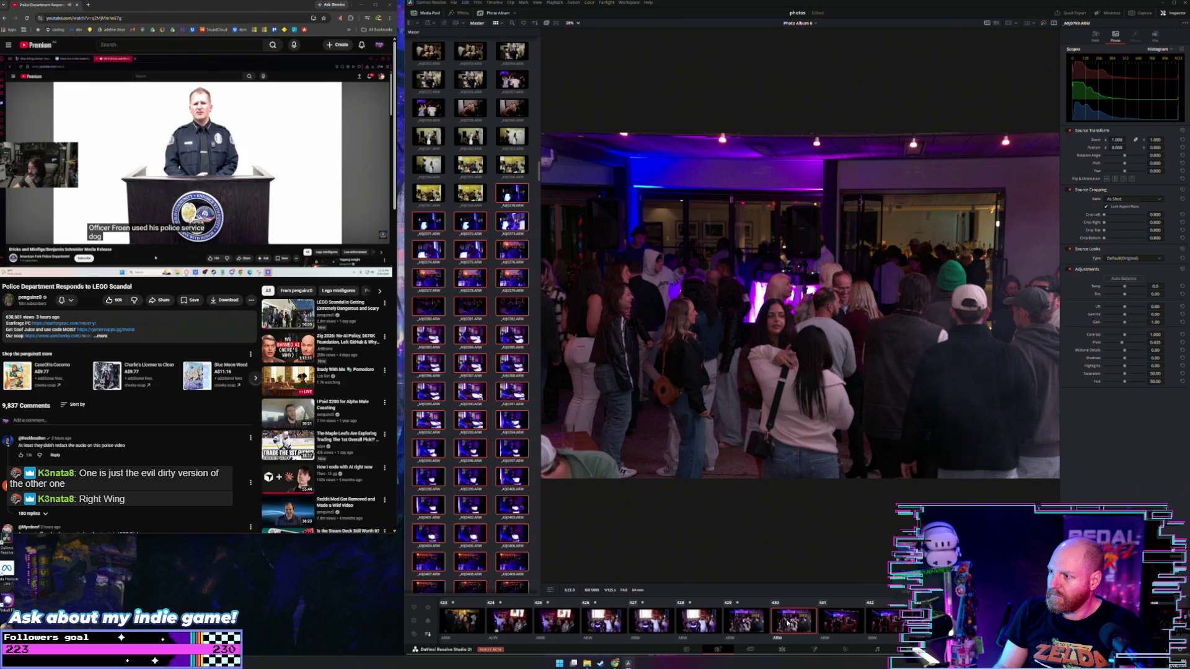
pyautogui.press('Right')
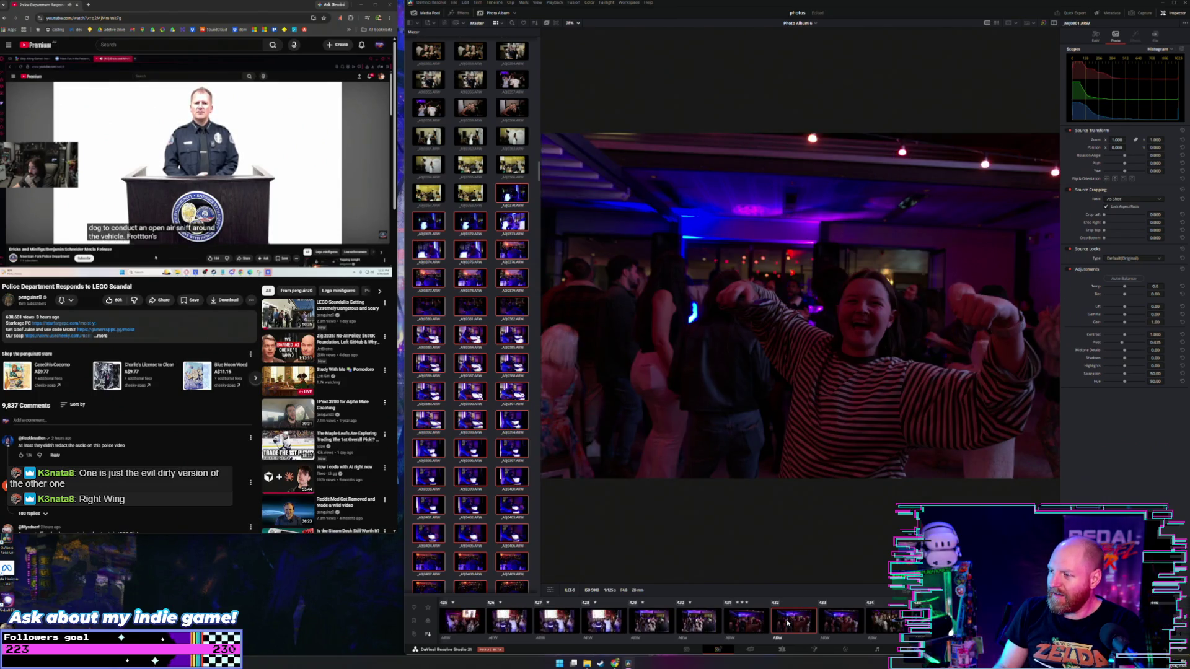
pyautogui.press('Right')
pyautogui.press('Left')
pyautogui.press('Right')
pyautogui.press('Right')
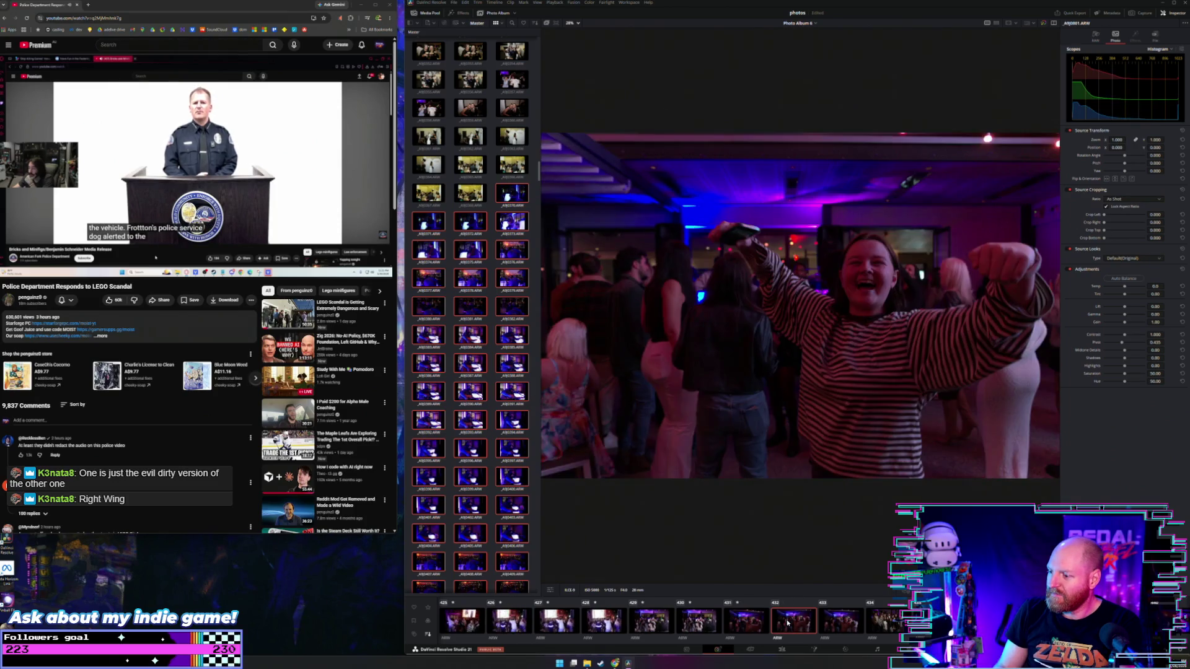
pyautogui.press('Right')
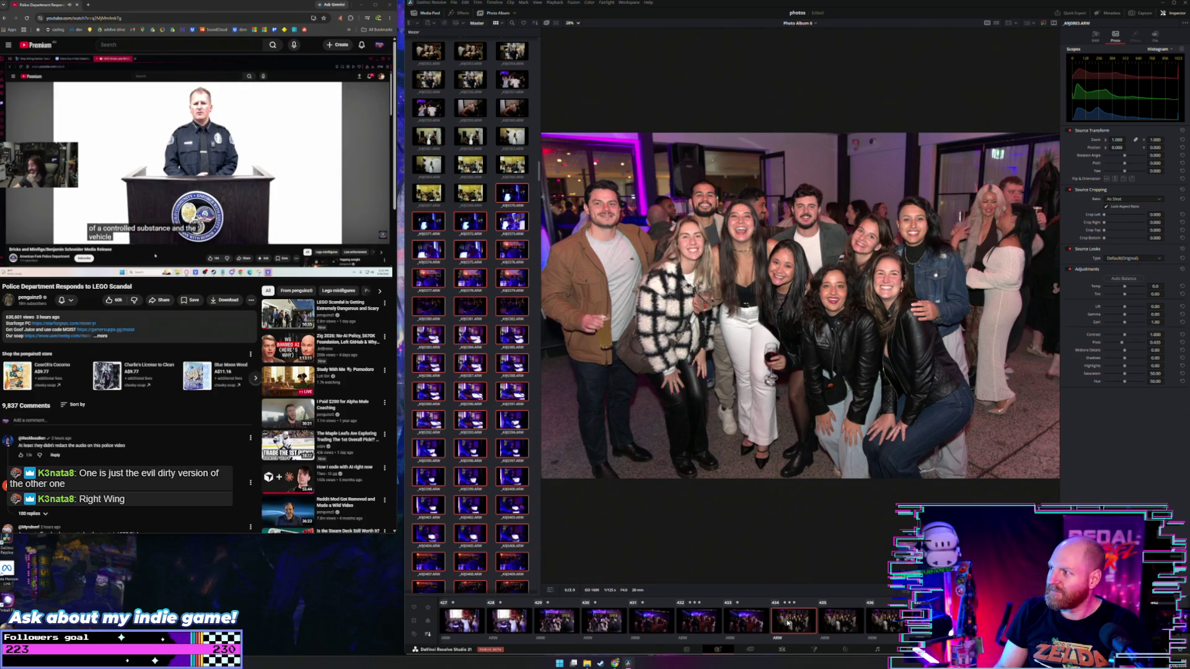
pyautogui.press('Right')
pyautogui.press('Right')
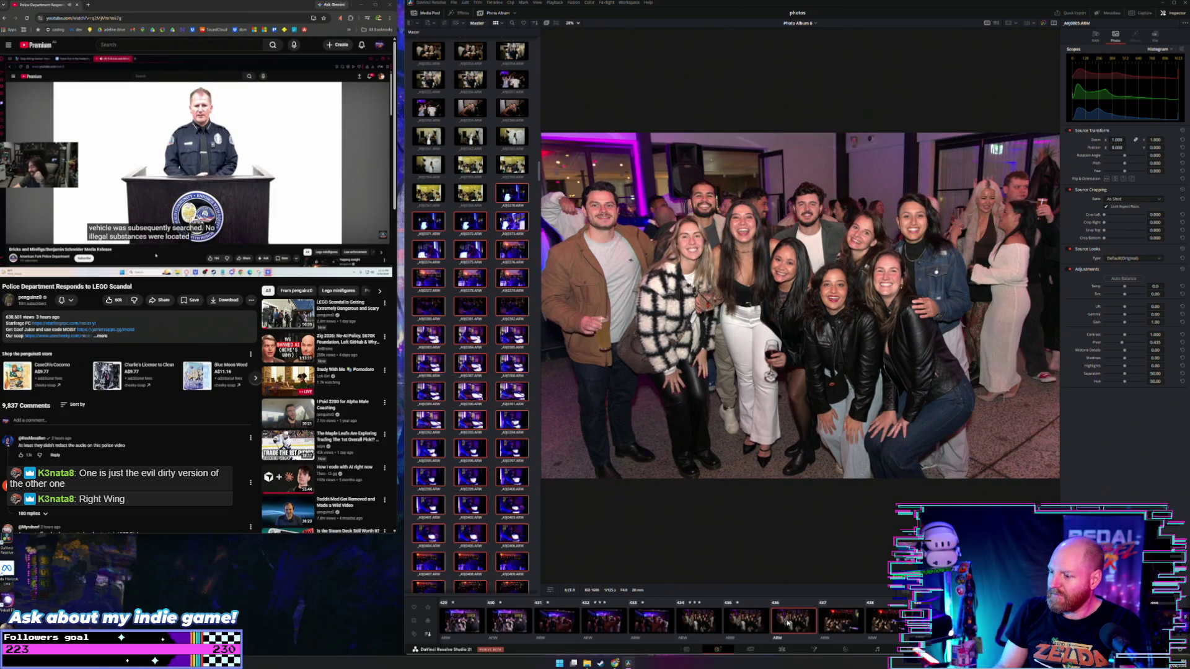
pyautogui.press('Right')
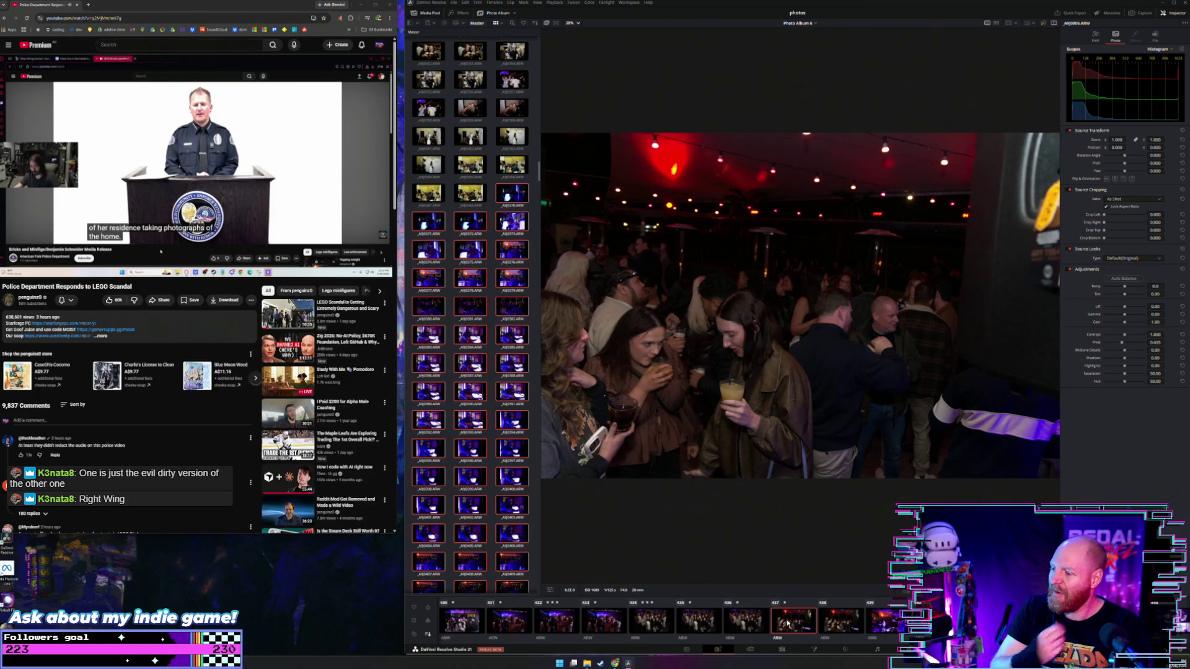
# Compare the DJ booth photos back and forth, landing on the DJ with arm raised
pyautogui.press('Right')
pyautogui.press('Right')
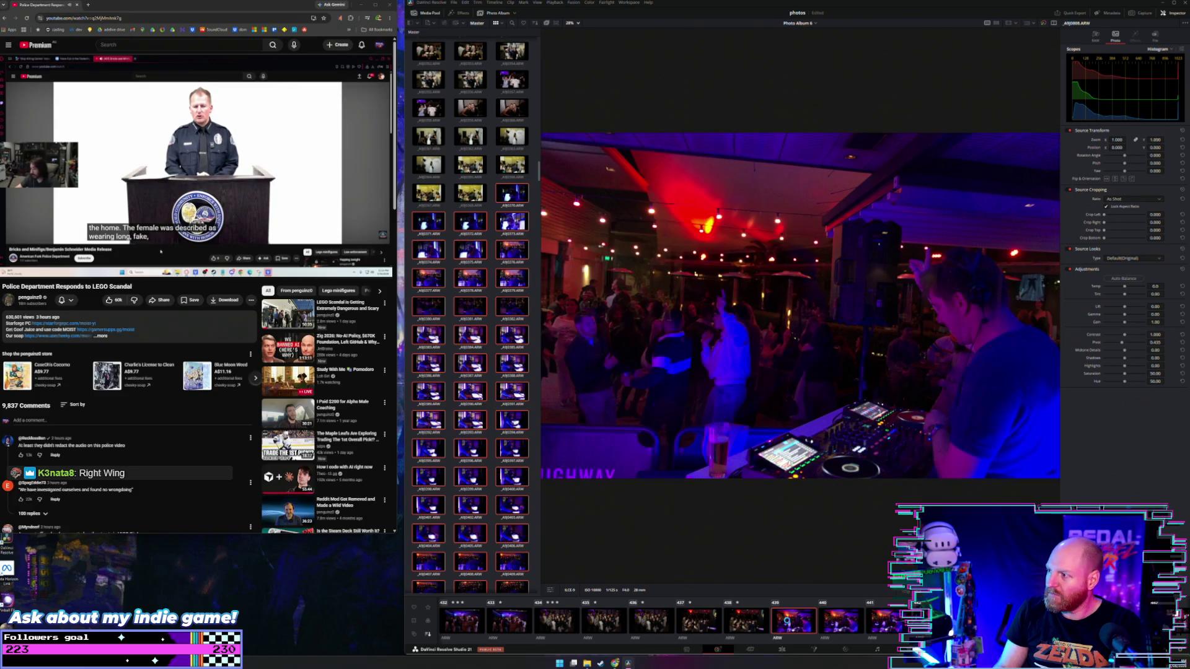
pyautogui.press('Right')
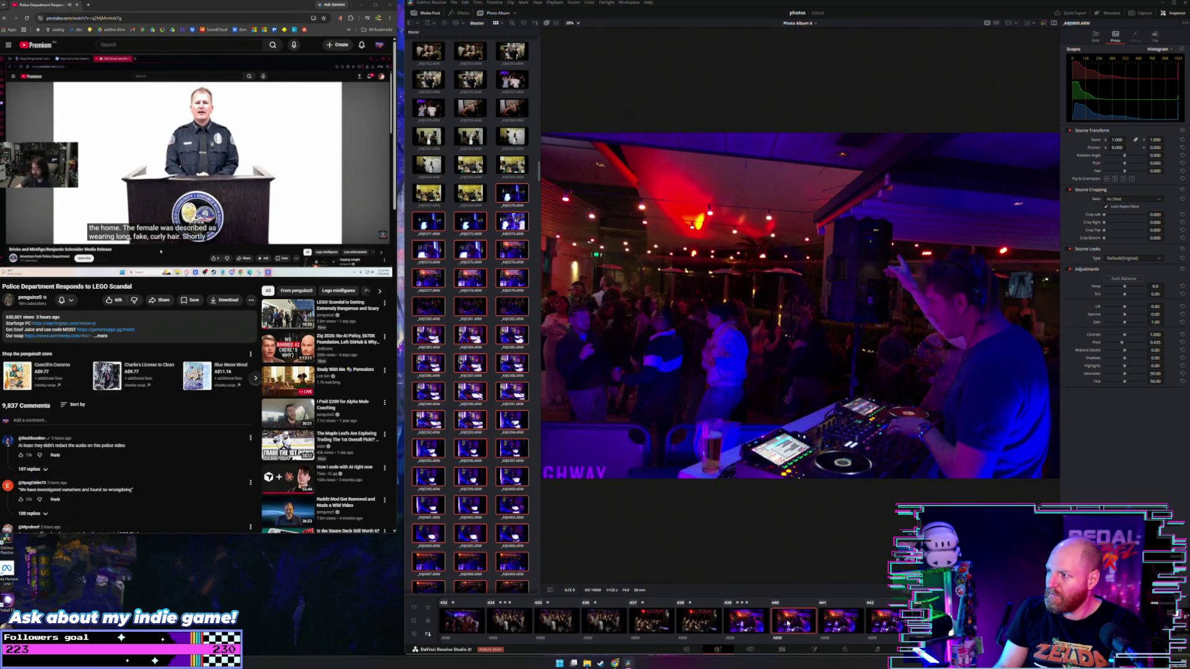
pyautogui.press('Left')
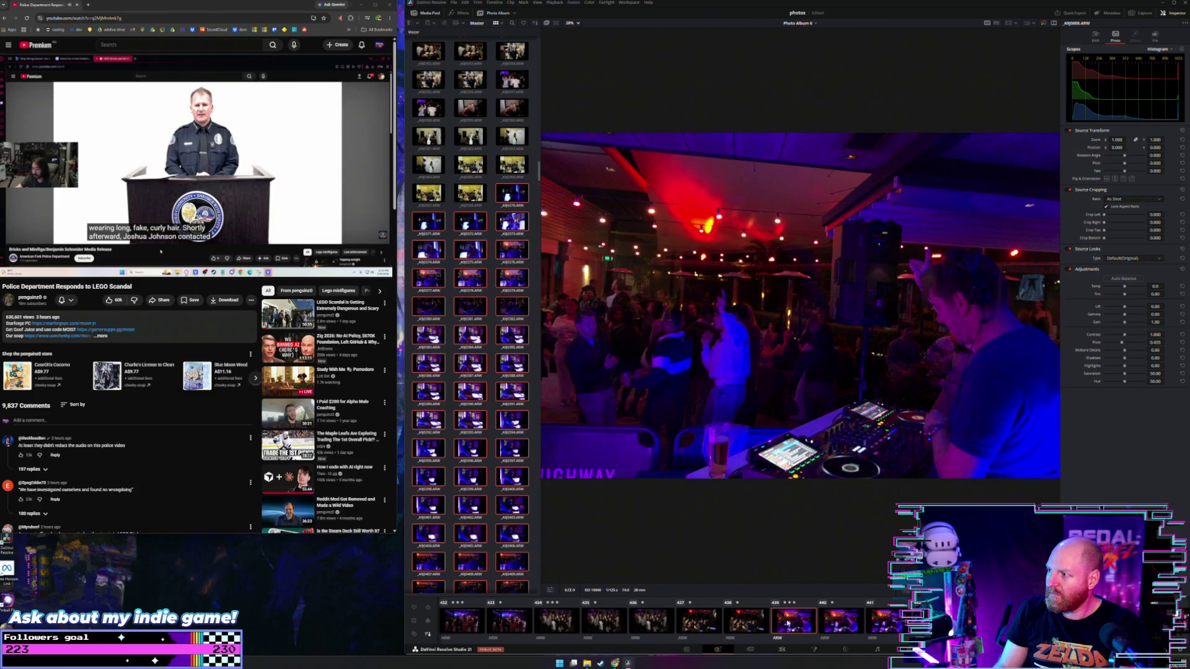
pyautogui.press('Right')
pyautogui.press('Right')
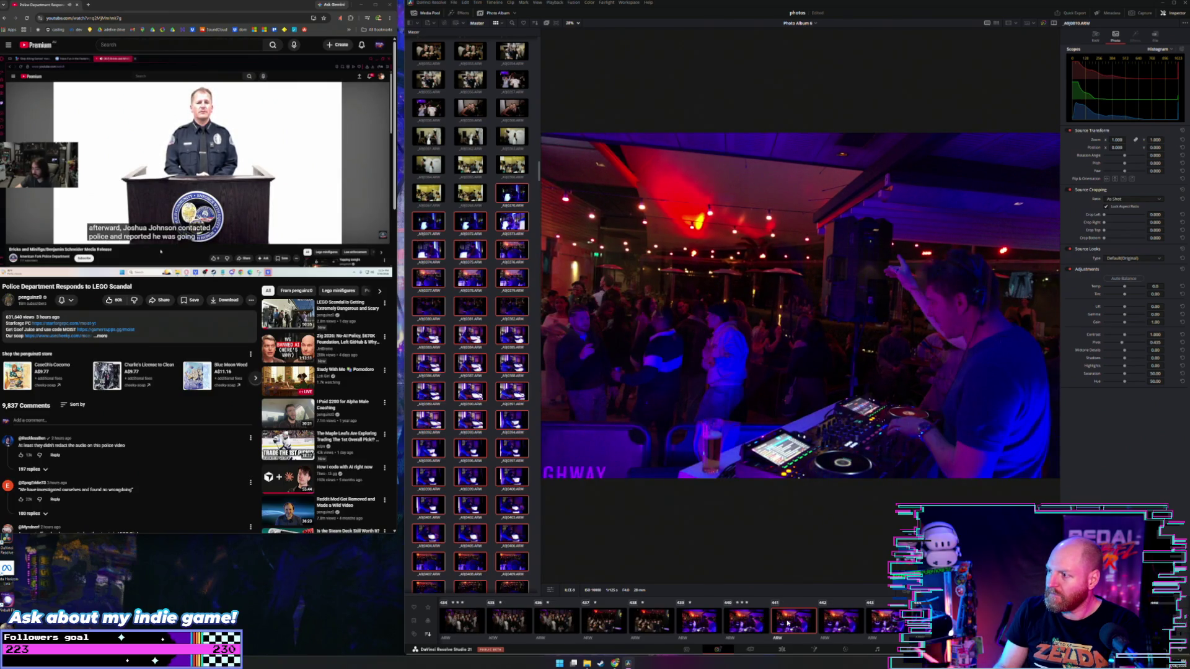
pyautogui.press('Right')
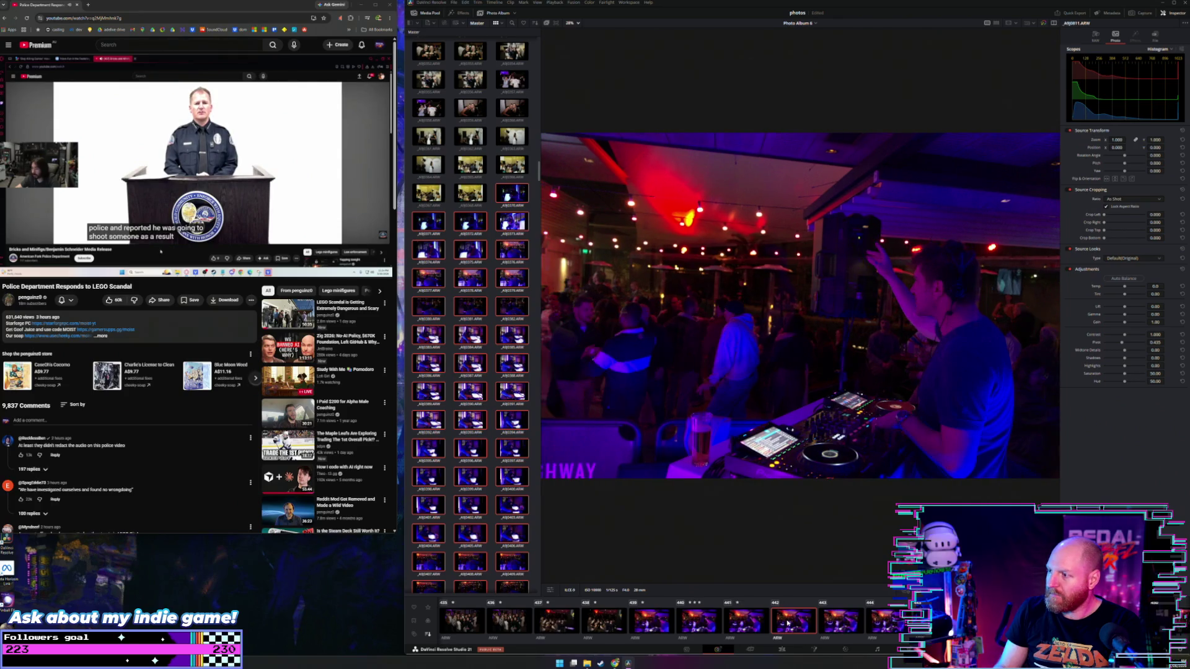
pyautogui.press('Left')
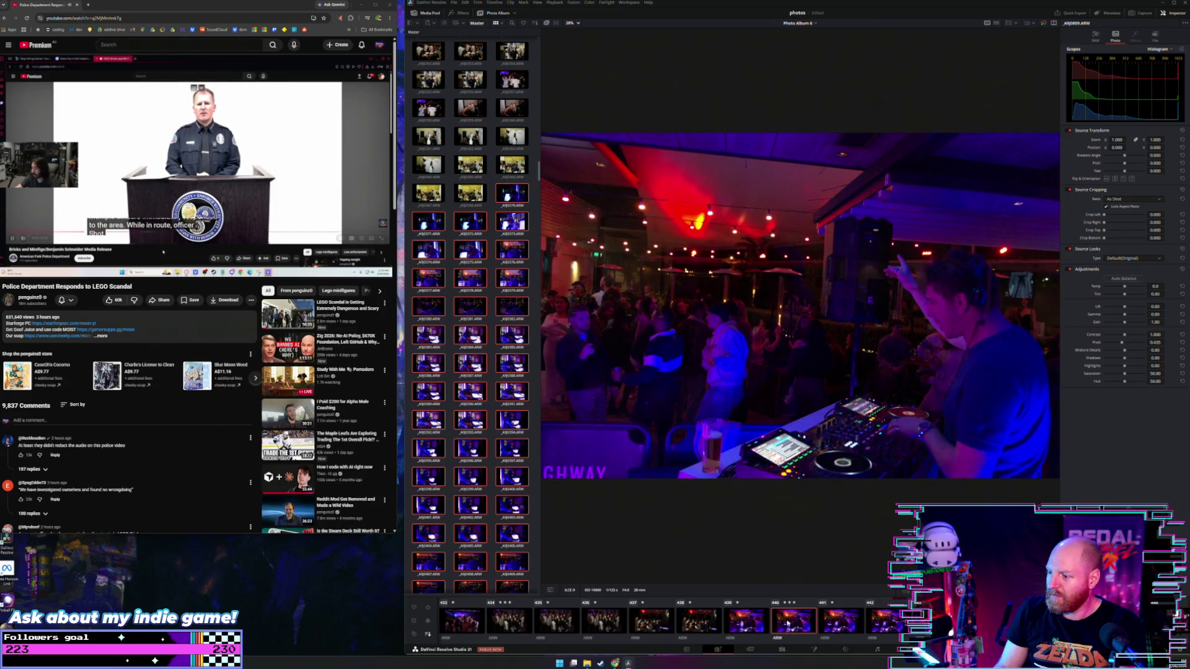
pyautogui.press('Left')
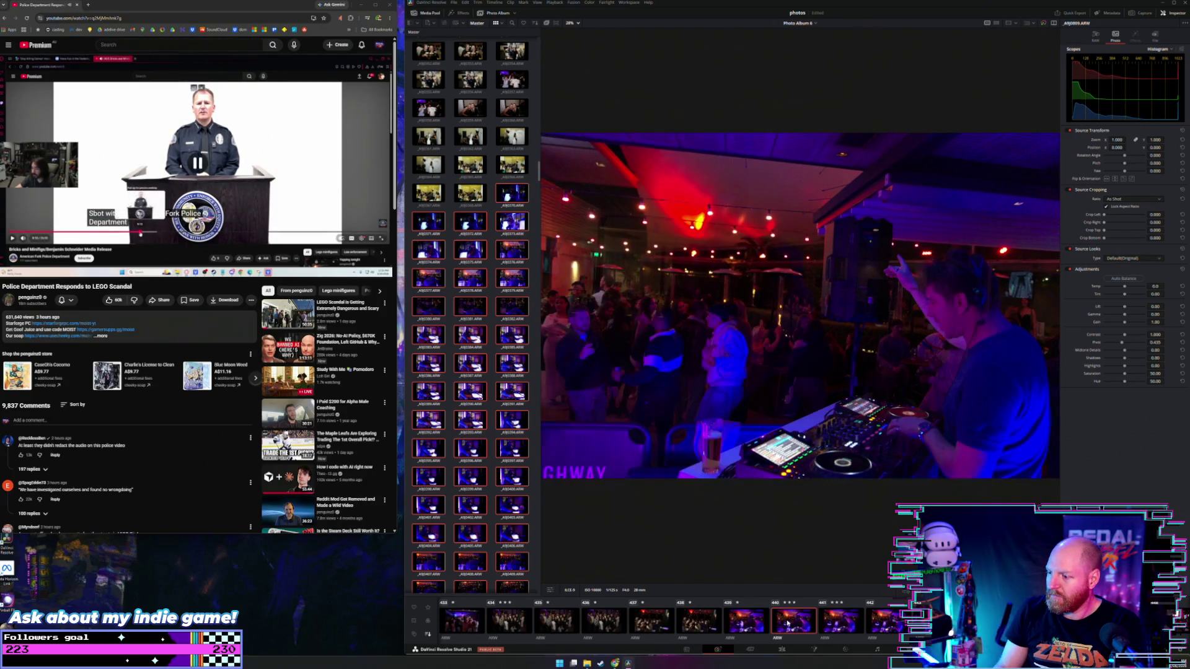
pyautogui.press('Right')
pyautogui.press('Right')
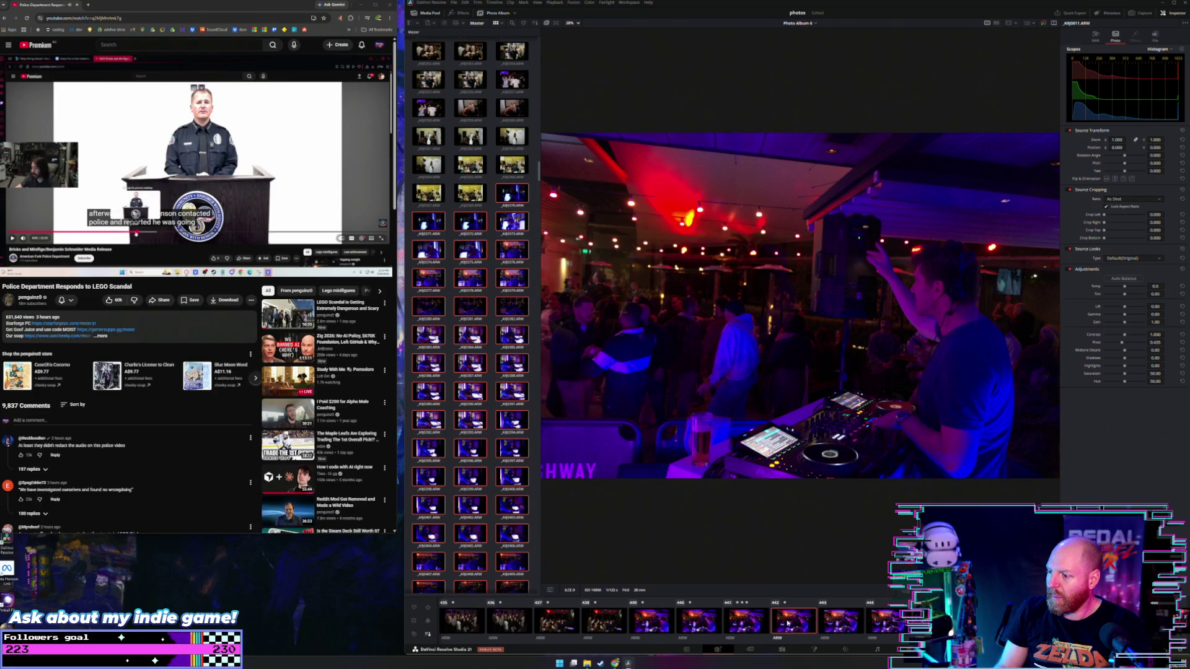
pyautogui.press('Right')
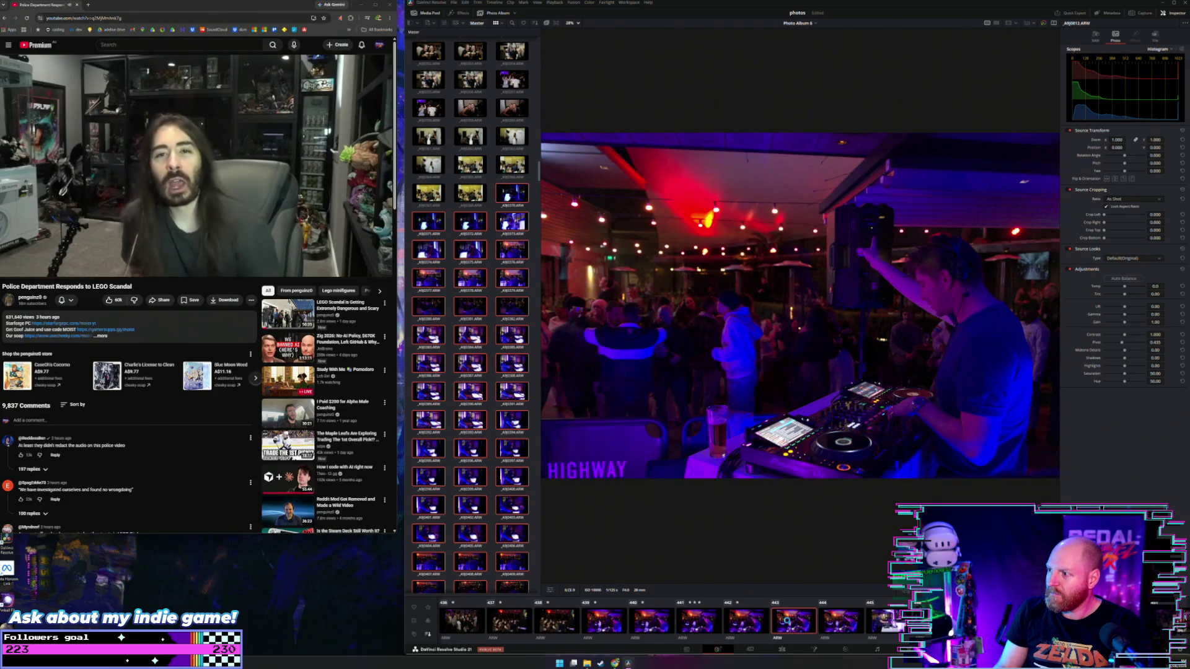
pyautogui.press('Right')
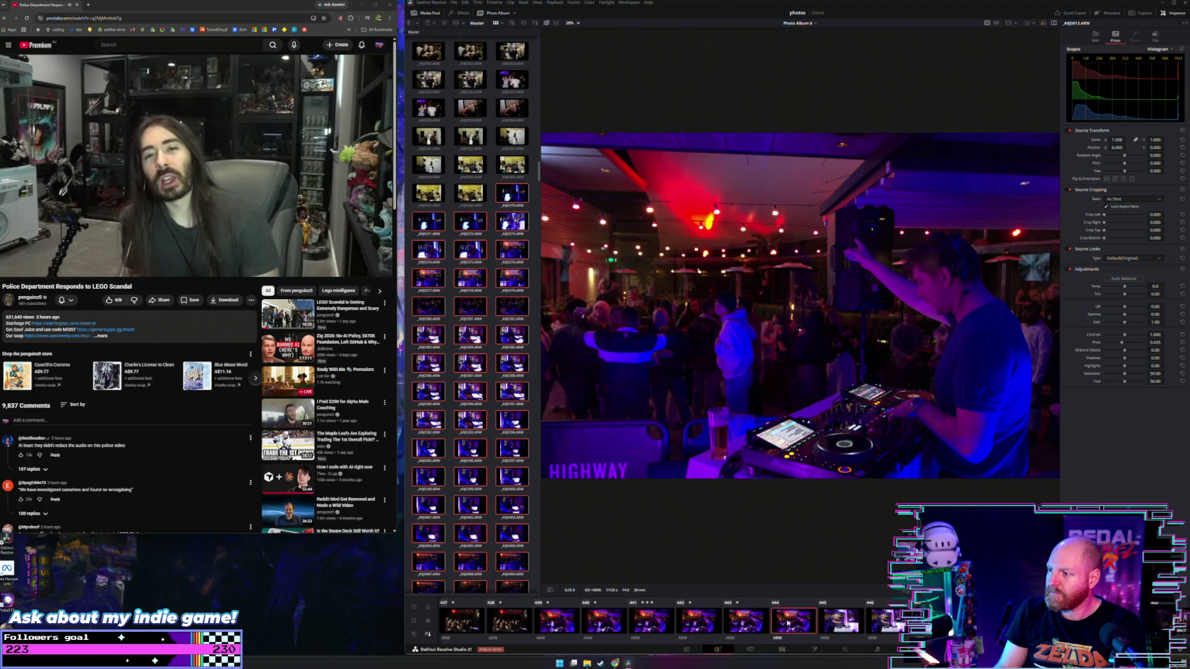
pyautogui.press('Right')
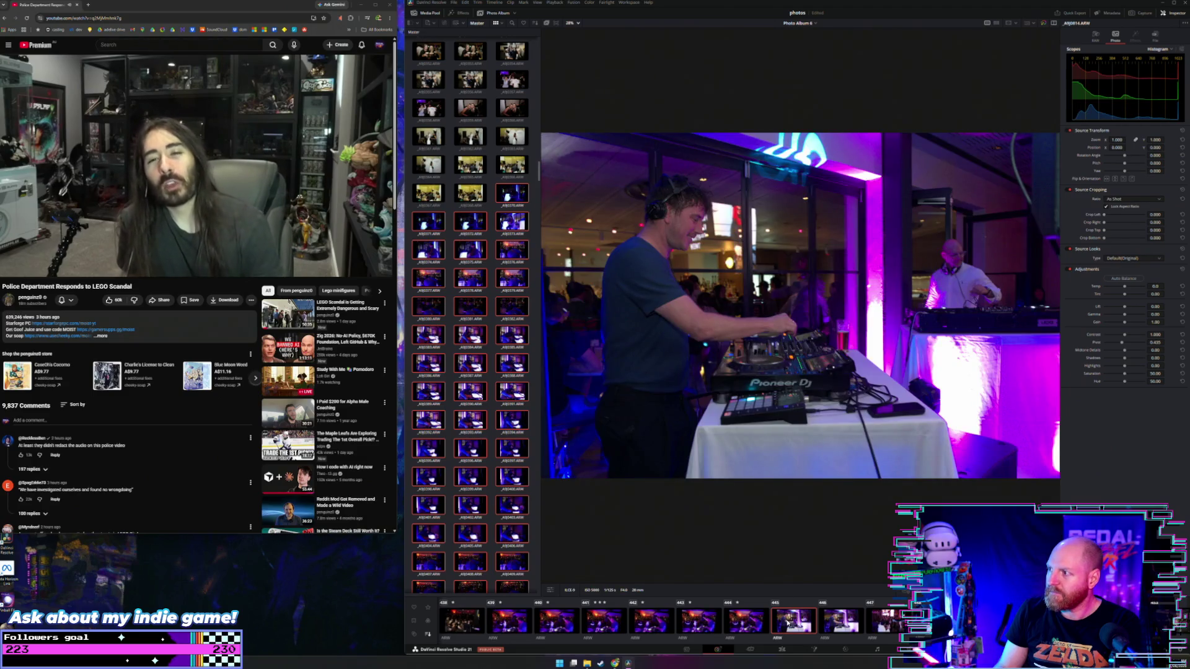
# Give the DJ photo at the white-draped table three stars and move on to the dance-floor shots
pyautogui.press('Right')
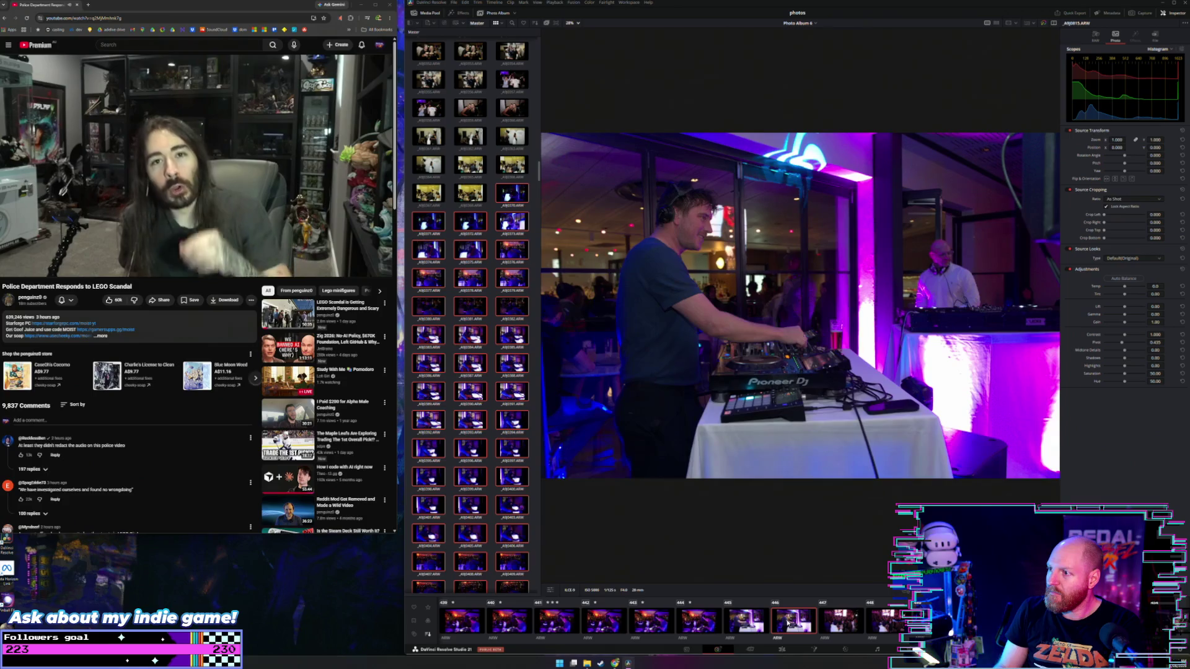
pyautogui.press('3')
pyautogui.press('Right')
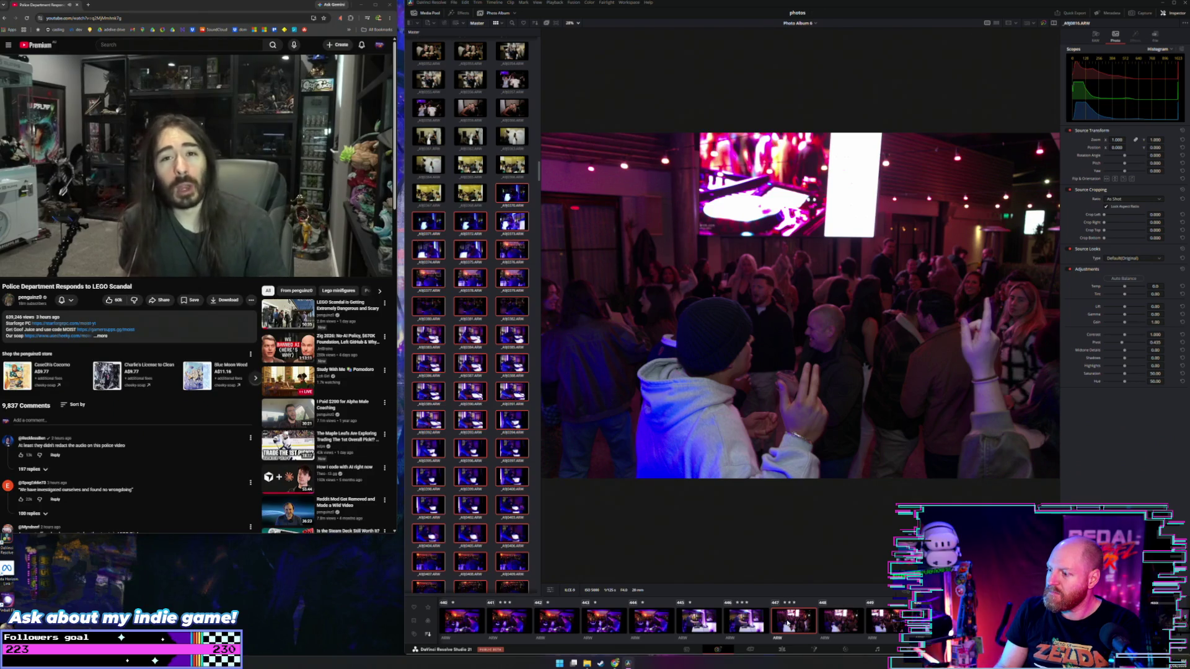
pyautogui.press('Right')
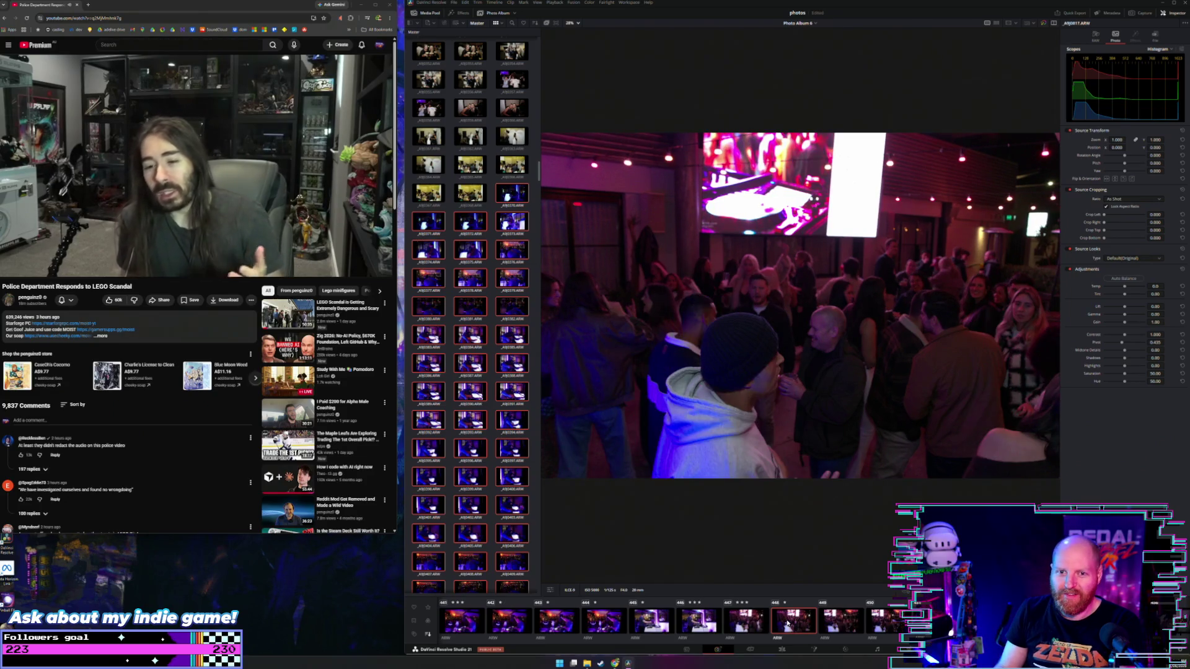
pyautogui.press('Right')
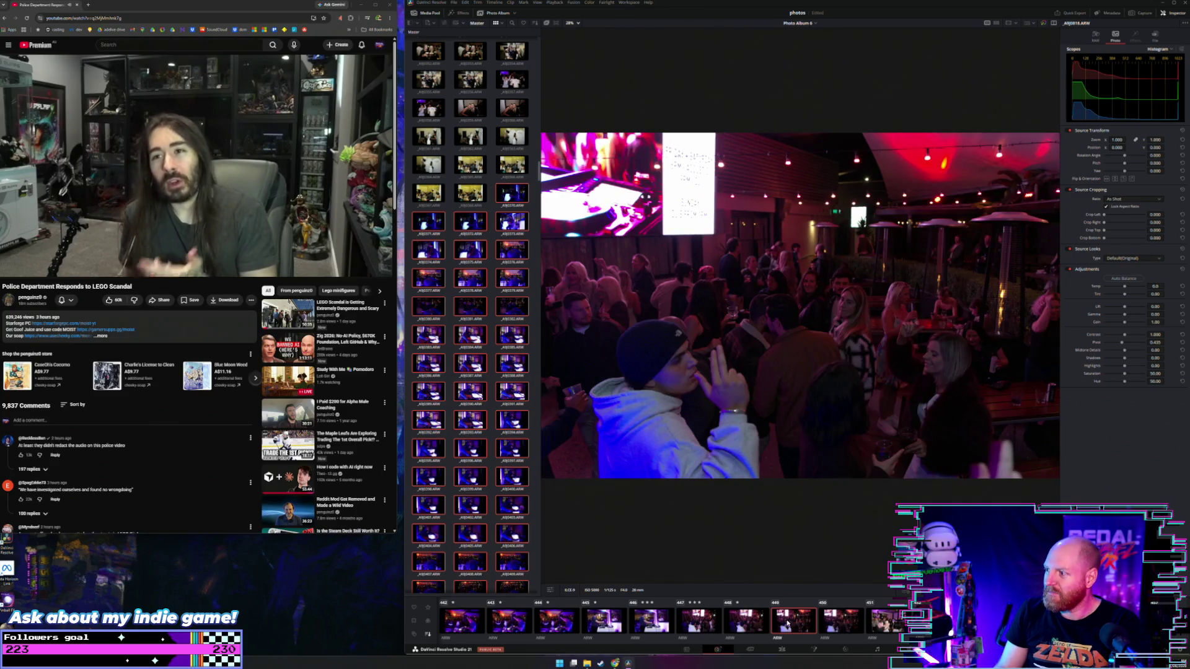
pyautogui.press('Right')
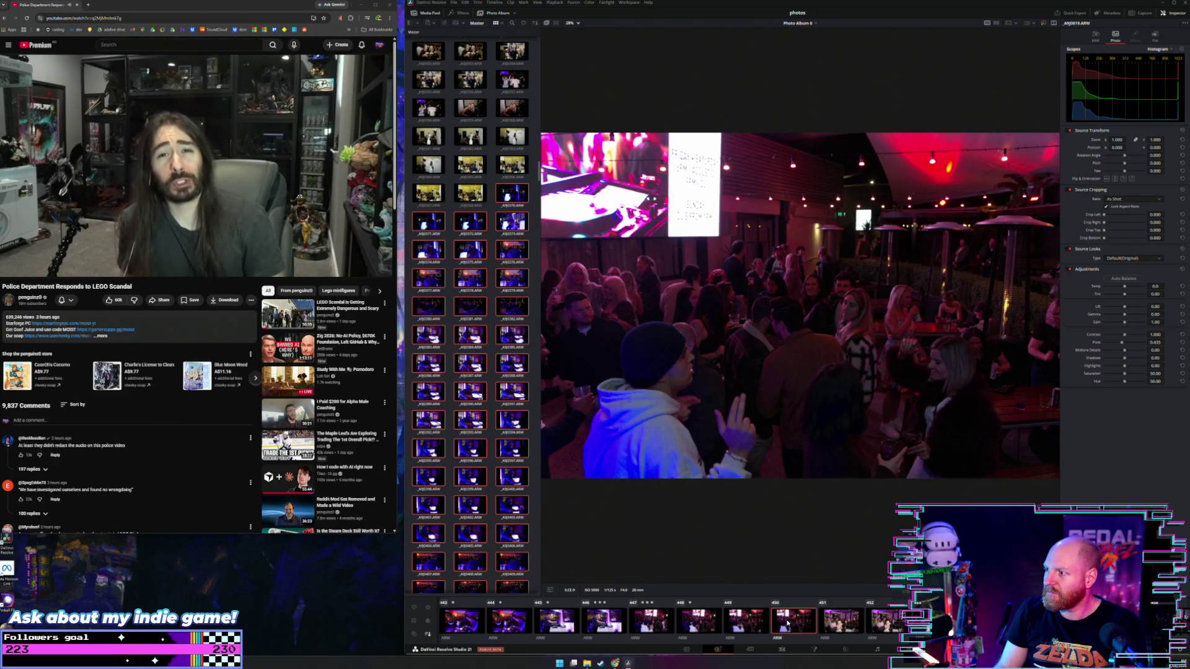
# Compare two dance-floor shots, then step onward to the woman in the floral dress
pyautogui.press('Left')
pyautogui.press('Right')
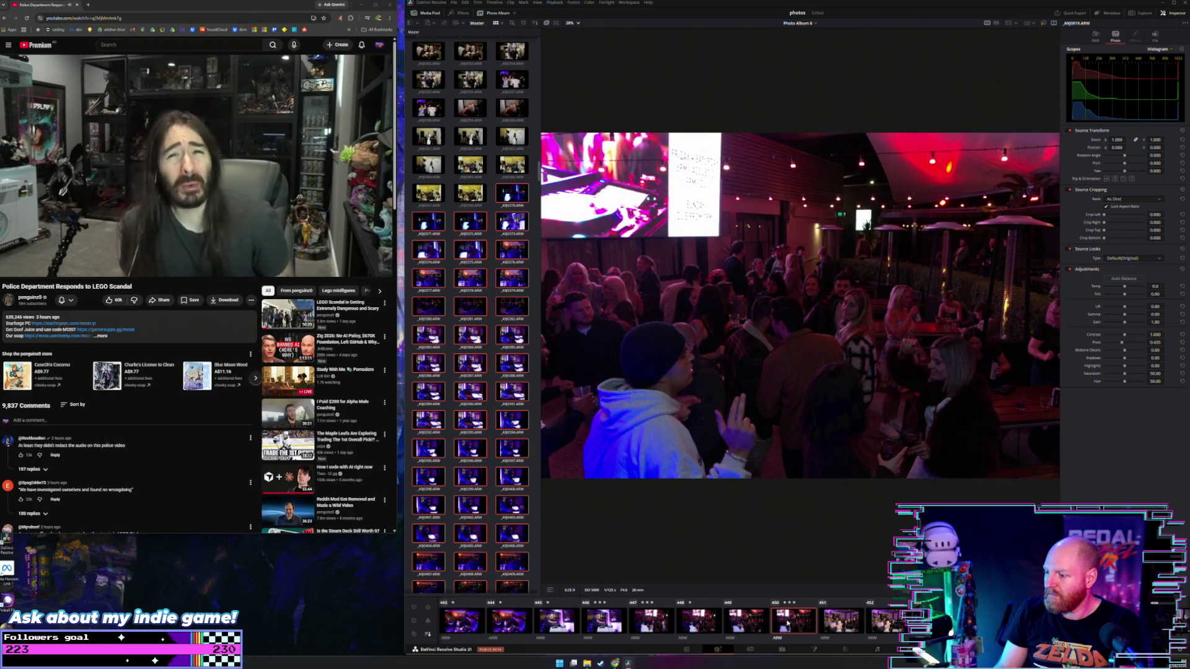
pyautogui.press('Right')
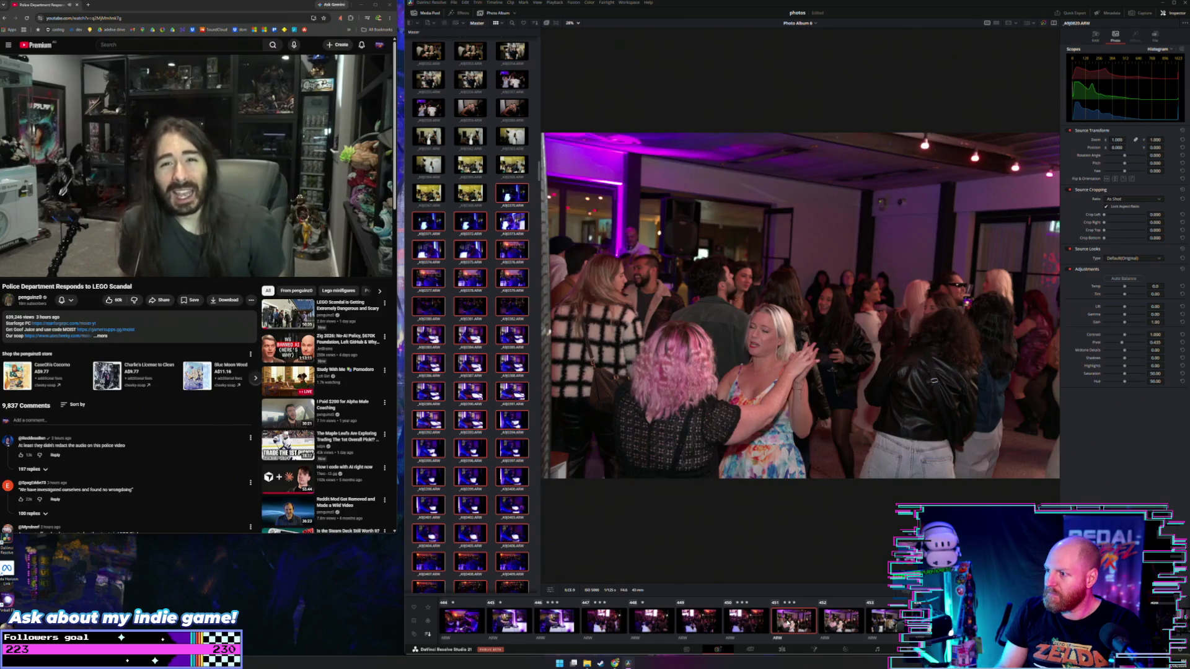
pyautogui.press('Right')
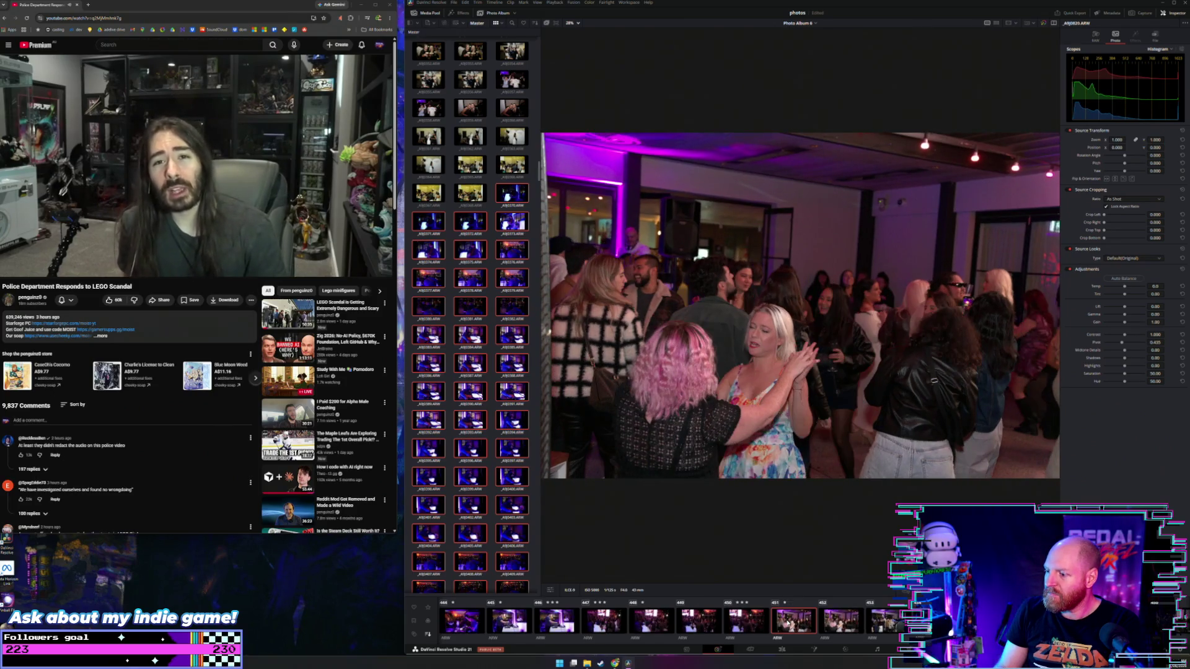
pyautogui.press('Right')
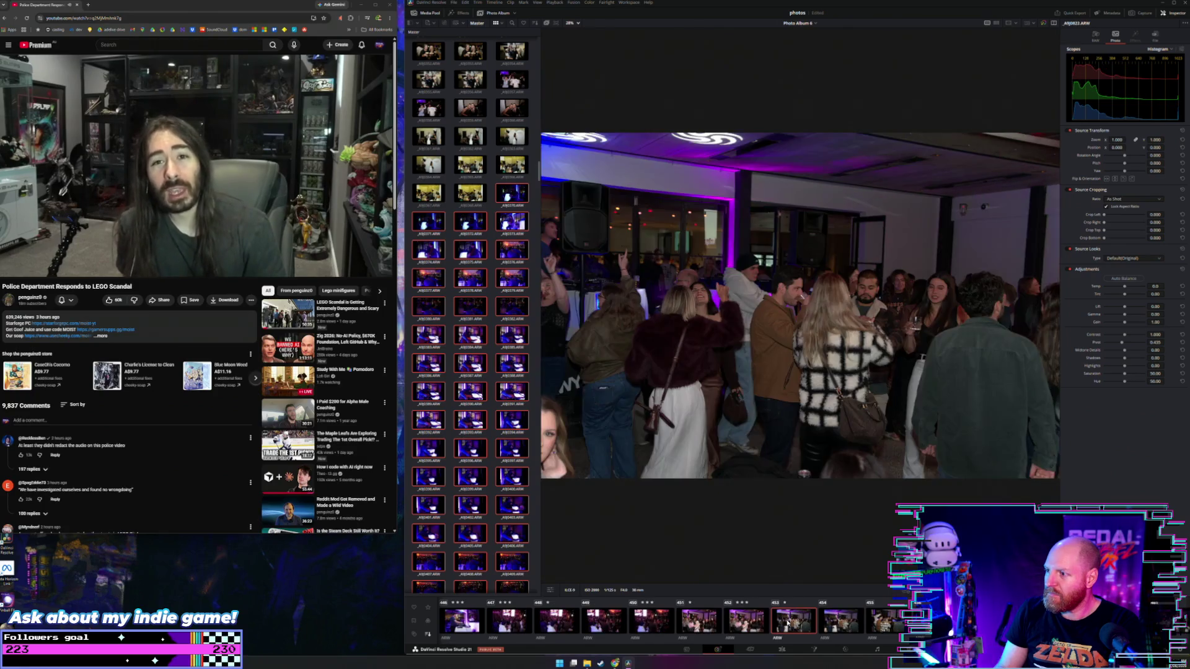
pyautogui.press('Right')
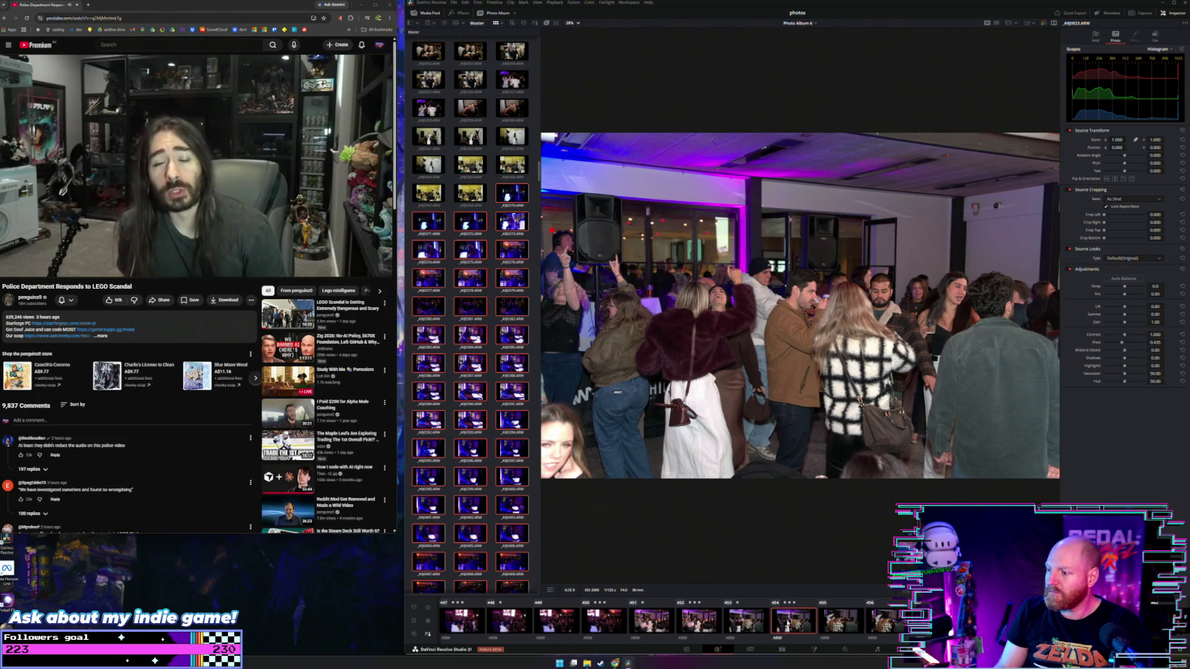
pyautogui.press('Right')
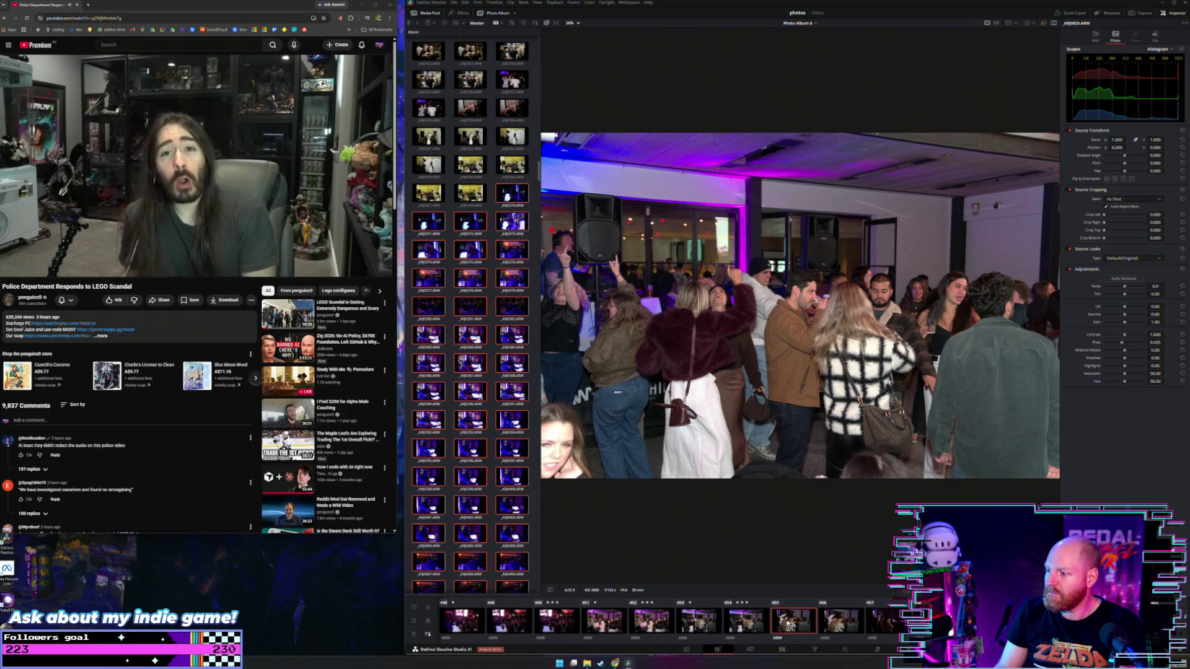
pyautogui.press('Right')
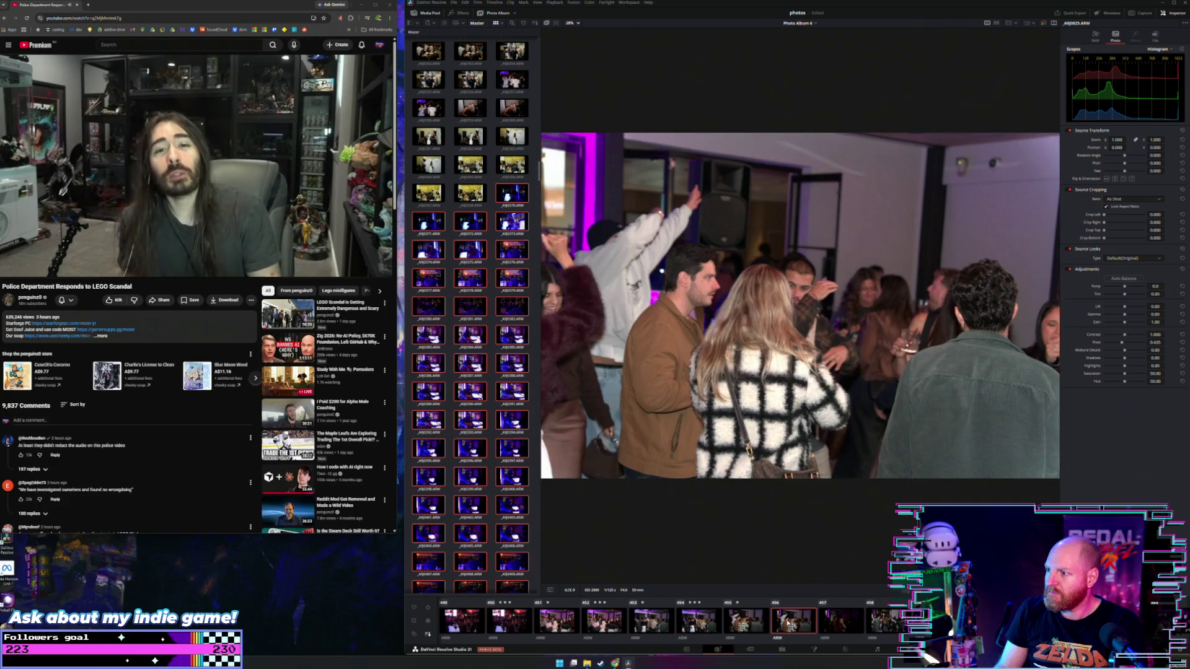
pyautogui.press('Right')
pyautogui.press('Right')
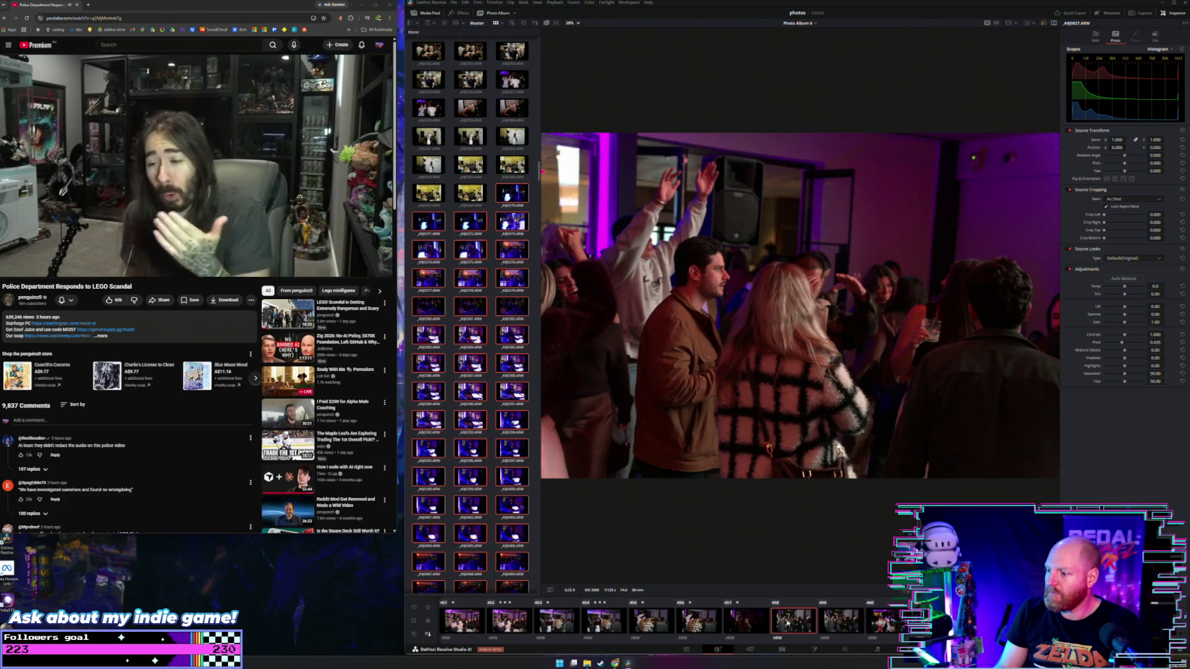
pyautogui.press('Right')
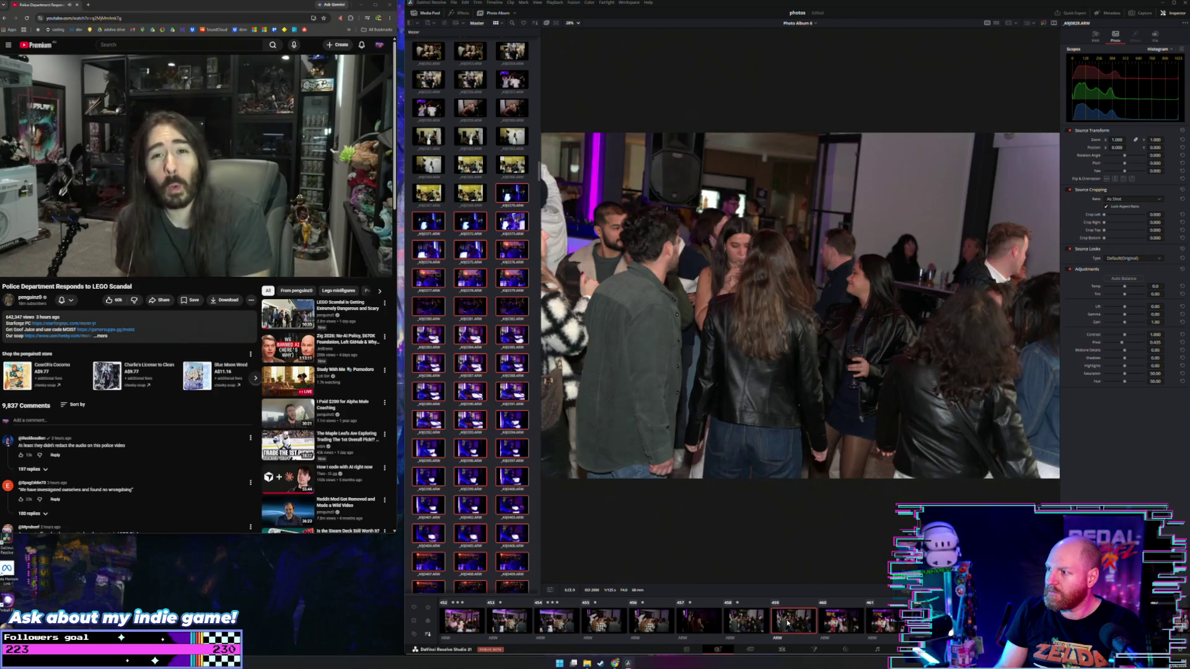
pyautogui.press('Right')
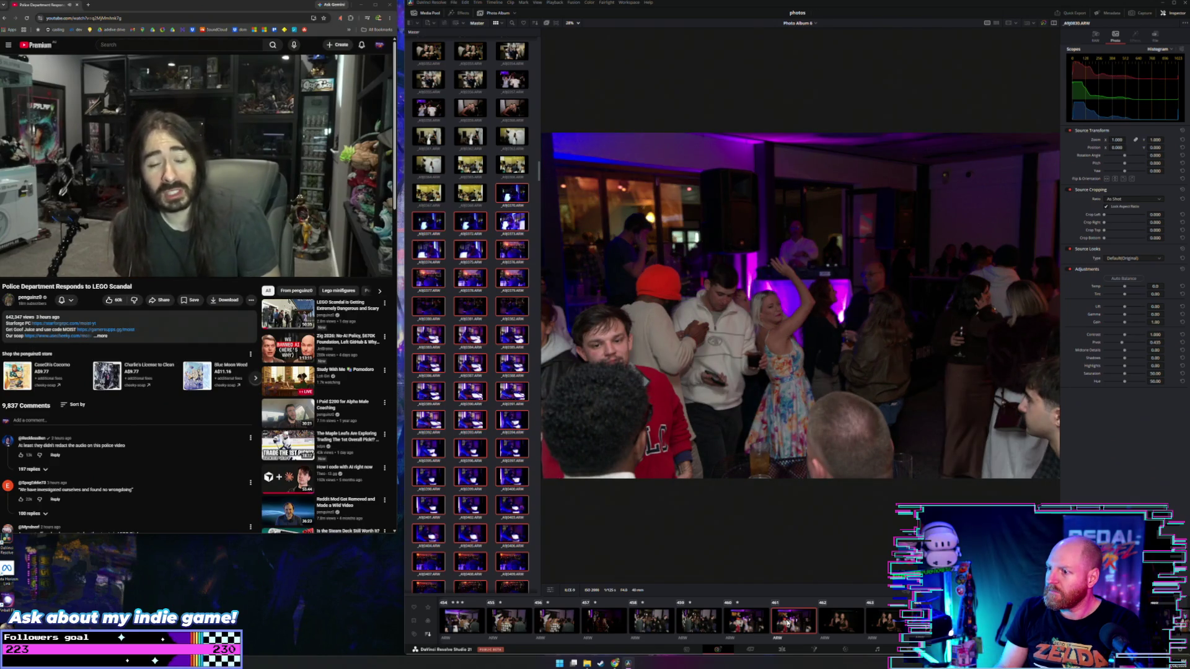
pyautogui.press('Right')
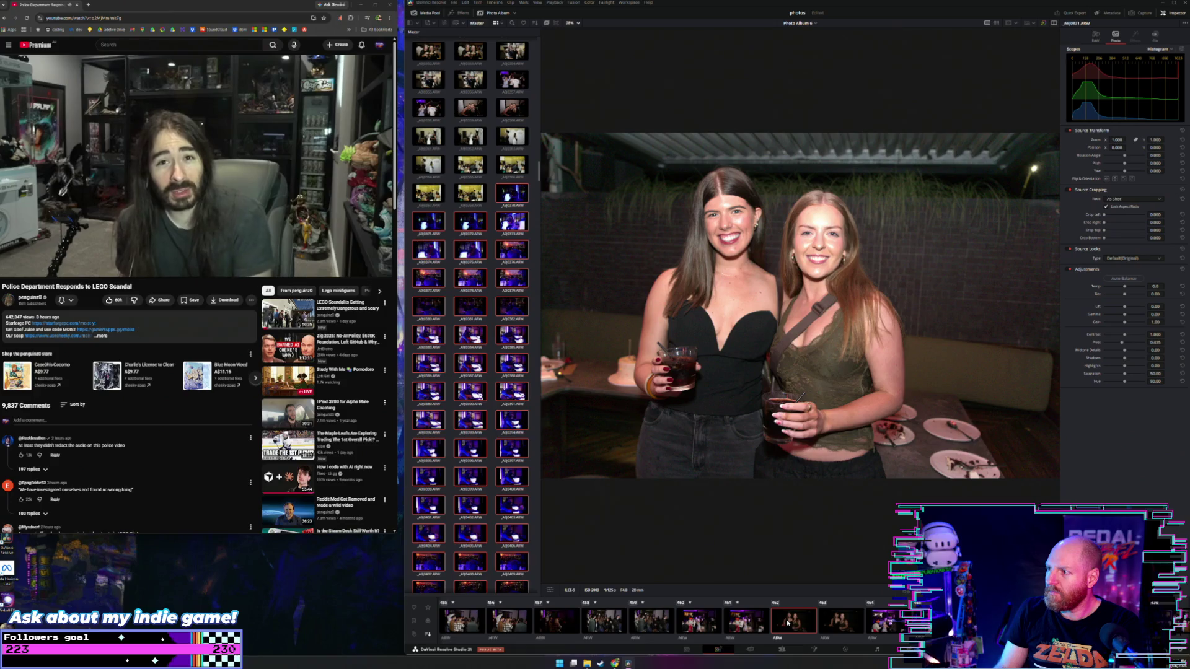
# Give the two-women portrait three stars and recheck it against the next portrait
pyautogui.press('3')
pyautogui.press('Right')
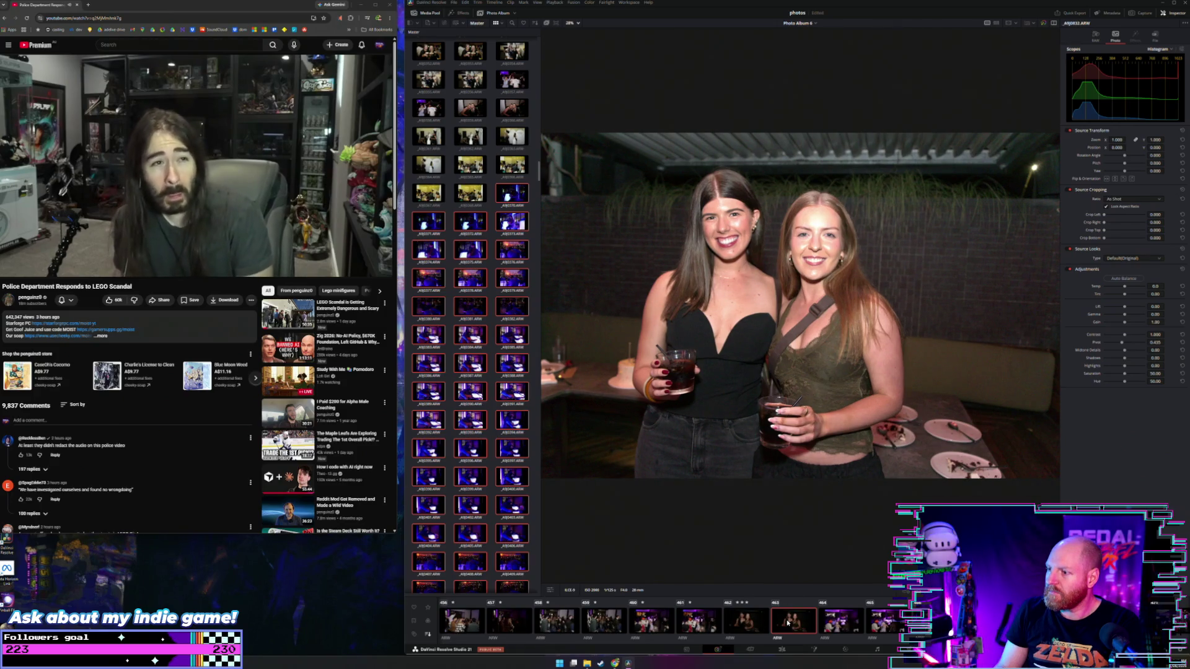
pyautogui.press('Left')
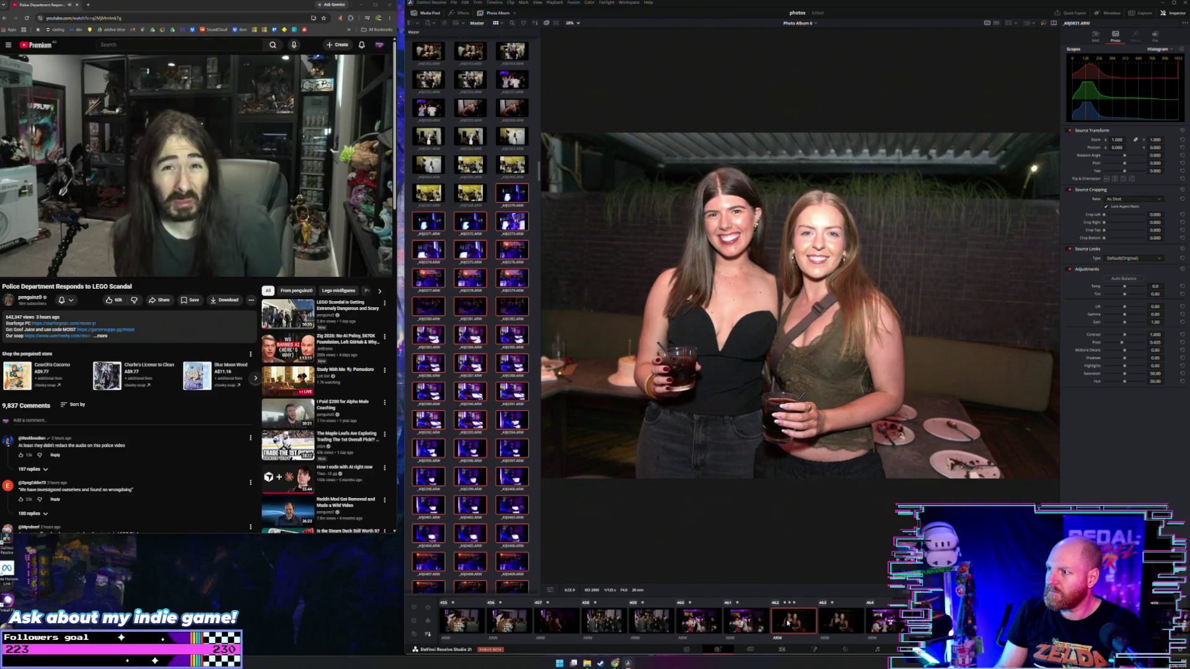
pyautogui.press('Right')
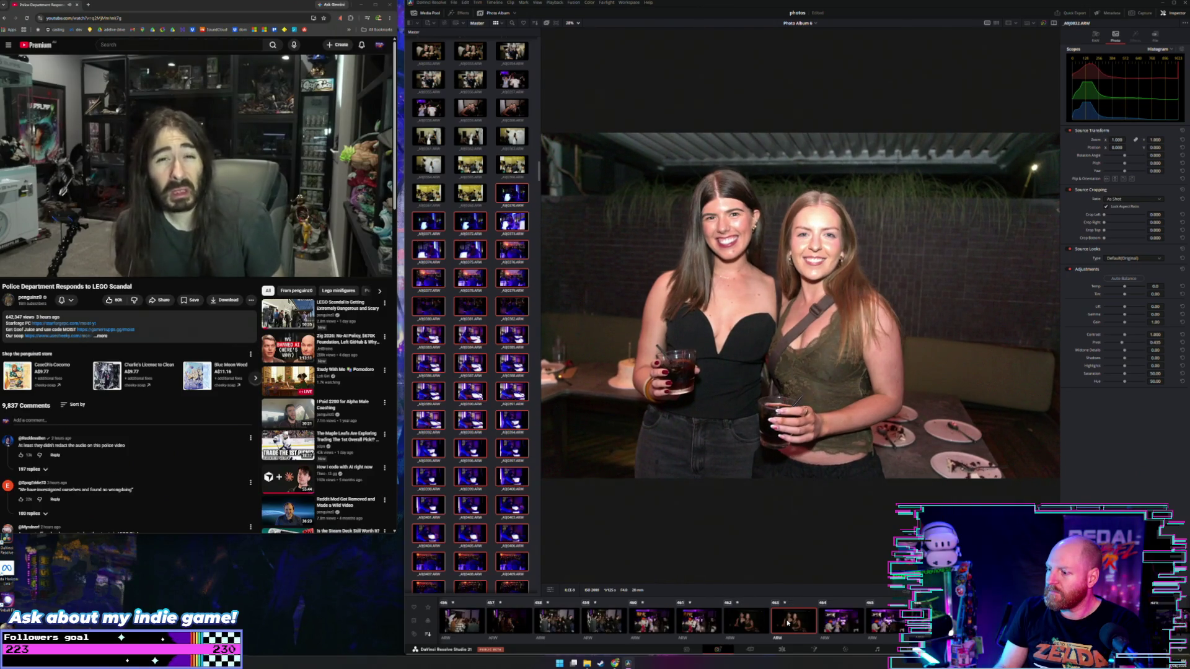
# Advance through the dance-floor photos to A9J0840, the wide crowd under the slatted ceiling
pyautogui.press('Right')
pyautogui.press('Right')
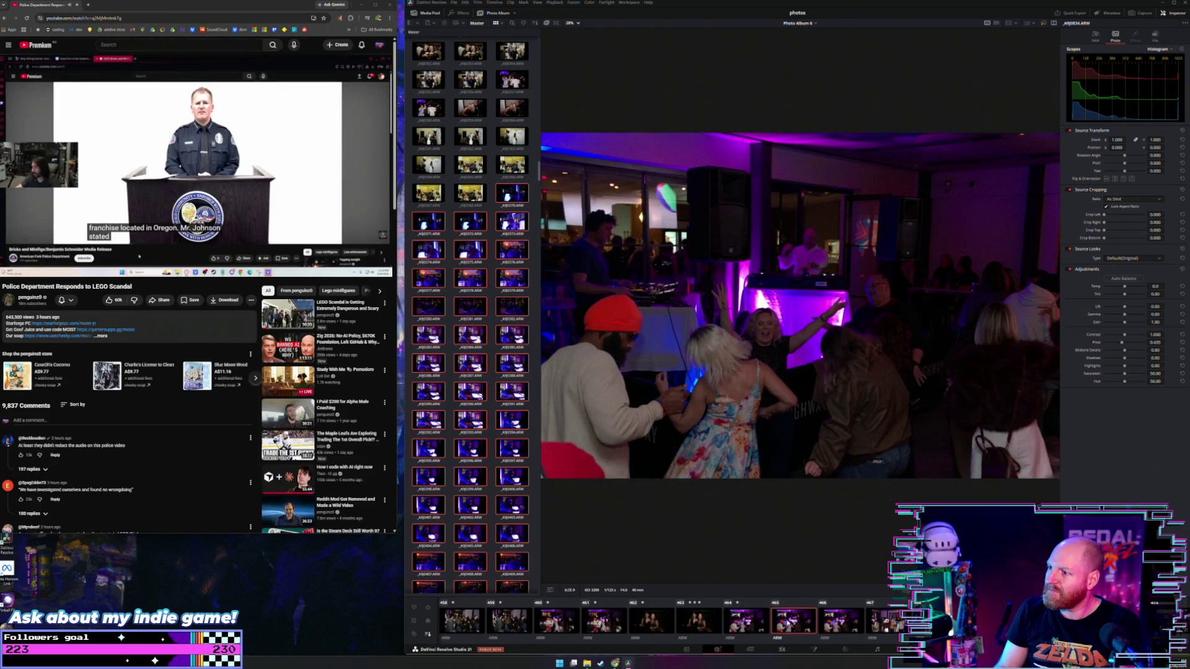
pyautogui.press('Right')
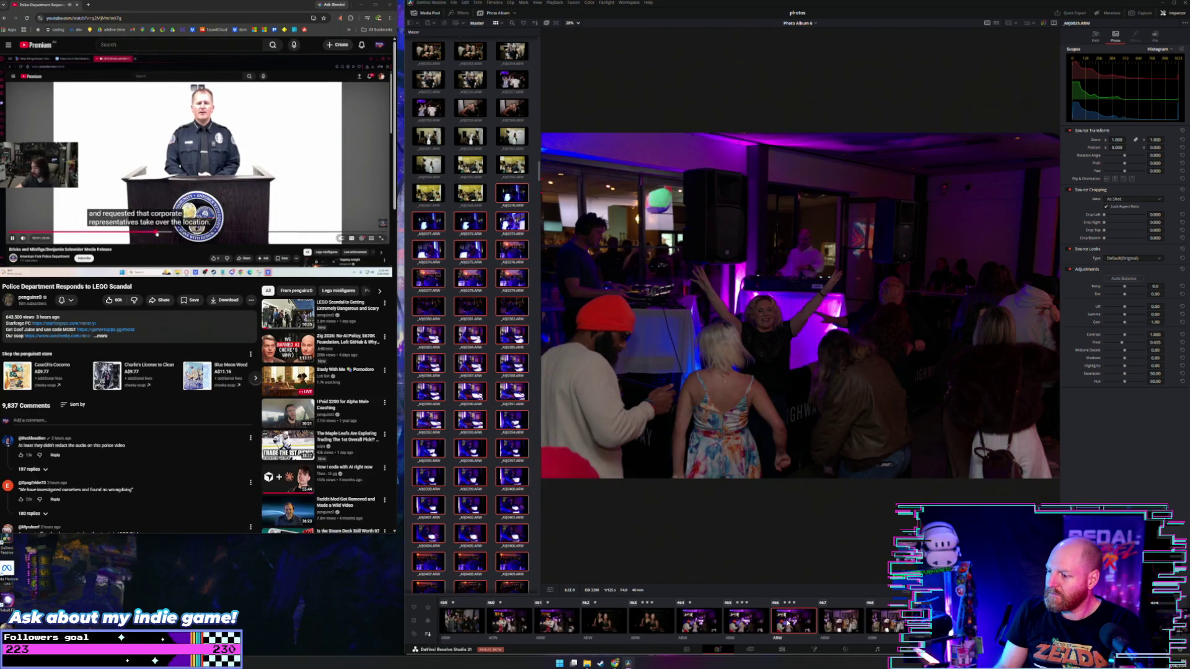
pyautogui.press('Right')
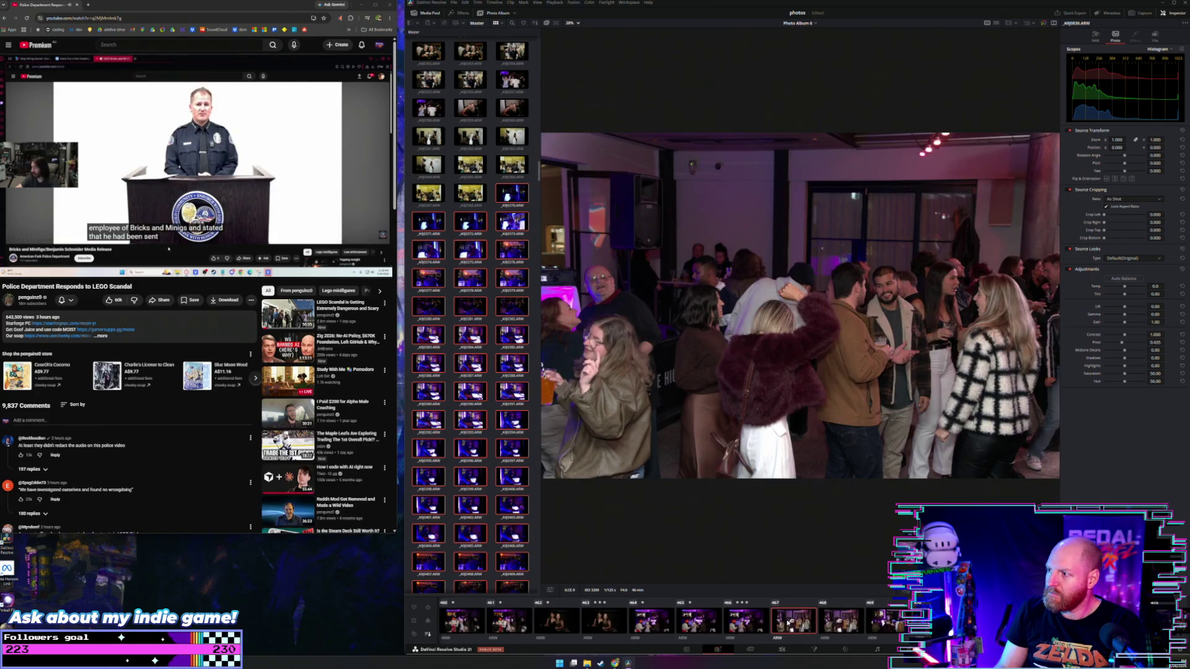
pyautogui.press('Right')
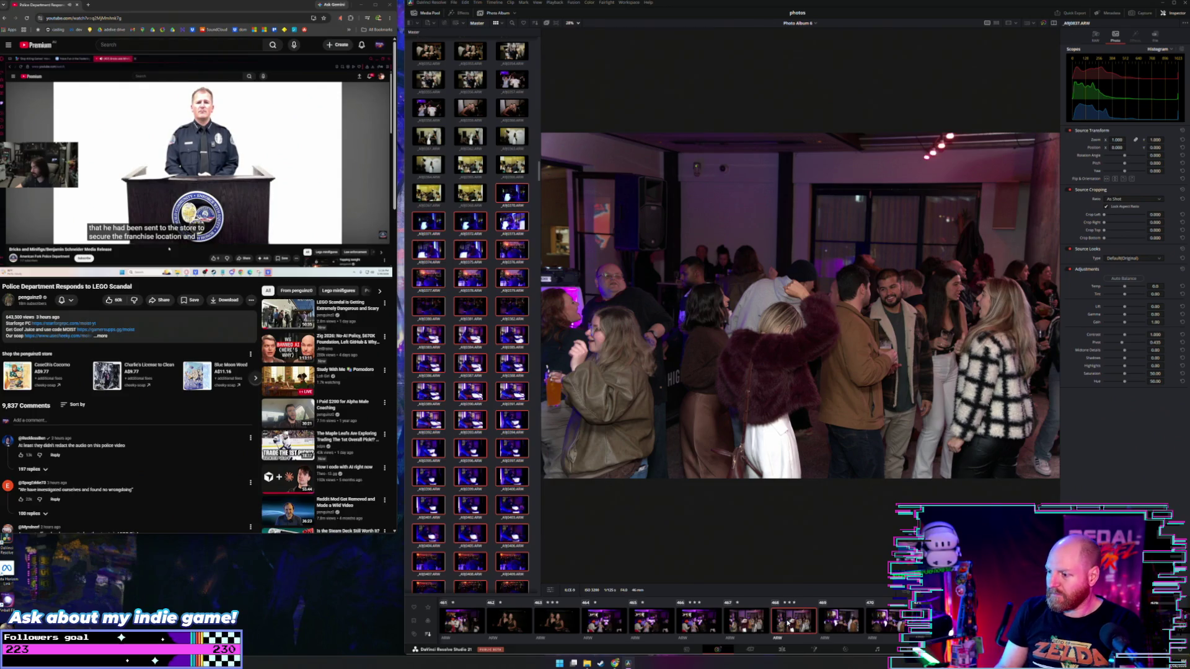
pyautogui.press('Right')
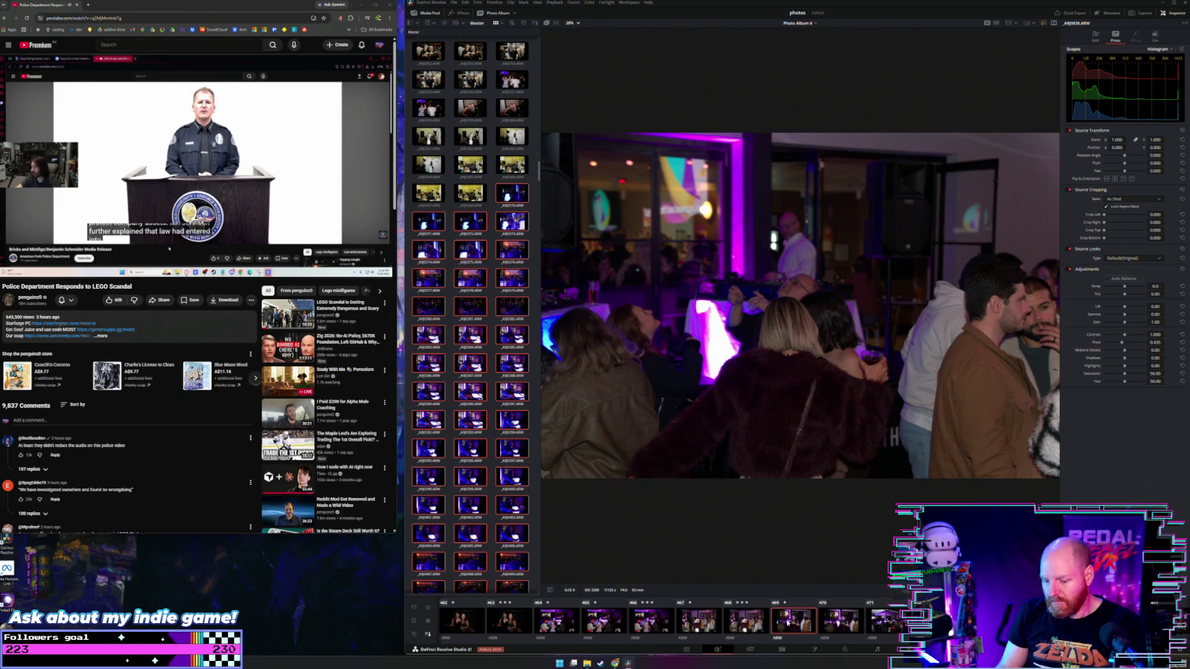
pyautogui.press('Right')
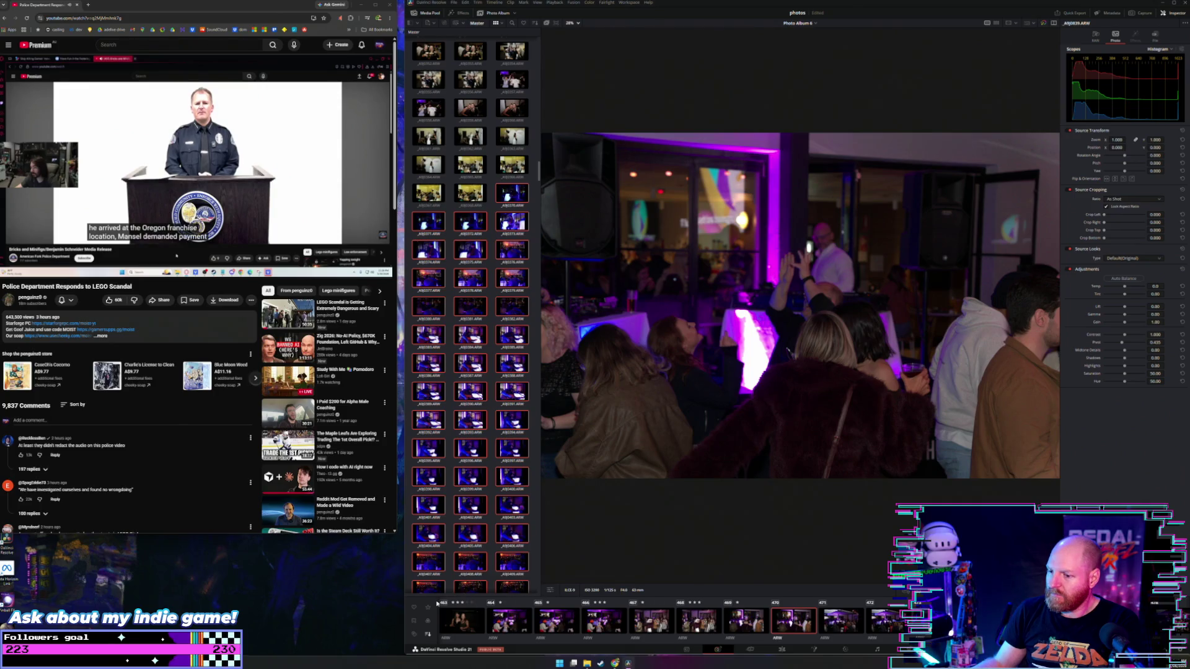
pyautogui.press('Right')
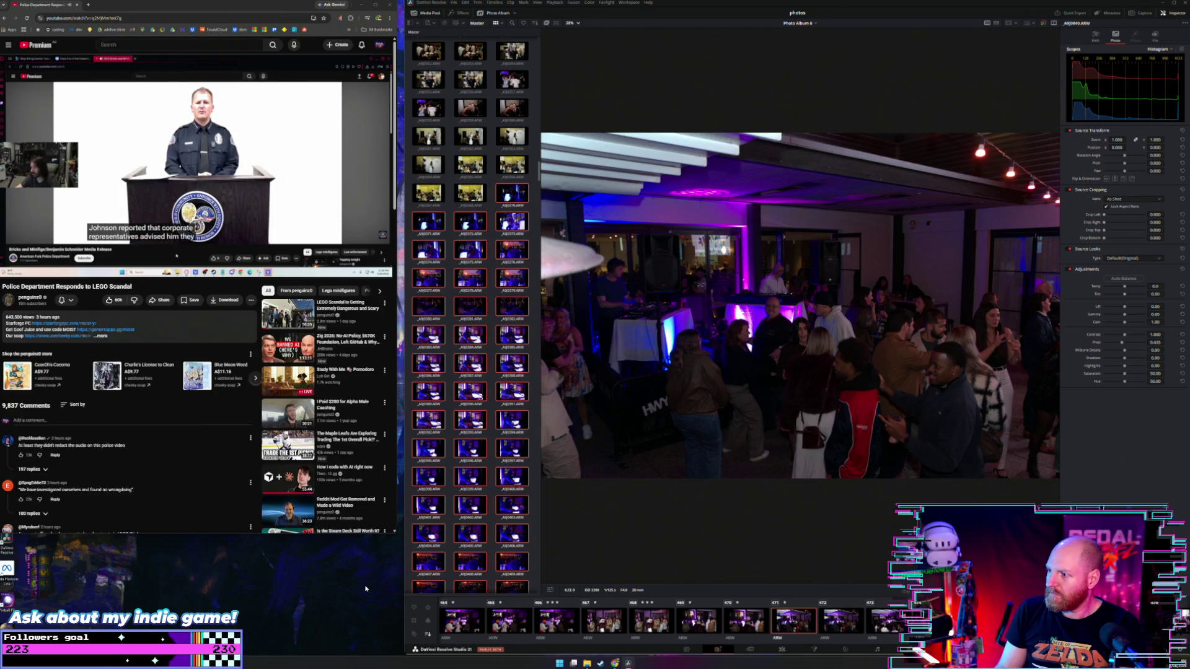
# Browse unrated through A9J0847 and A9J0850–A9J0852 to photo A9J0854 (clip 485)
pyautogui.press('Right')
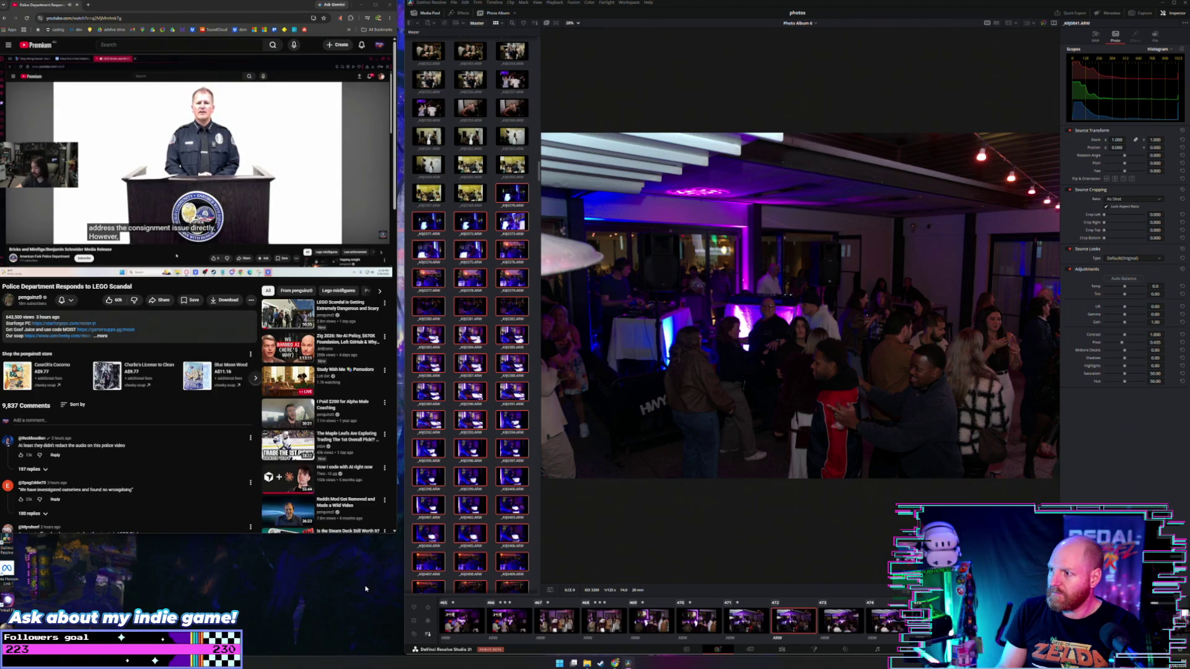
pyautogui.press('Right')
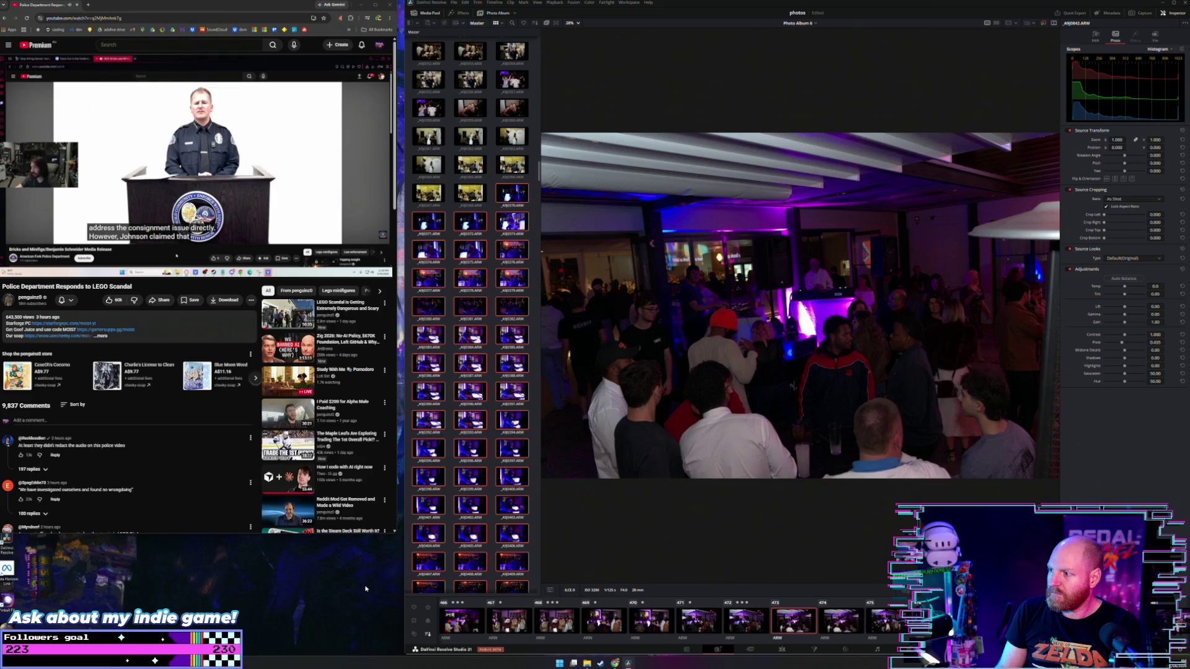
pyautogui.press('Right')
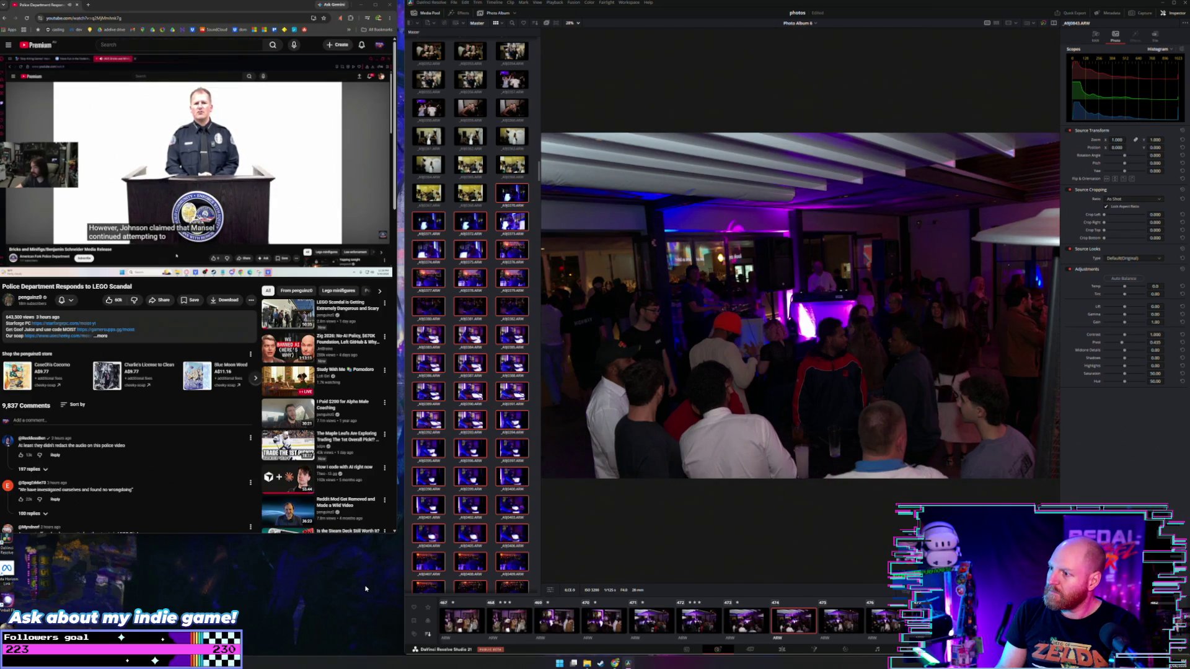
pyautogui.press('Right')
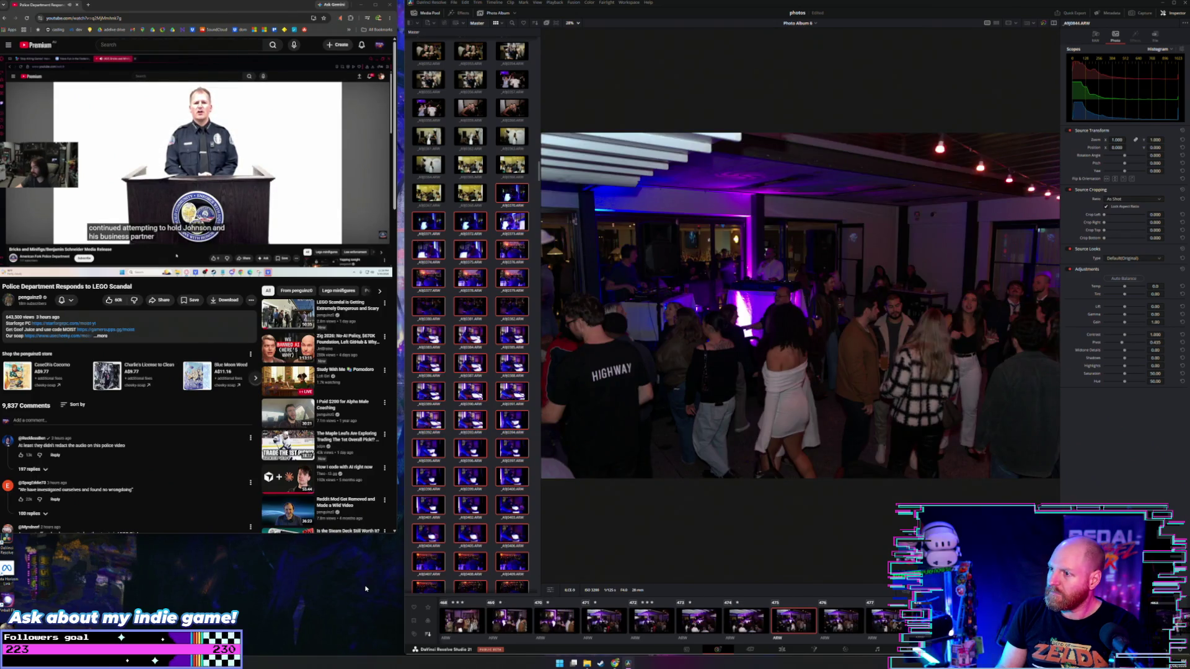
pyautogui.press('Right')
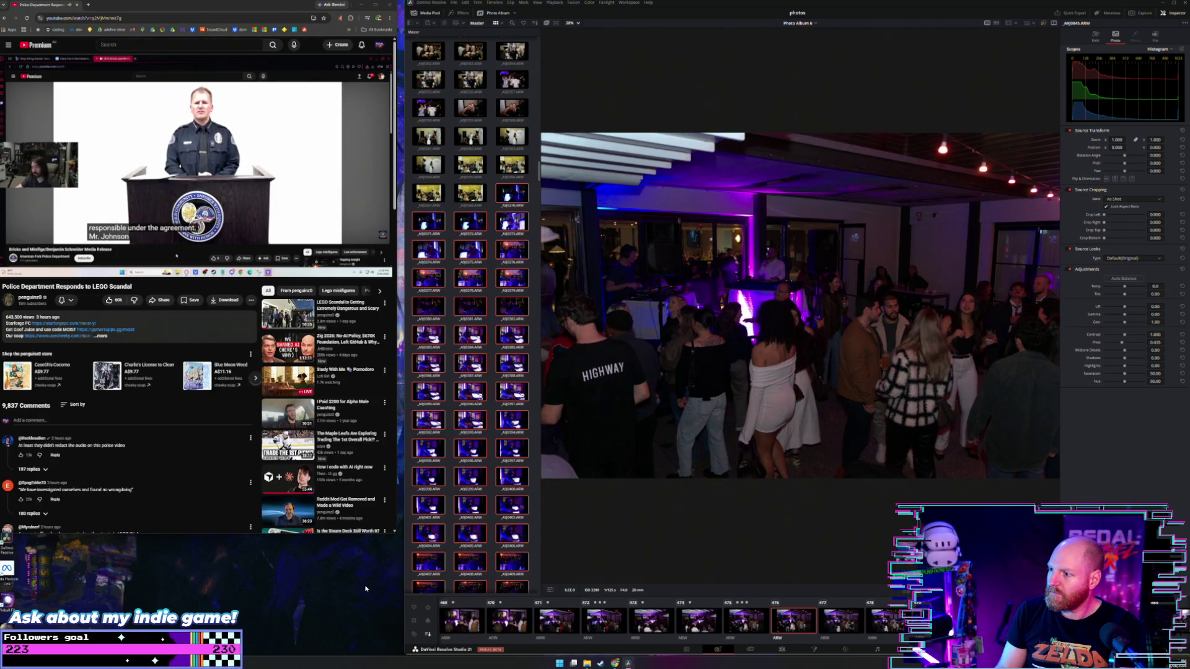
pyautogui.press('Left')
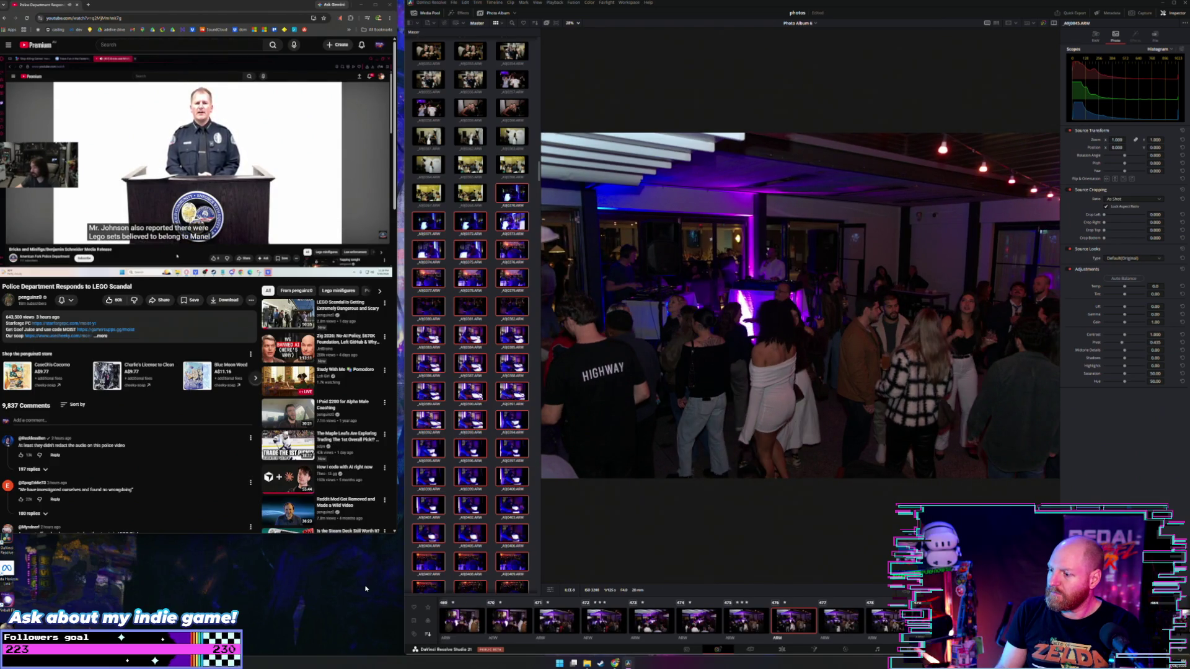
pyautogui.press('Right')
pyautogui.press('Right')
pyautogui.press('Right')
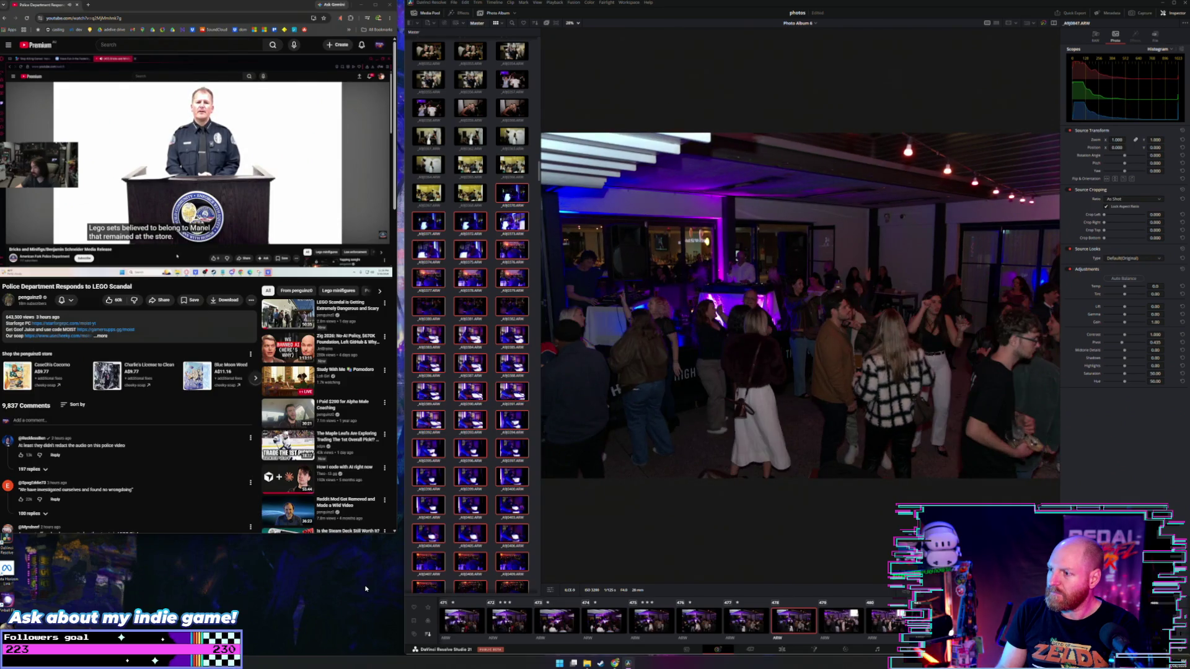
pyautogui.press('Right')
pyautogui.press('Right')
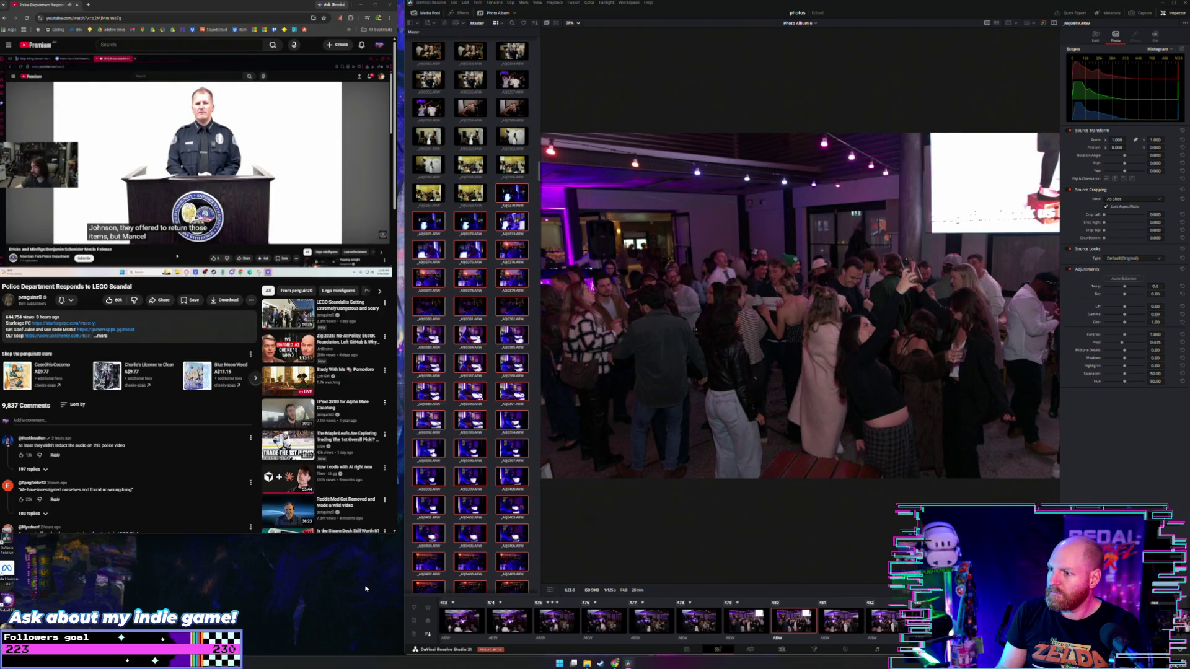
pyautogui.press('Right')
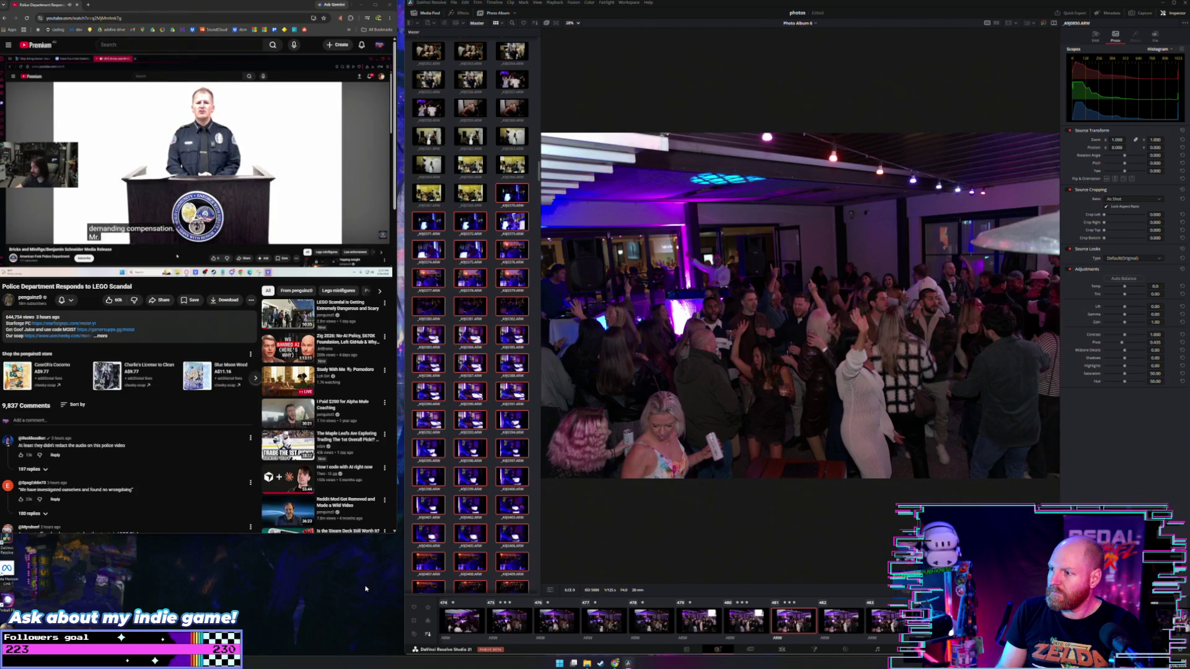
pyautogui.press('Right')
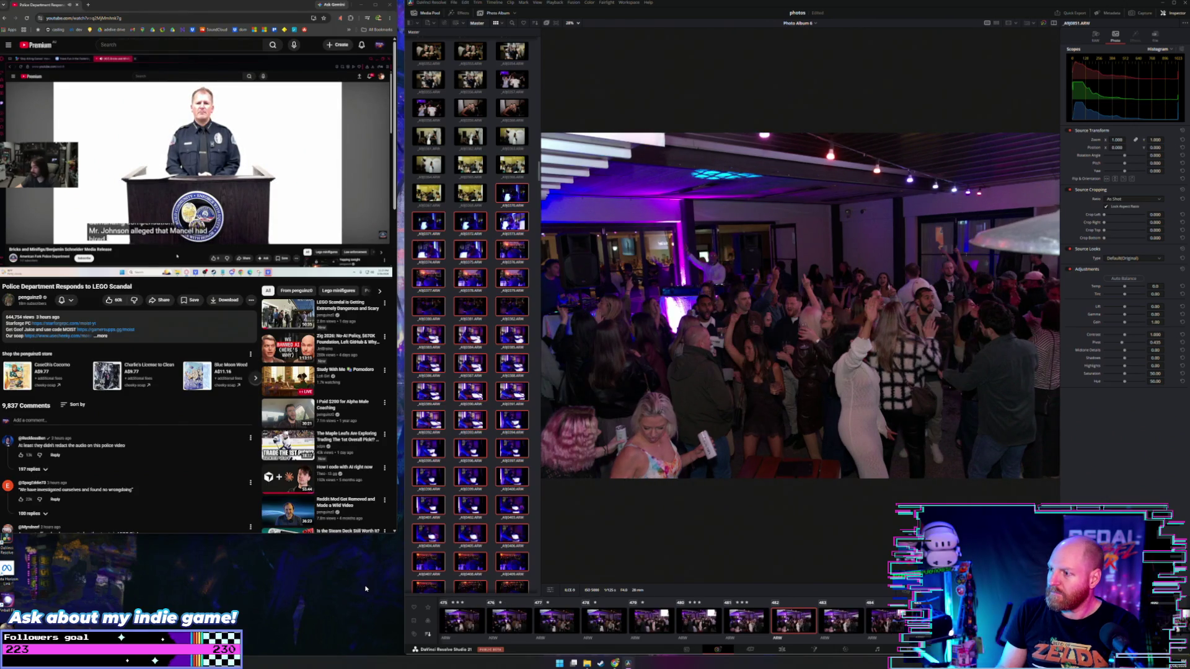
pyautogui.press('Right')
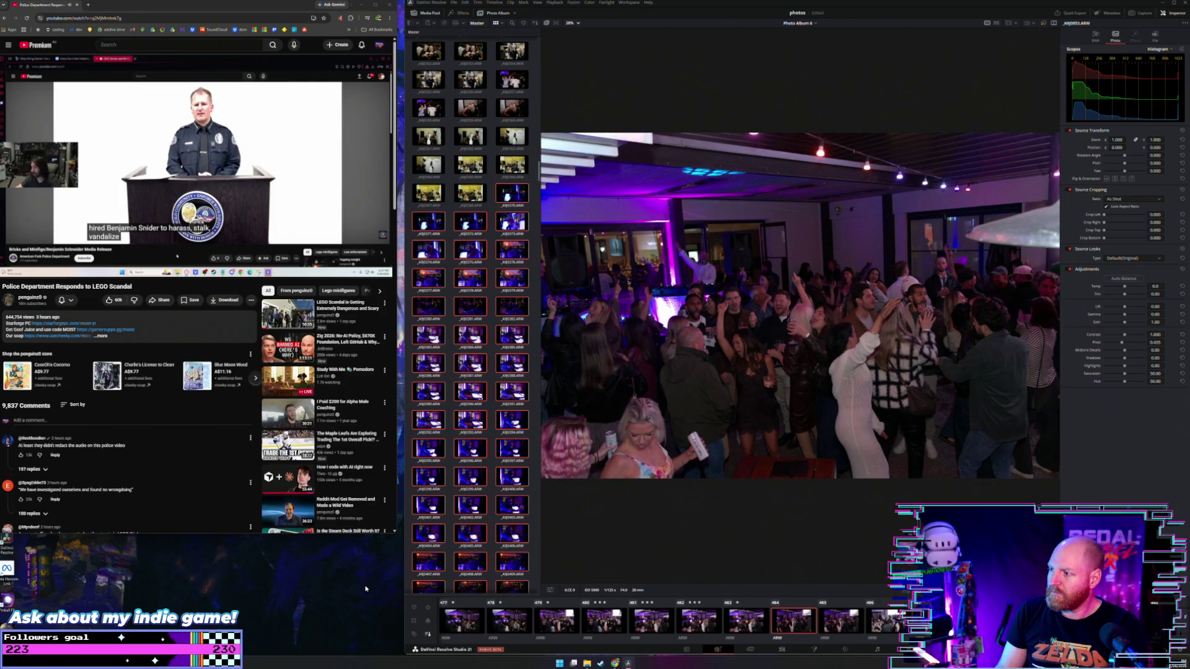
pyautogui.press('Right')
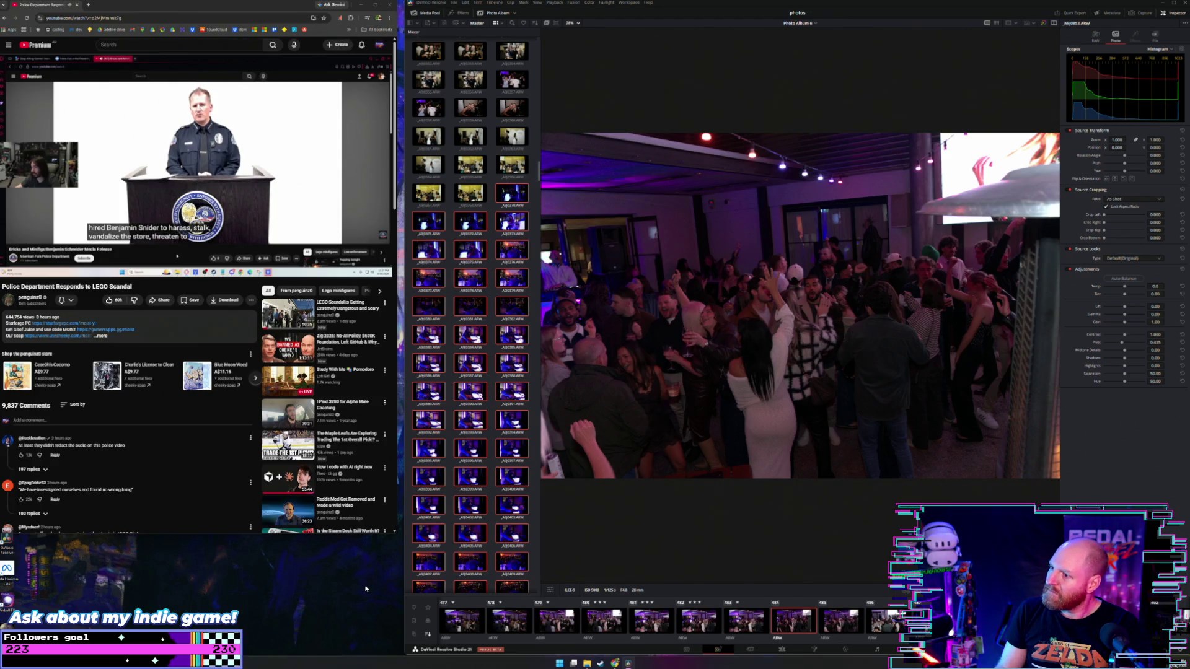
pyautogui.press('Right')
# Rate clips 485 and 486 three stars and clip 487 one star
pyautogui.press('1')
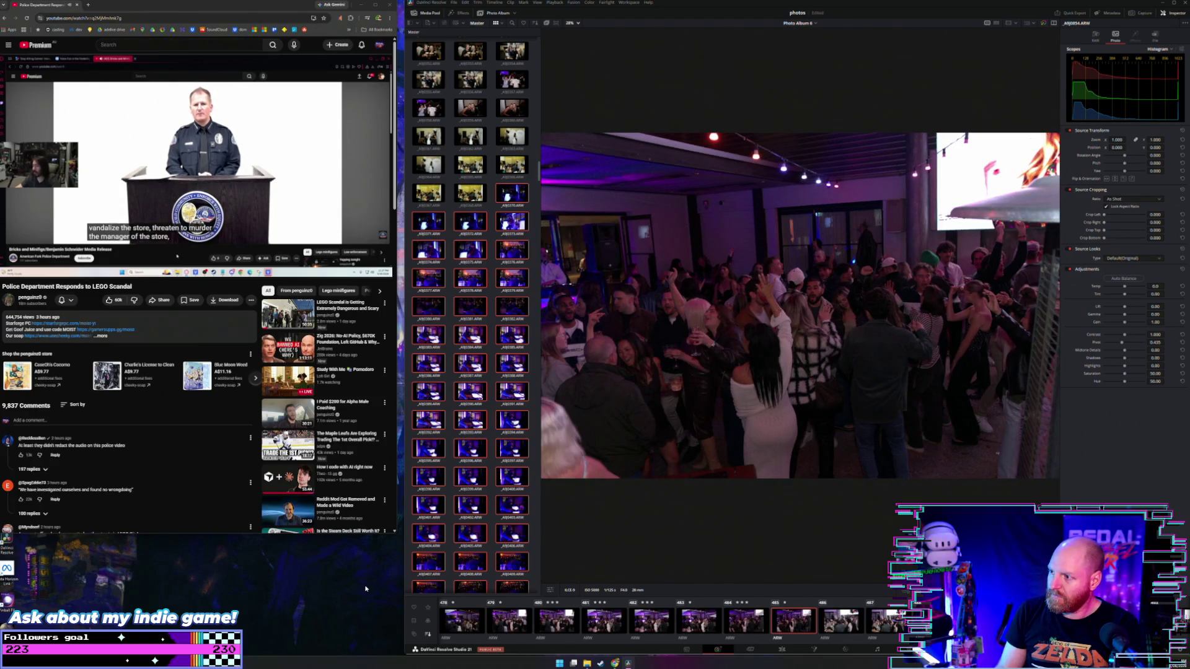
pyautogui.press('3')
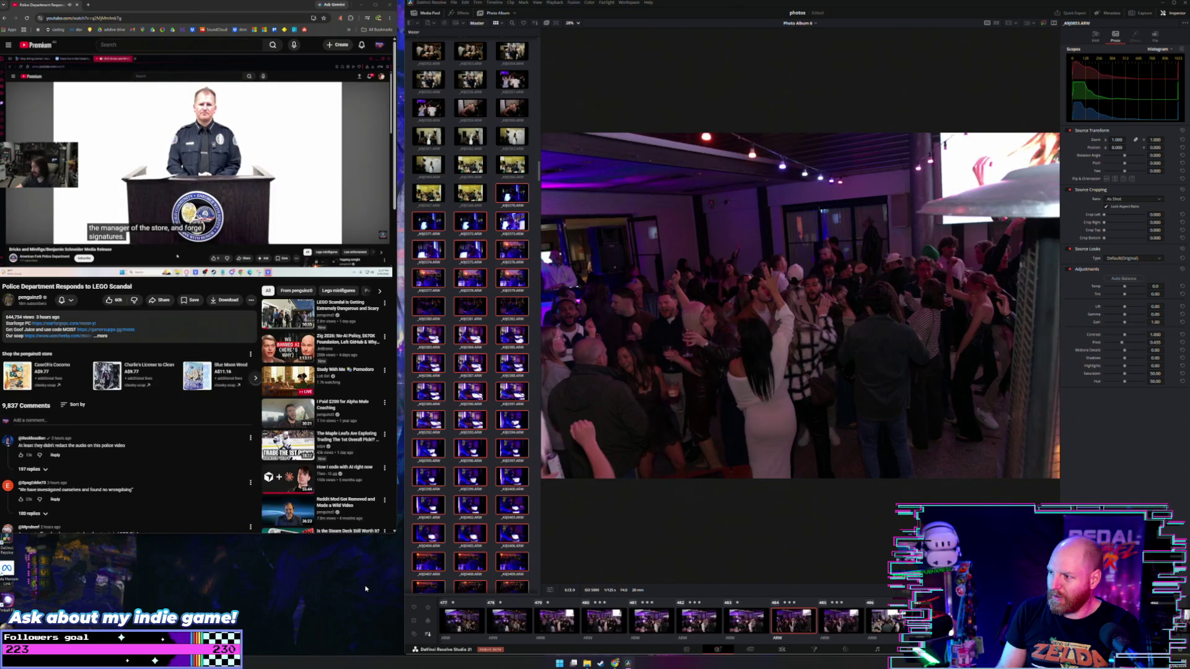
pyautogui.press('Right')
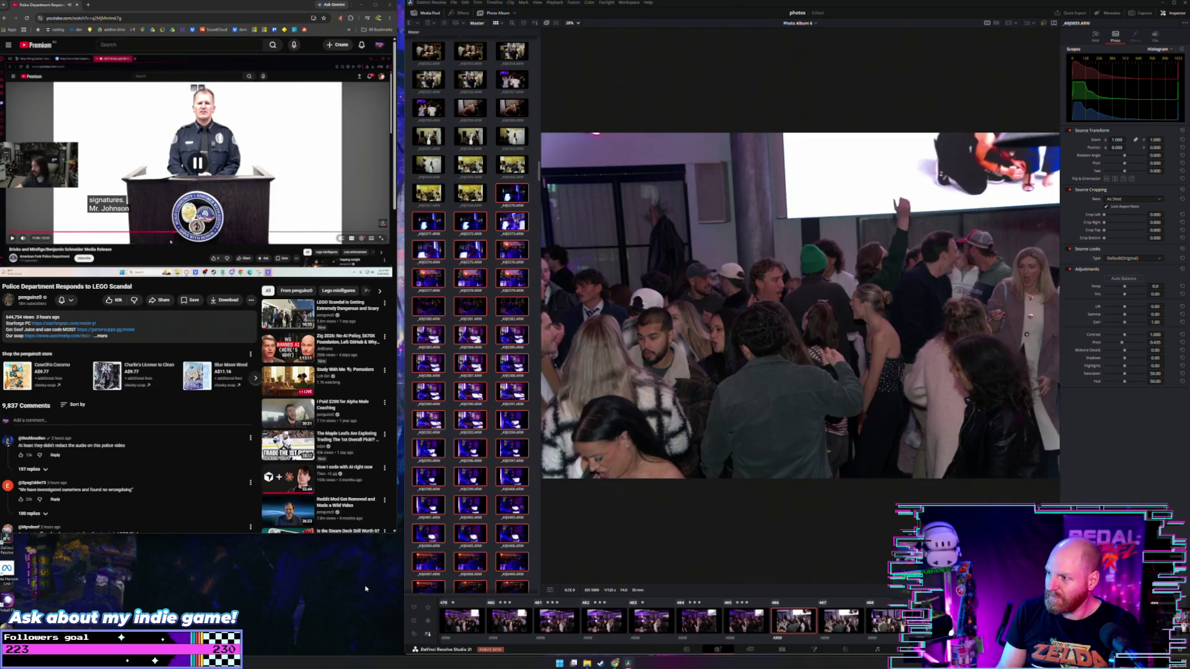
pyautogui.press('3')
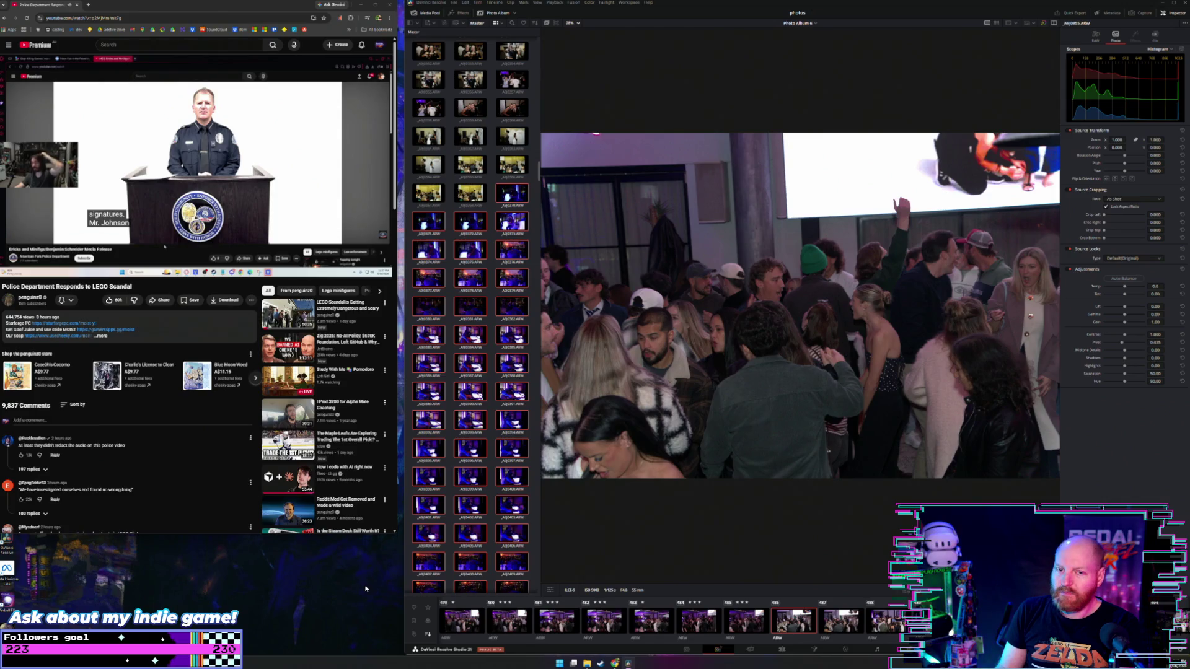
pyautogui.press('Right')
pyautogui.press('1')
pyautogui.press('Right')
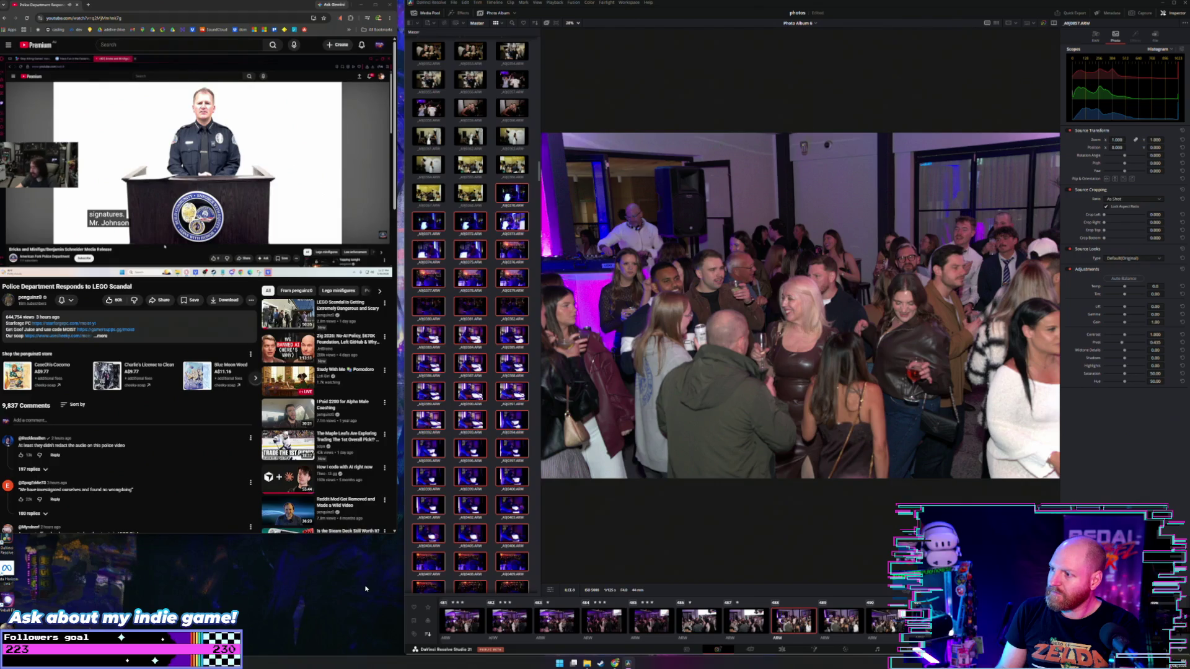
# Step through photos A9J0858 to A9J0865, reaching the dim wide dance-floor shot
pyautogui.press('Right')
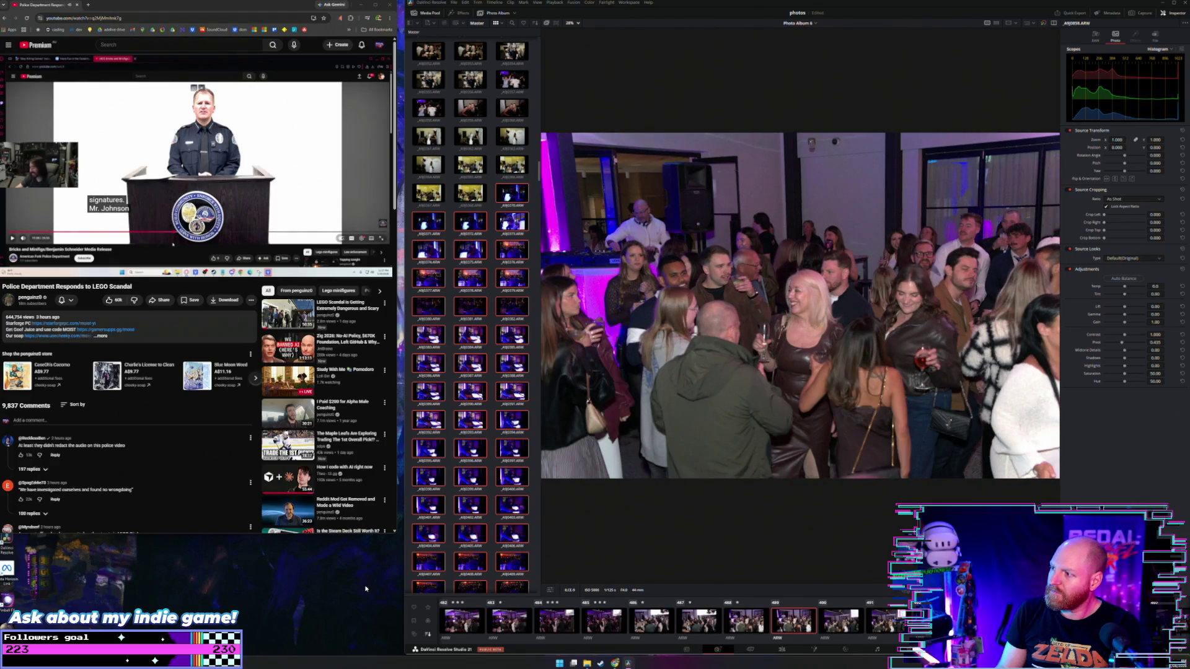
pyautogui.press('Right')
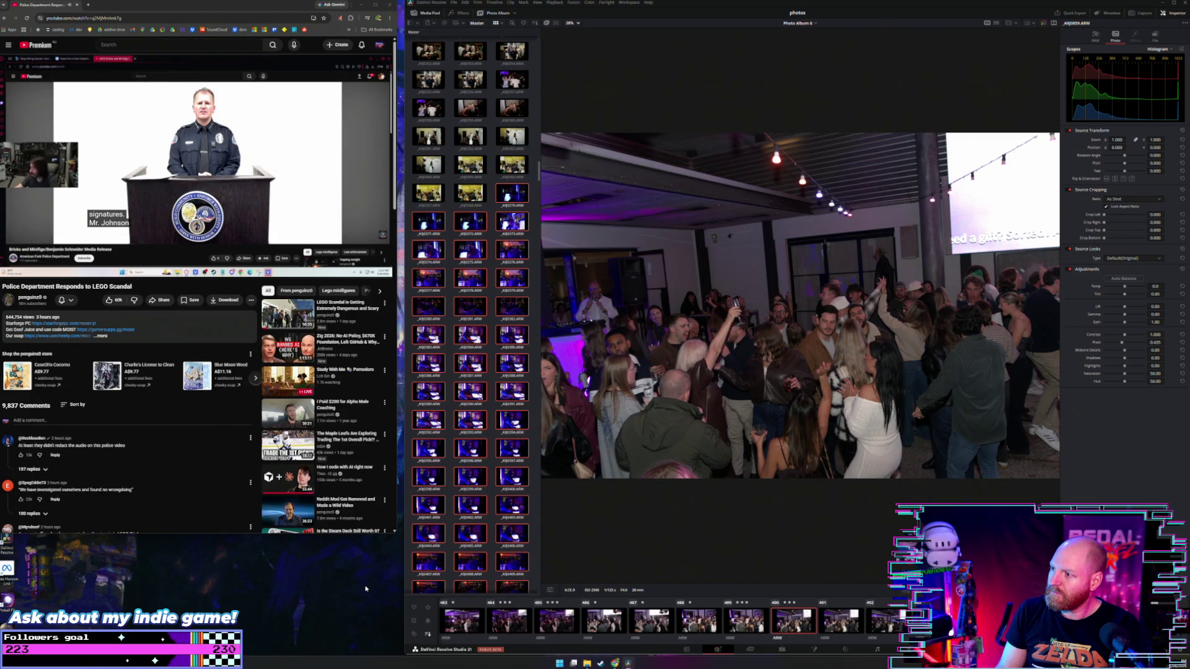
pyautogui.press('Right')
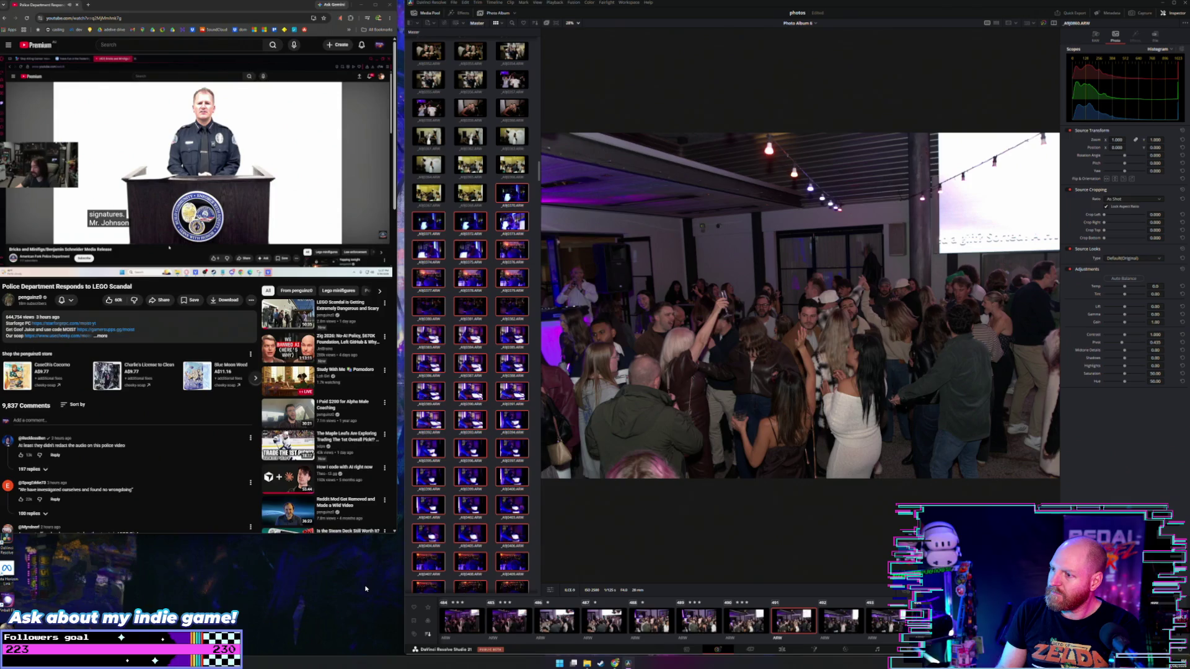
pyautogui.press('Right')
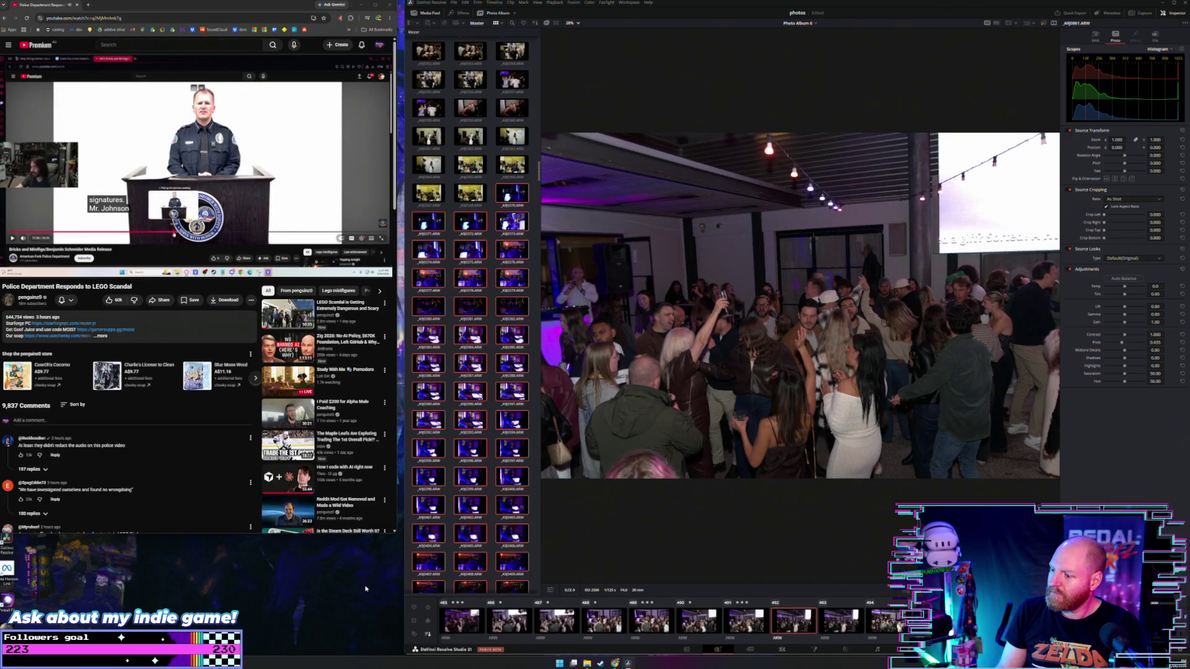
pyautogui.press('Right')
pyautogui.press('Right')
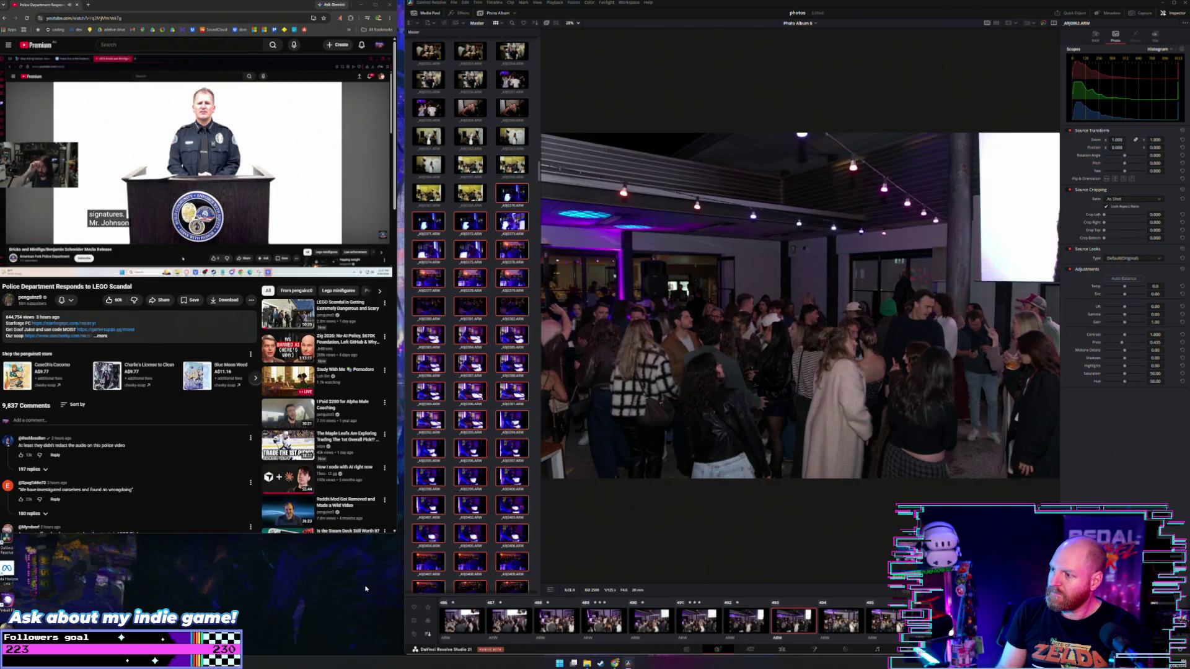
pyautogui.press('Right')
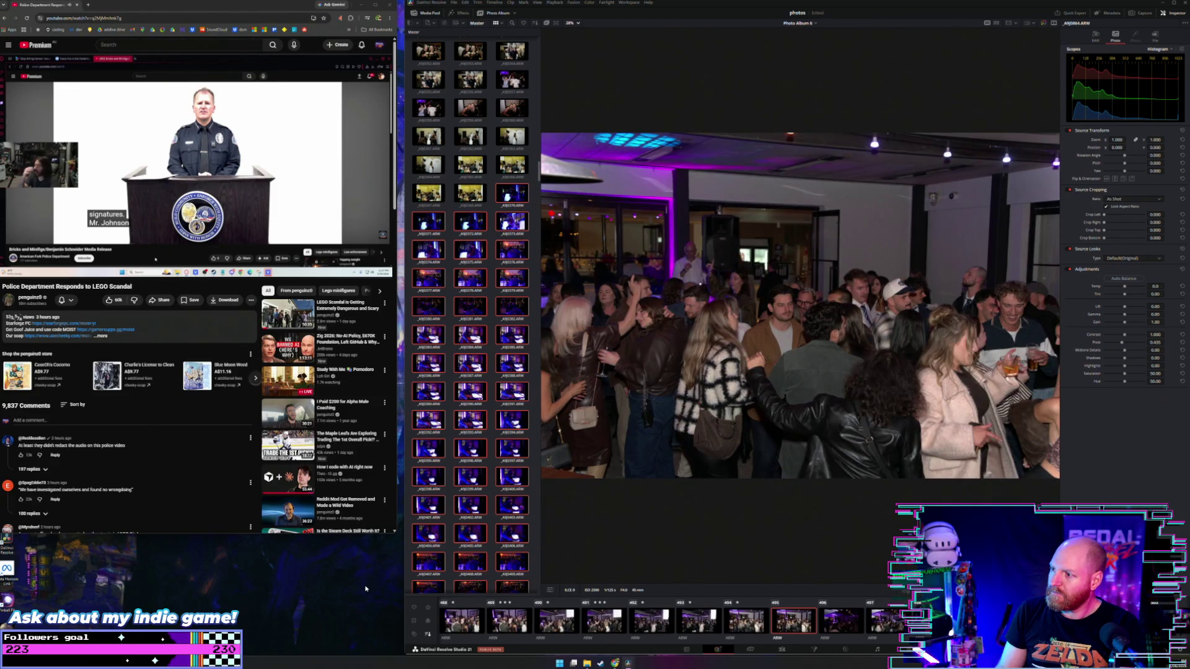
pyautogui.press('Right')
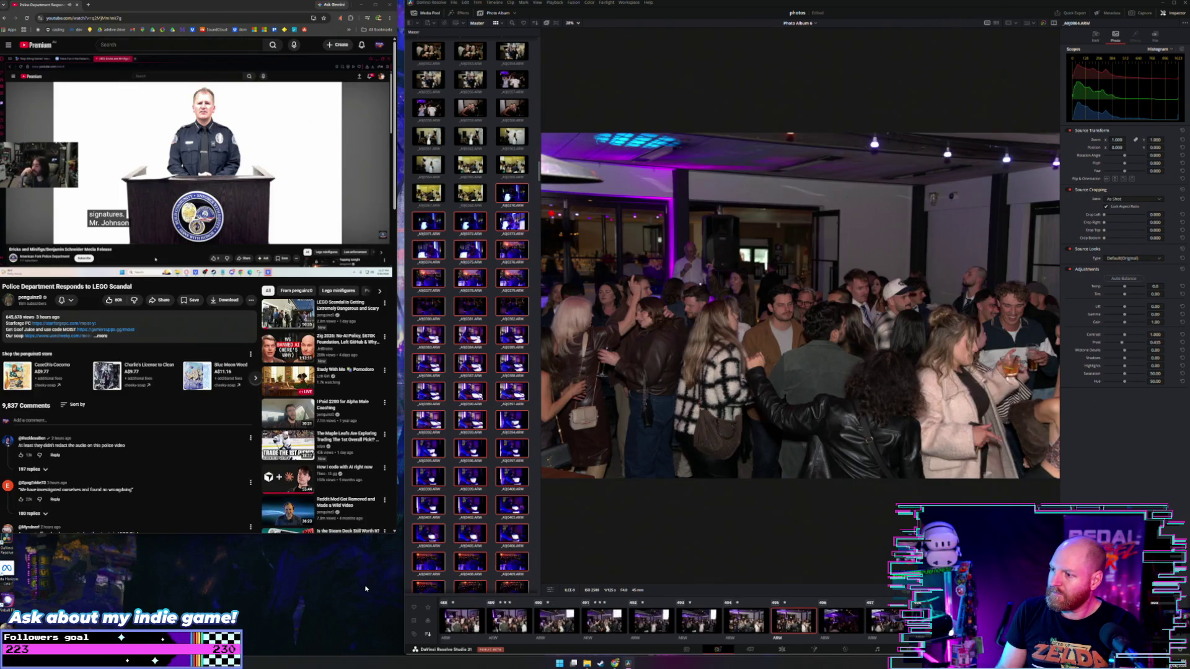
pyautogui.press('Right')
pyautogui.press('Right')
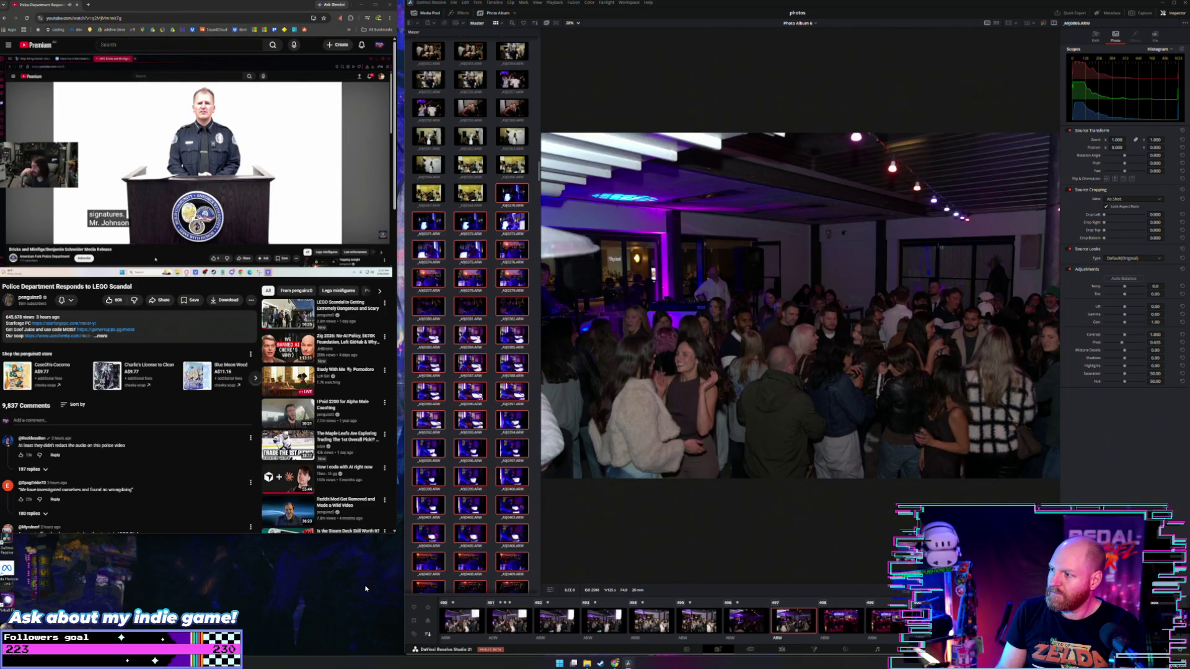
# Step through photos A9J0867 to A9J0871 in the viewer
pyautogui.press('Right')
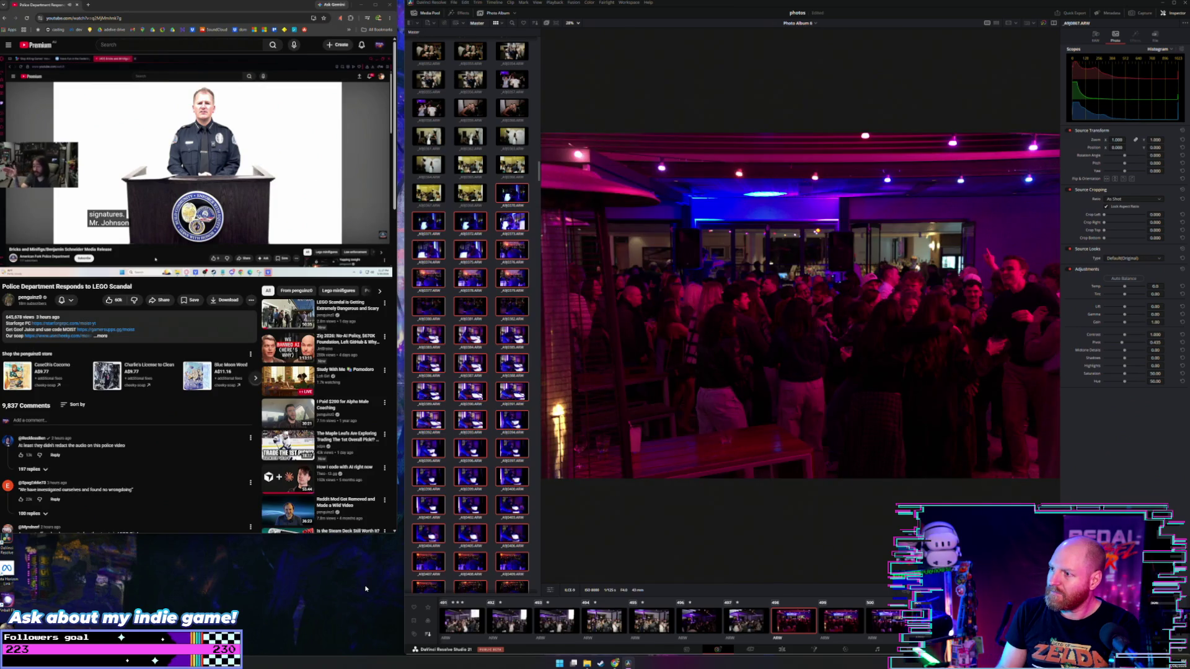
pyautogui.press('Right')
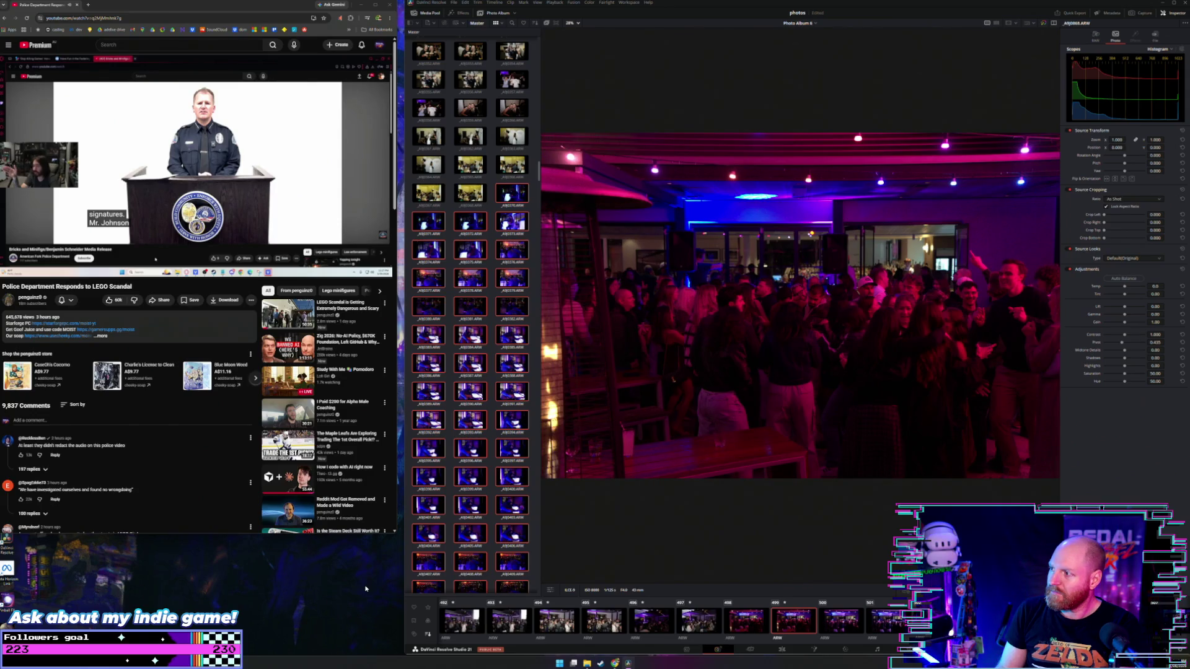
pyautogui.press('Right')
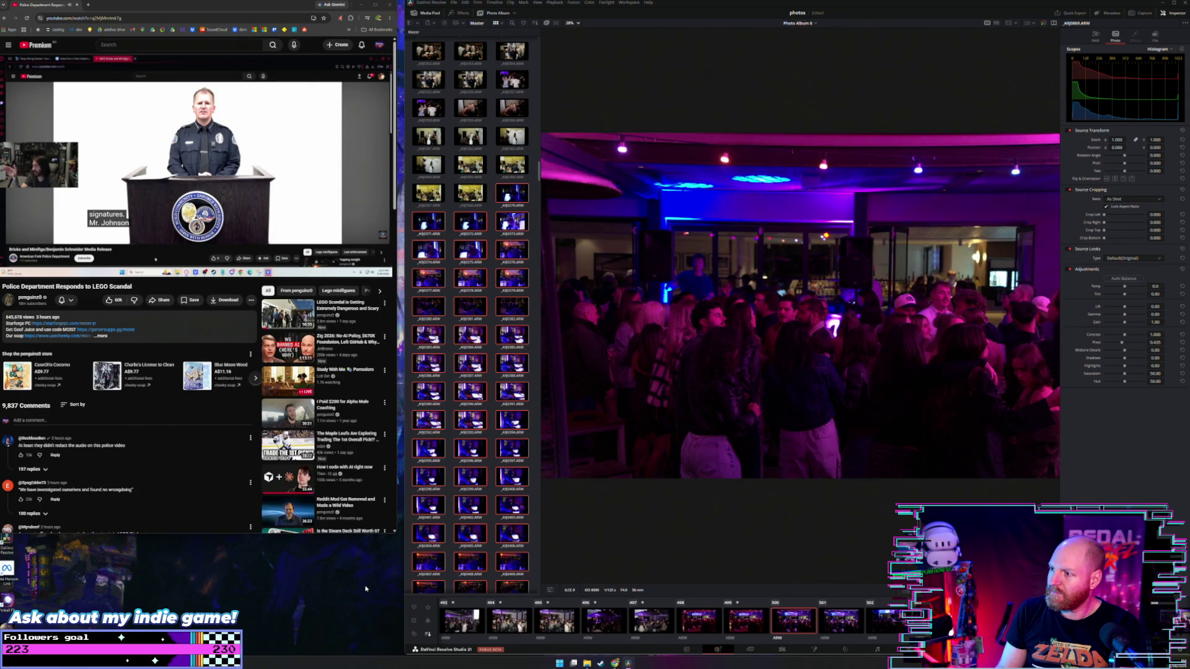
pyautogui.press('Right')
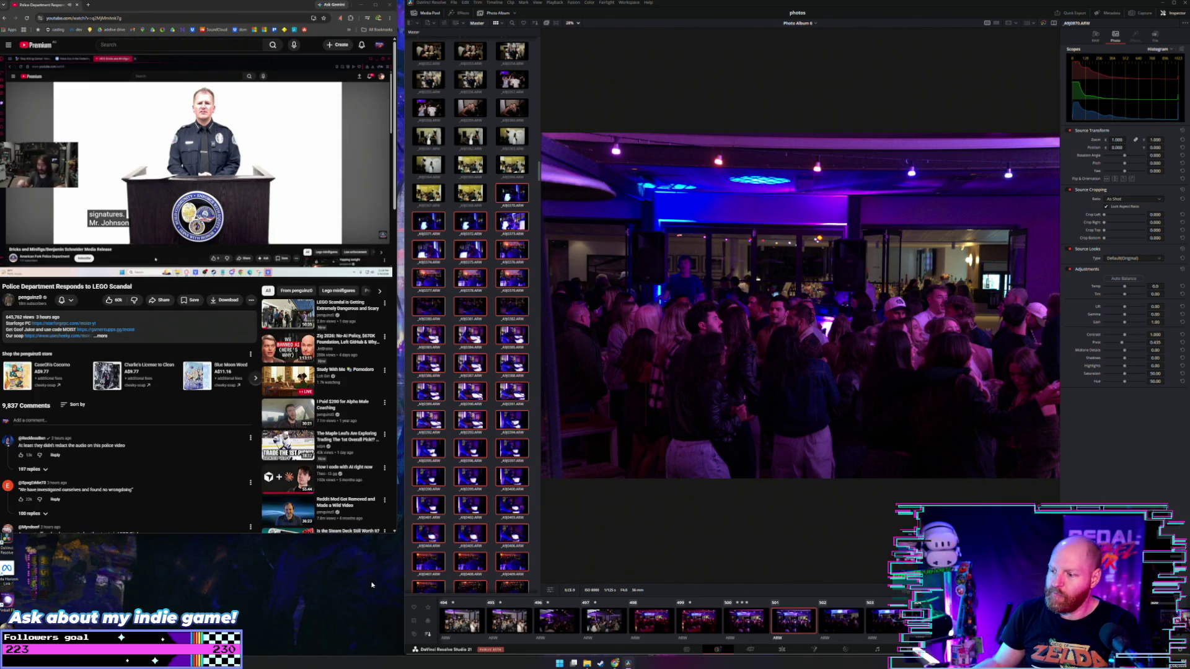
pyautogui.press('Right')
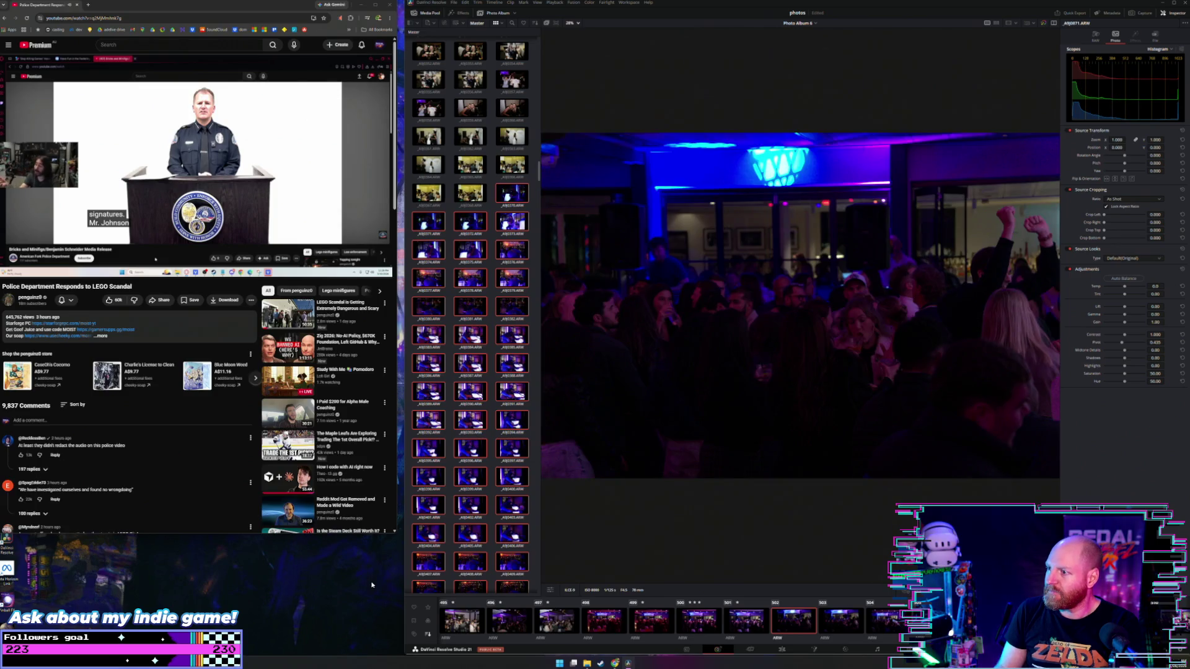
# Continue through the following crowd shots to the magenta-lit dancers beneath the pink umbrella
pyautogui.press('Right')
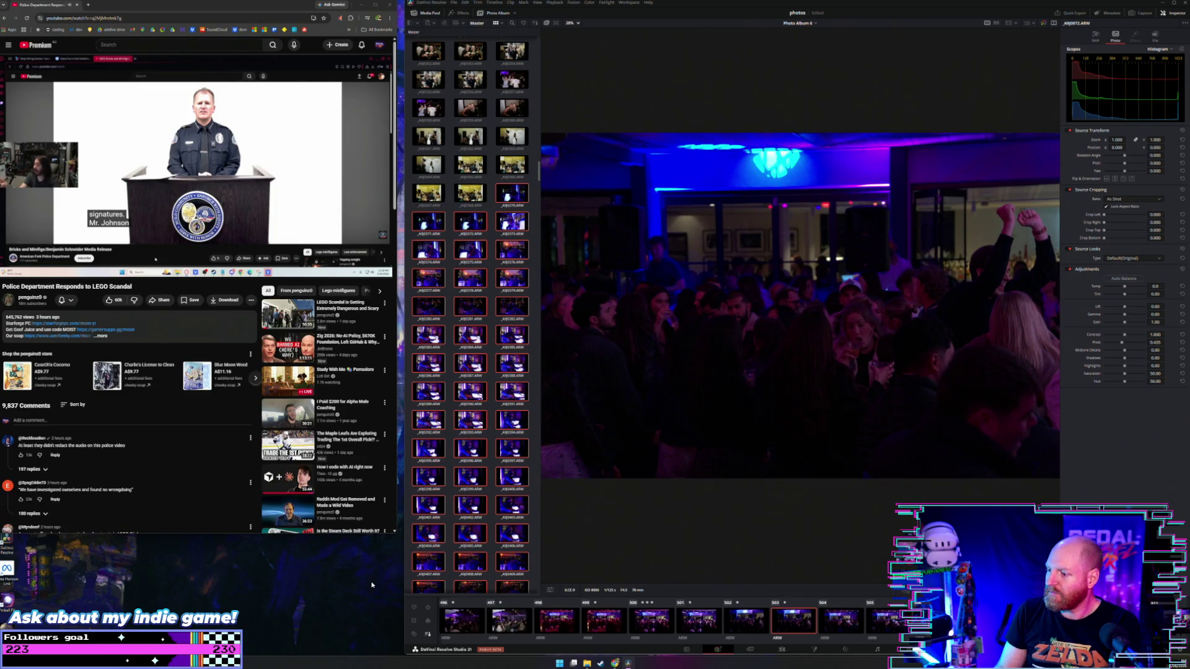
pyautogui.press('Right')
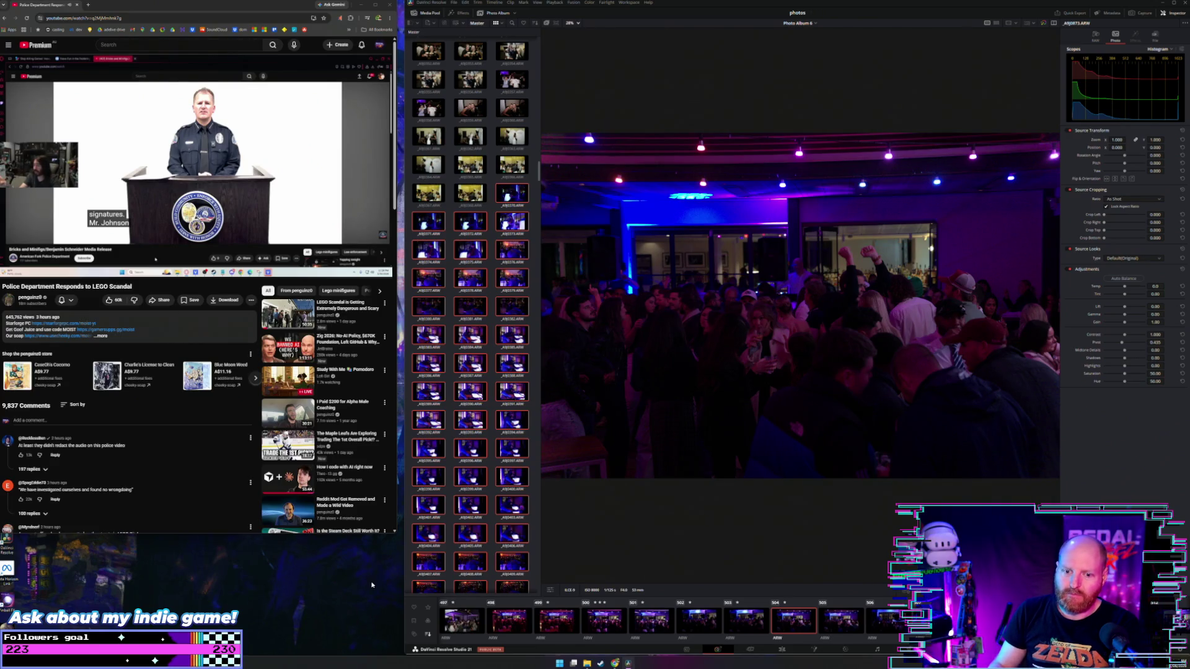
pyautogui.press('Right')
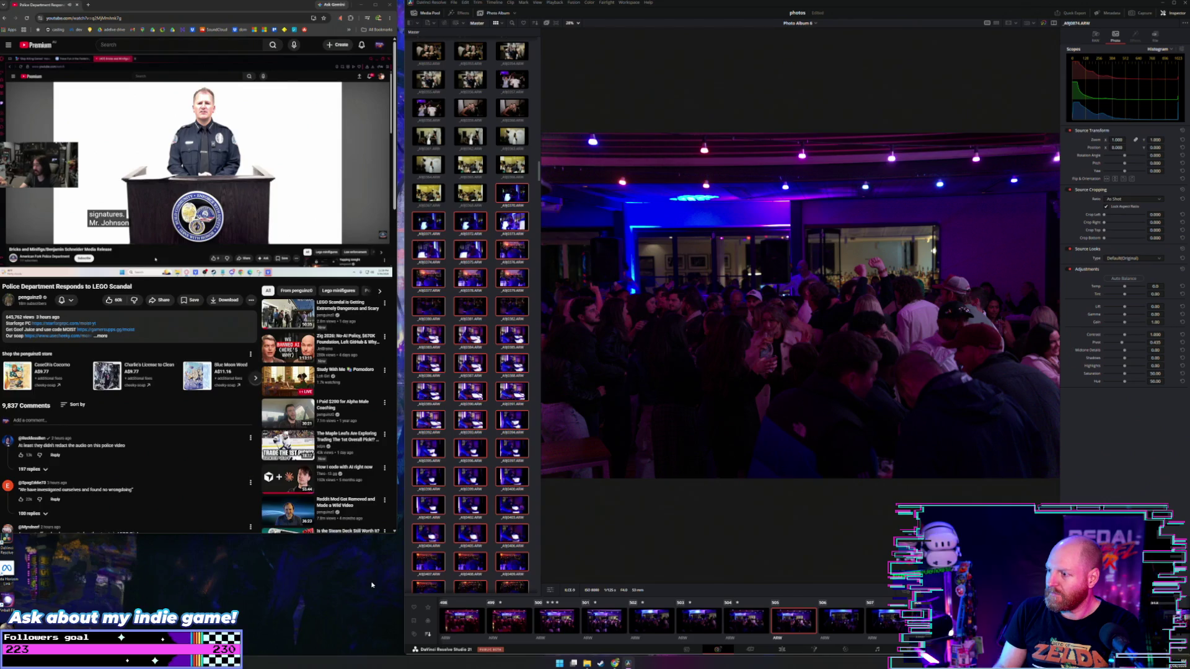
pyautogui.press('Right')
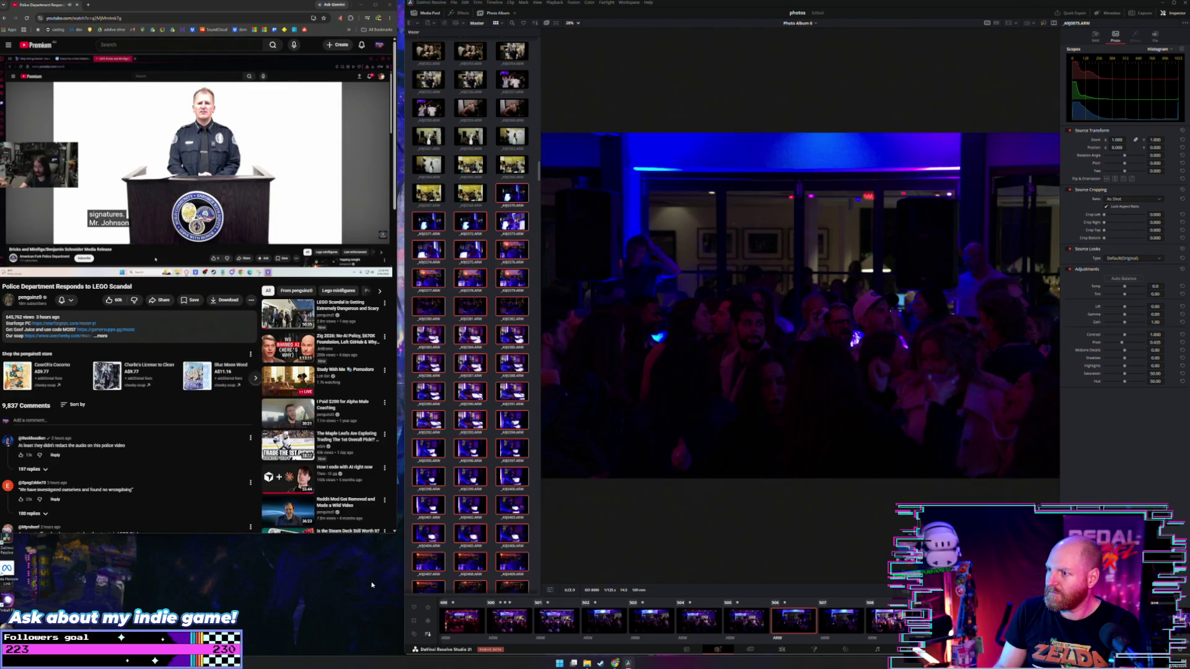
pyautogui.press('Right')
pyautogui.press('Right')
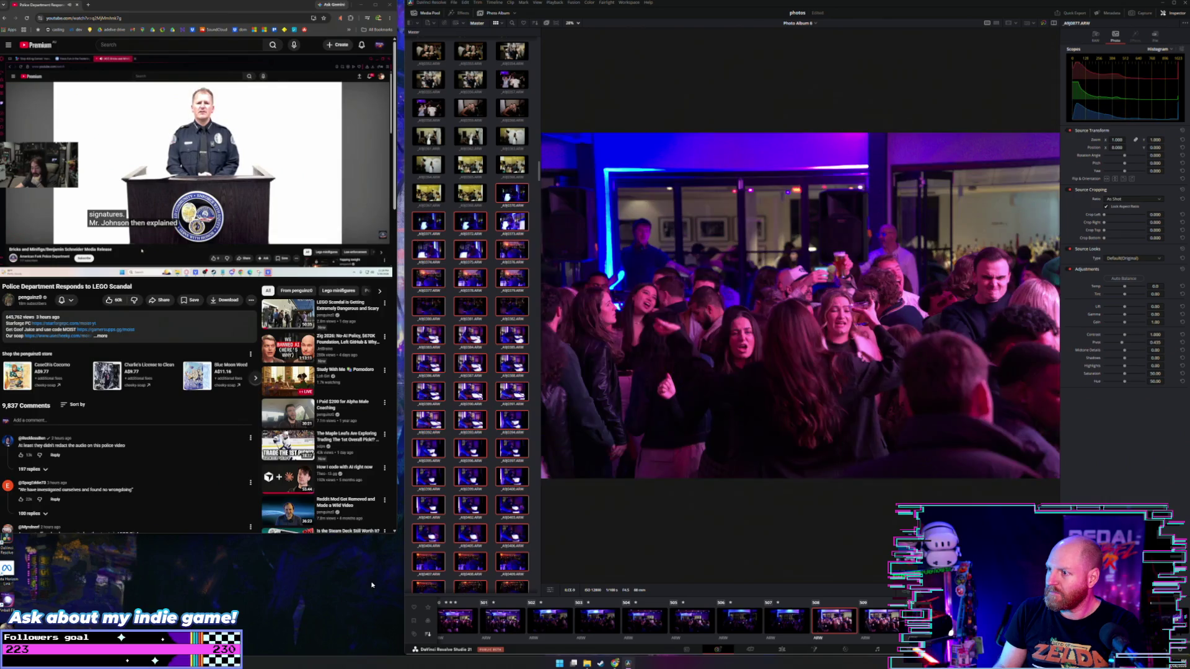
pyautogui.press('Right')
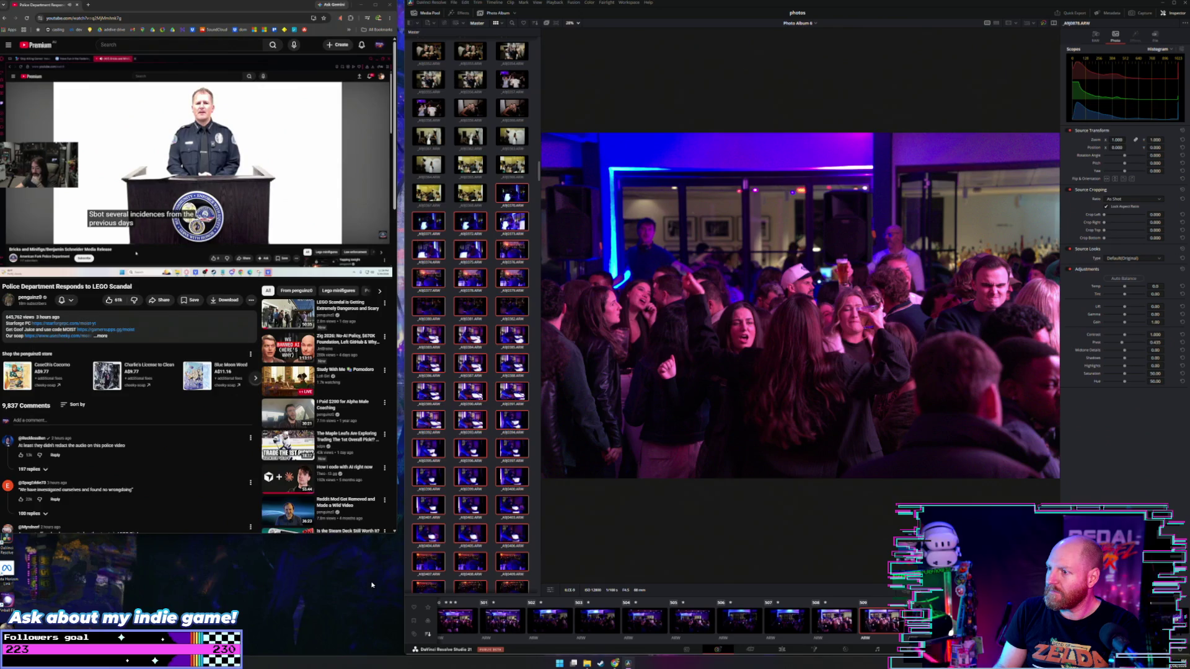
pyautogui.press('Right')
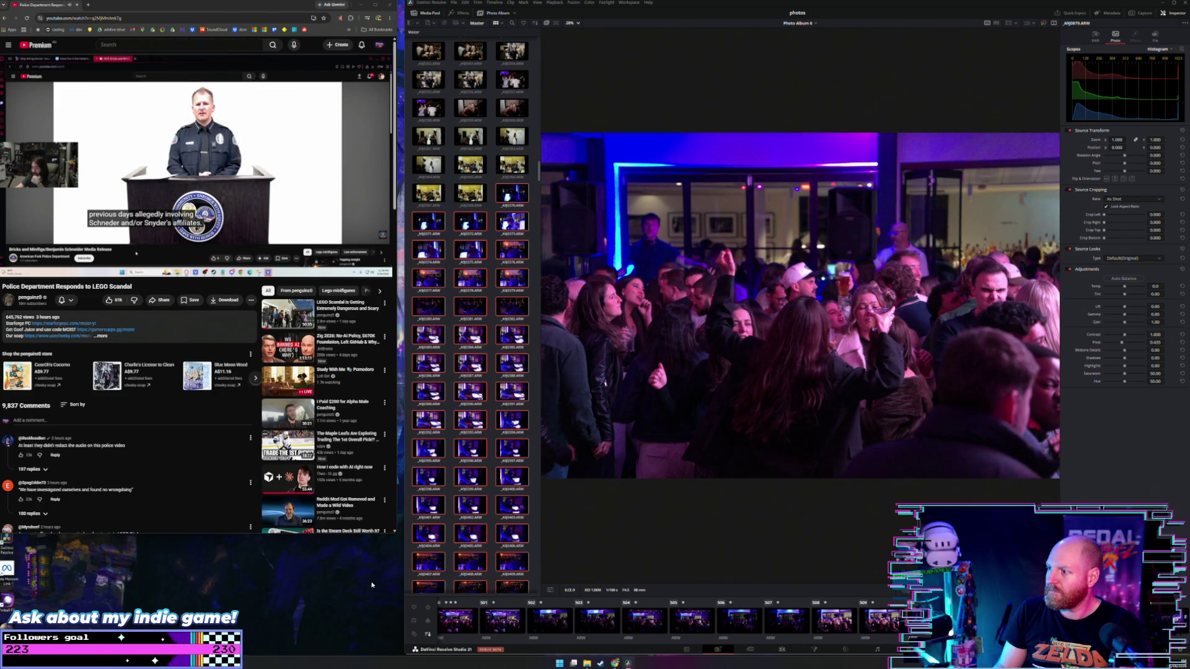
pyautogui.press('Right')
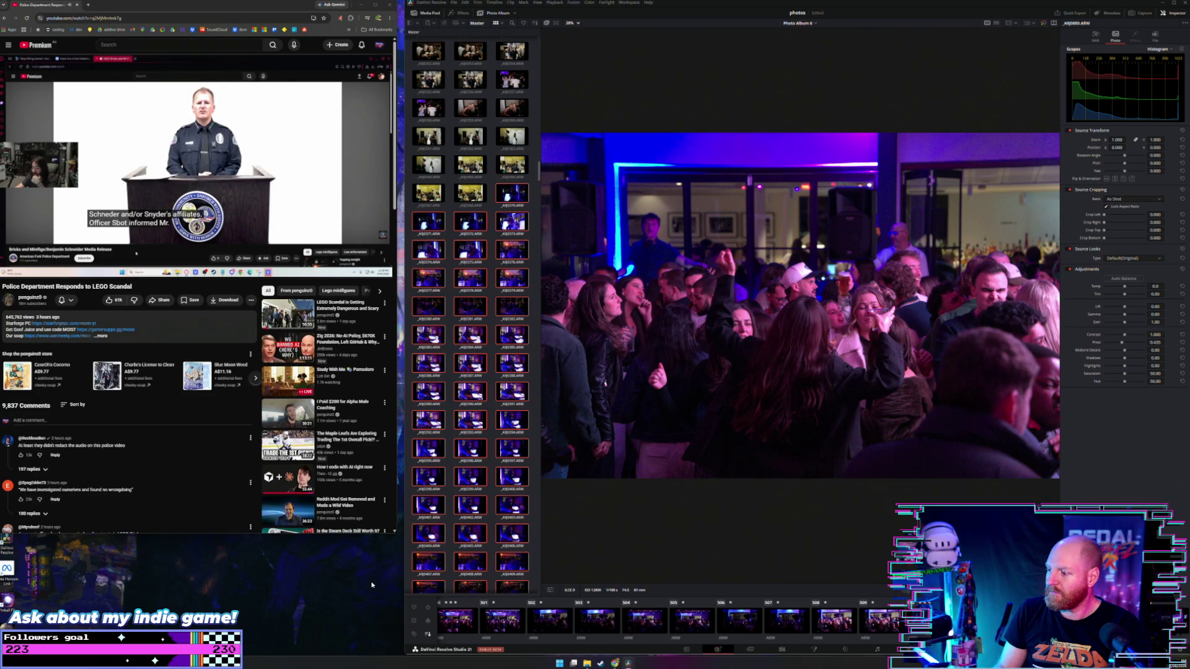
pyautogui.press('Right')
pyautogui.press('Right')
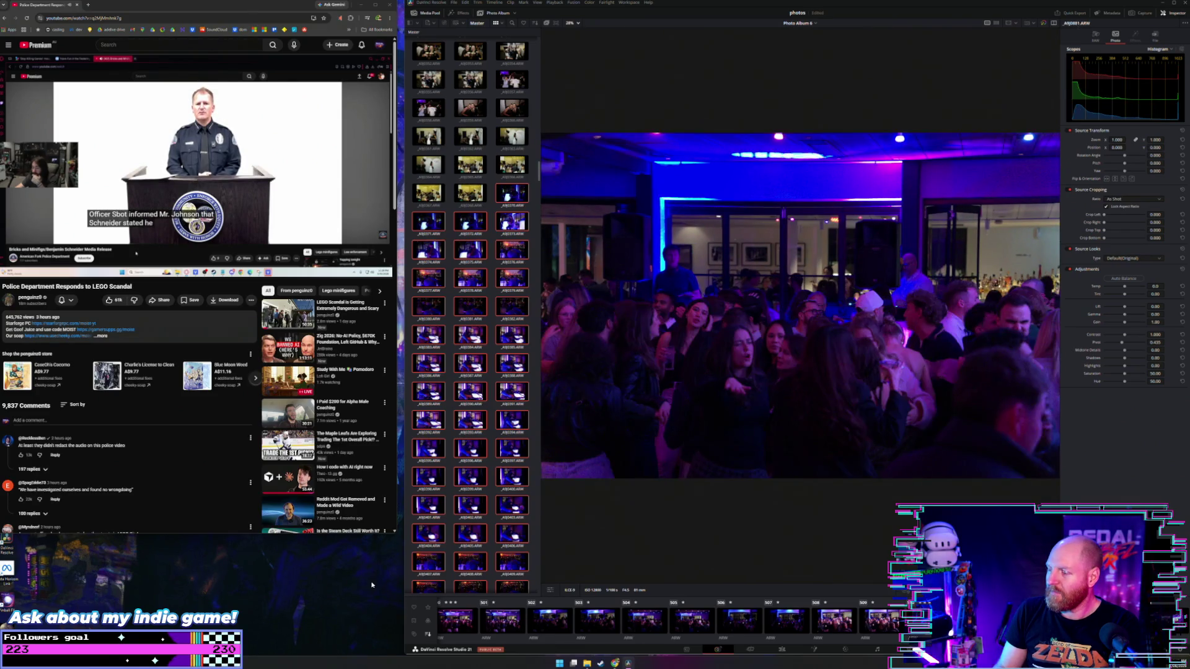
pyautogui.press('Right')
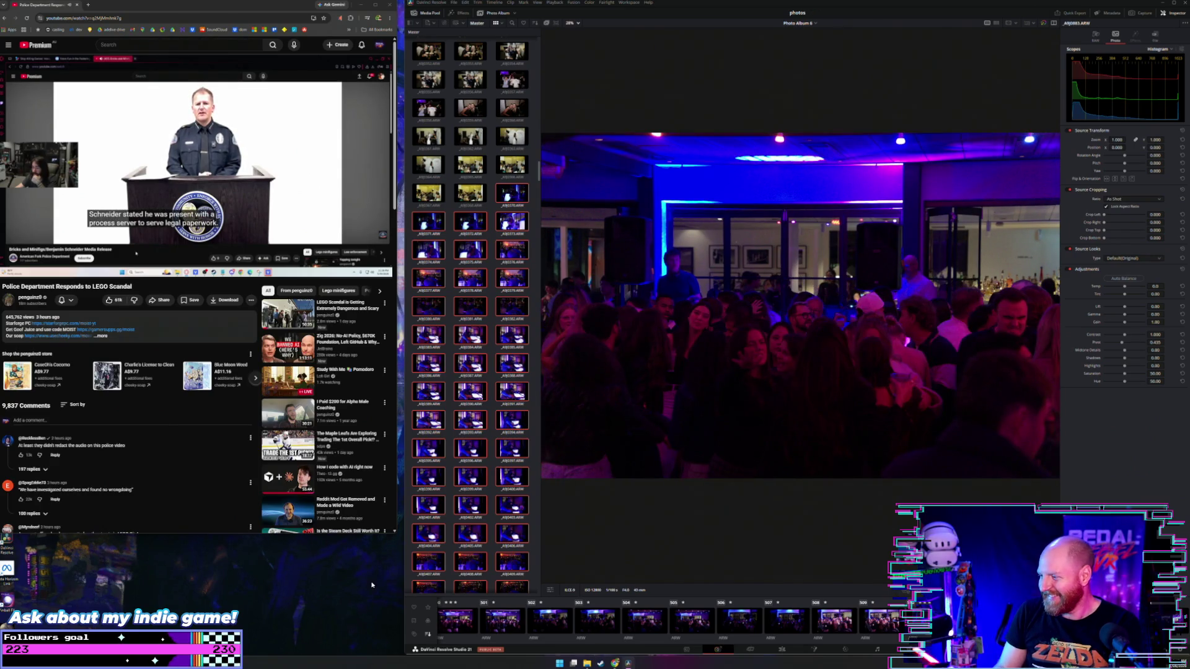
pyautogui.press('Right')
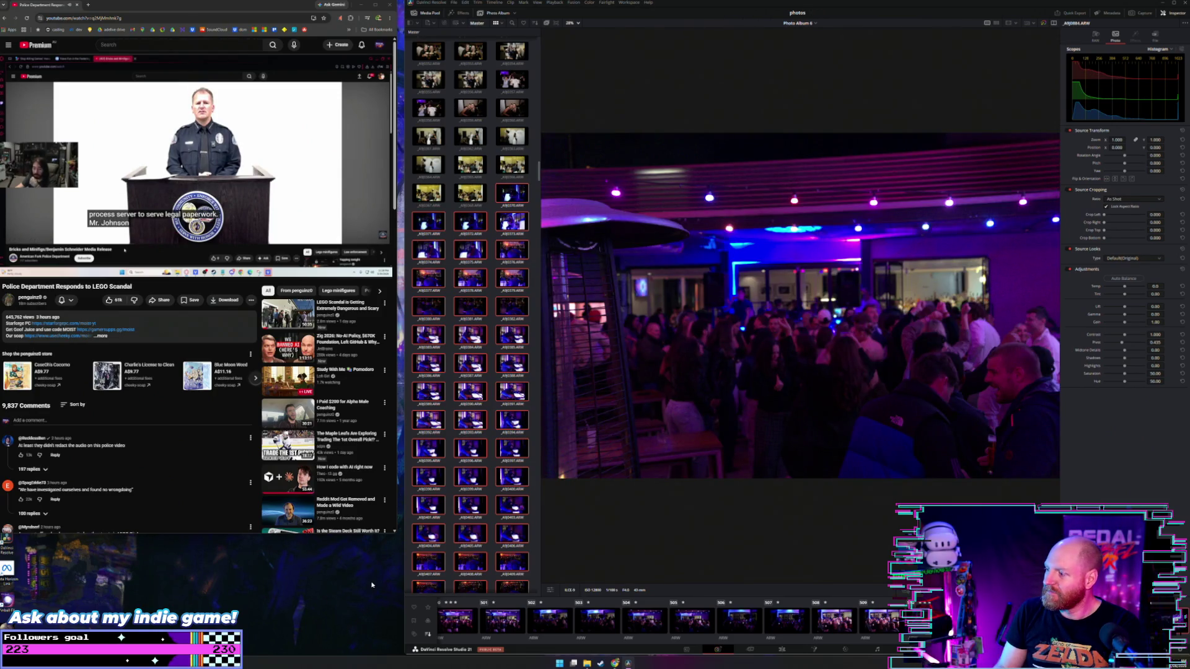
pyautogui.press('Right')
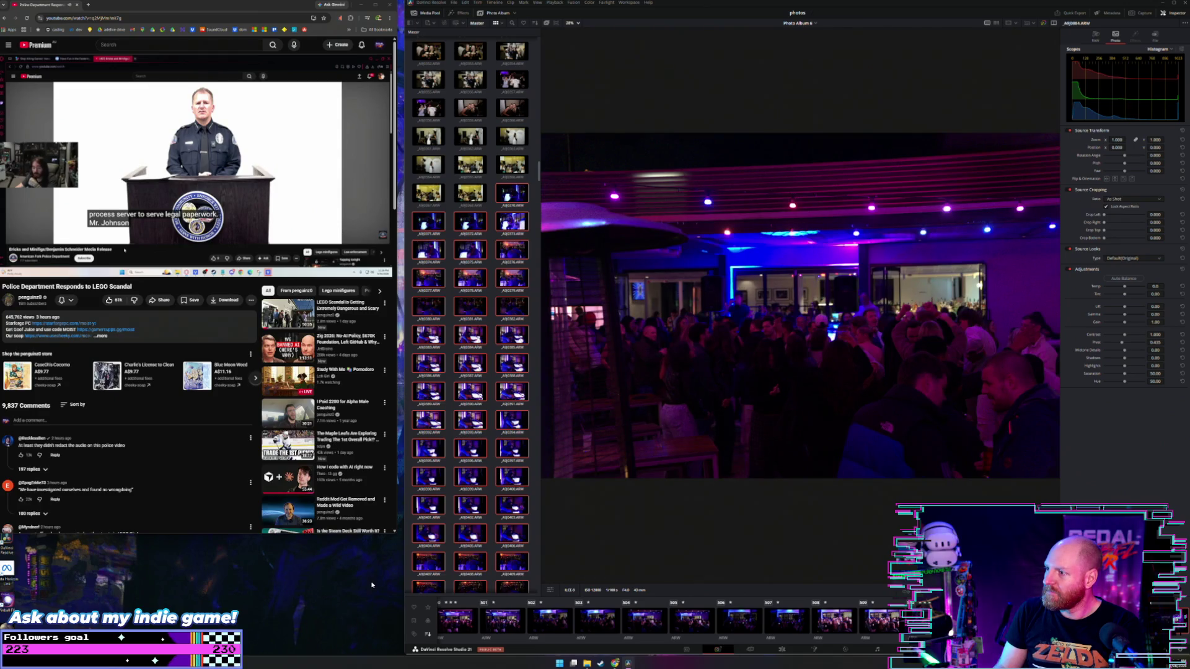
pyautogui.press('Left')
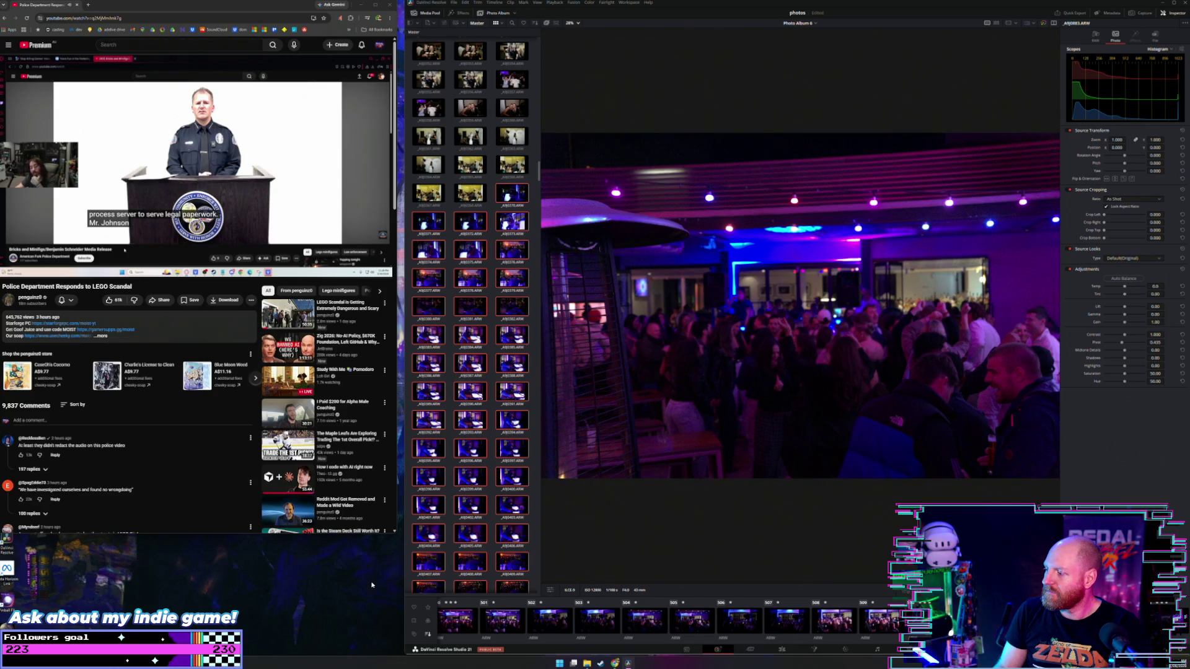
pyautogui.press('Right')
pyautogui.press('Left')
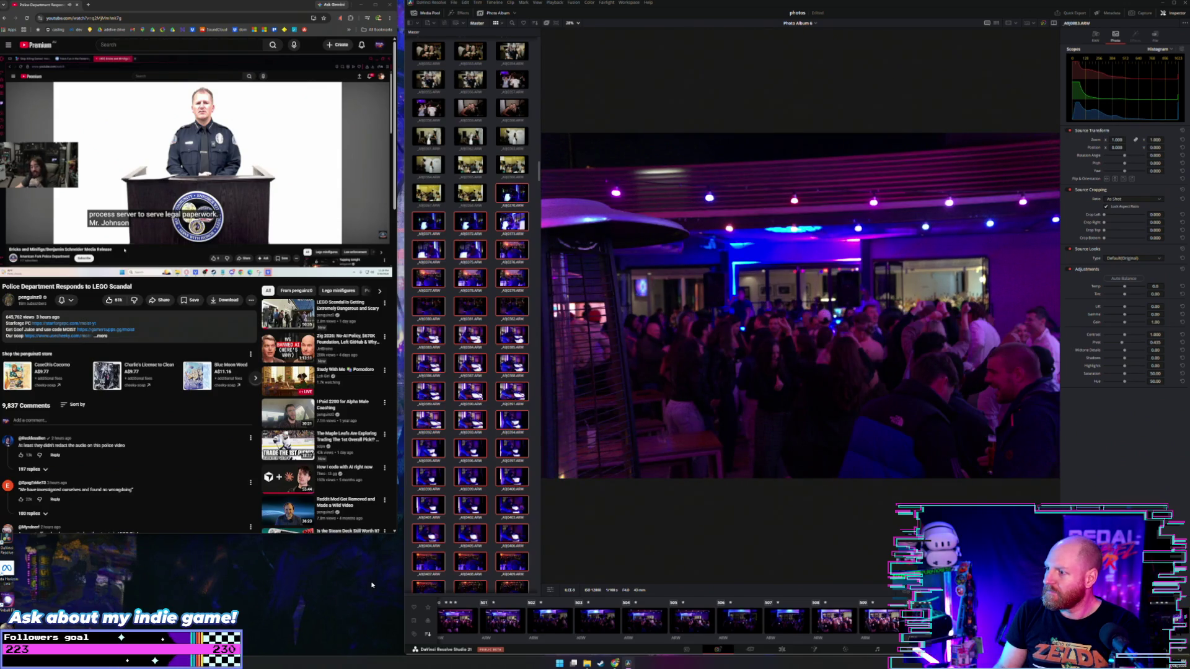
pyautogui.press('Right')
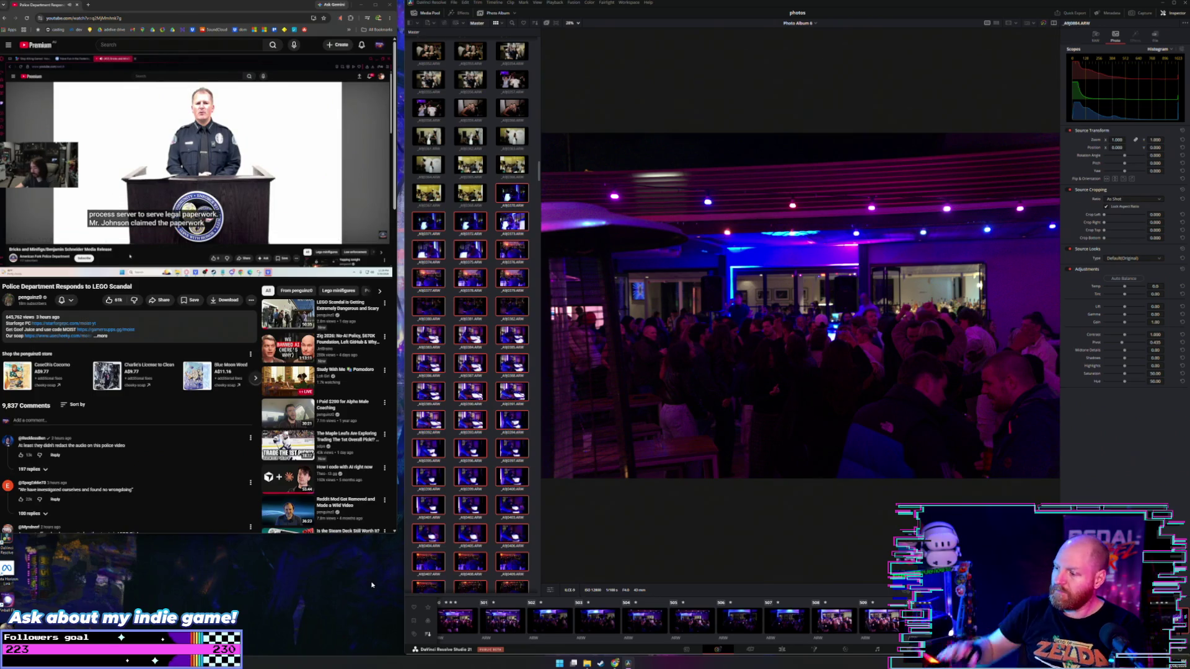
pyautogui.click(428, 608)
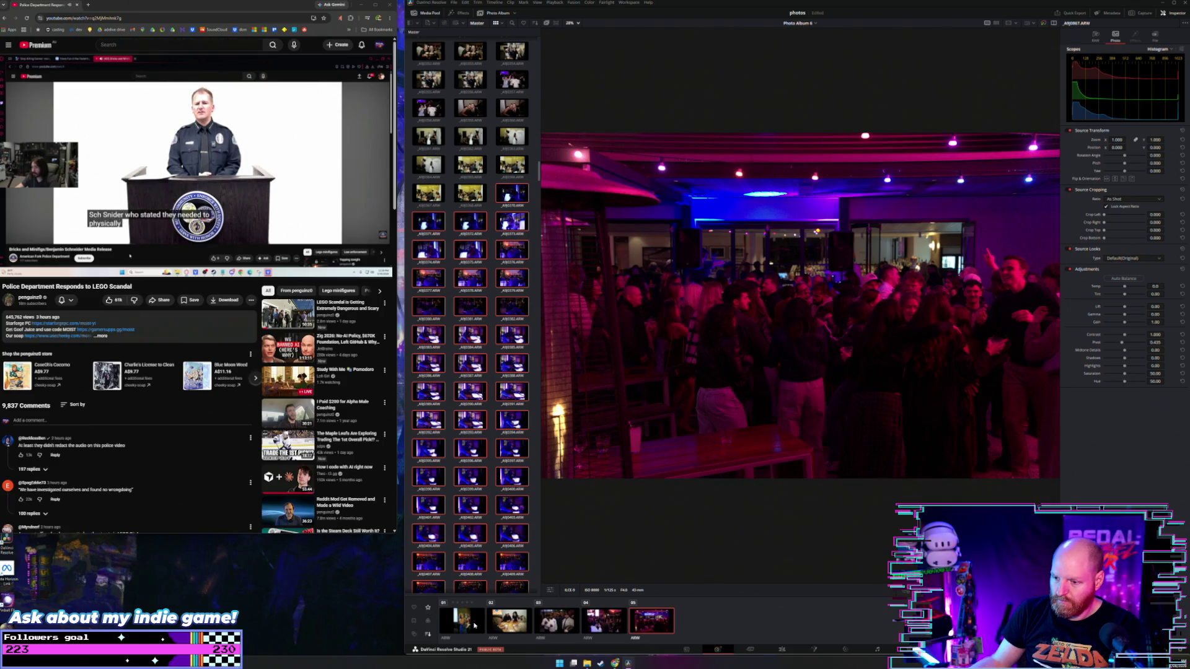
# Set the filmstrip star filter to 'More Than or Equals to' three stars
pyautogui.click(428, 609)
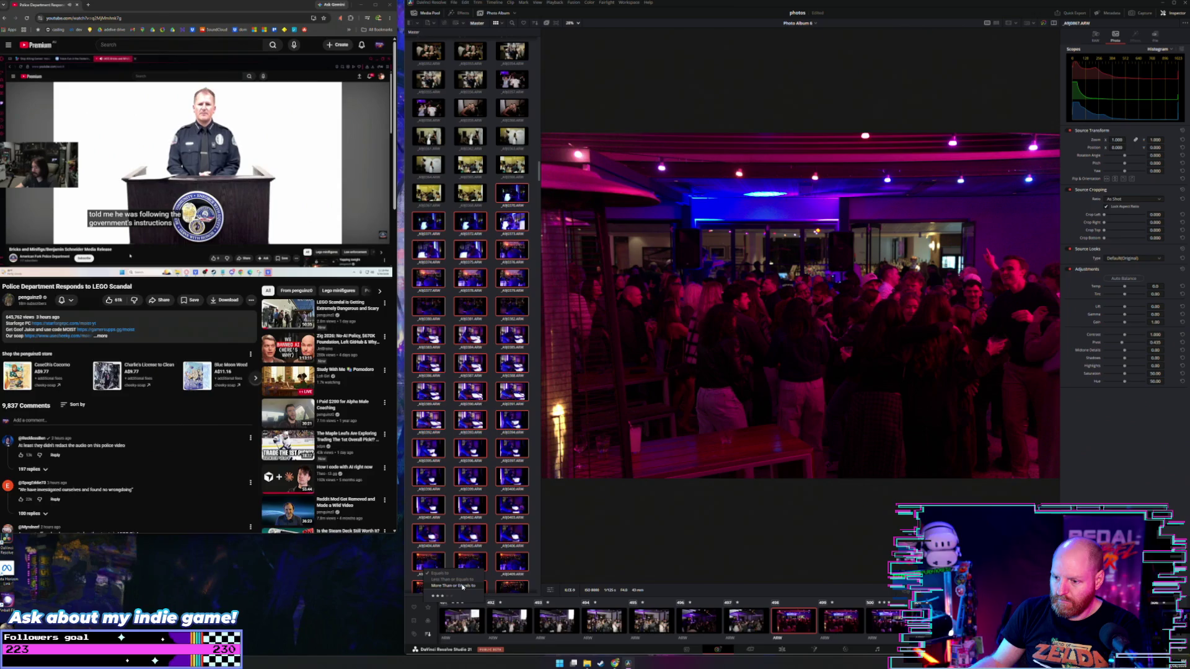
pyautogui.click(462, 587)
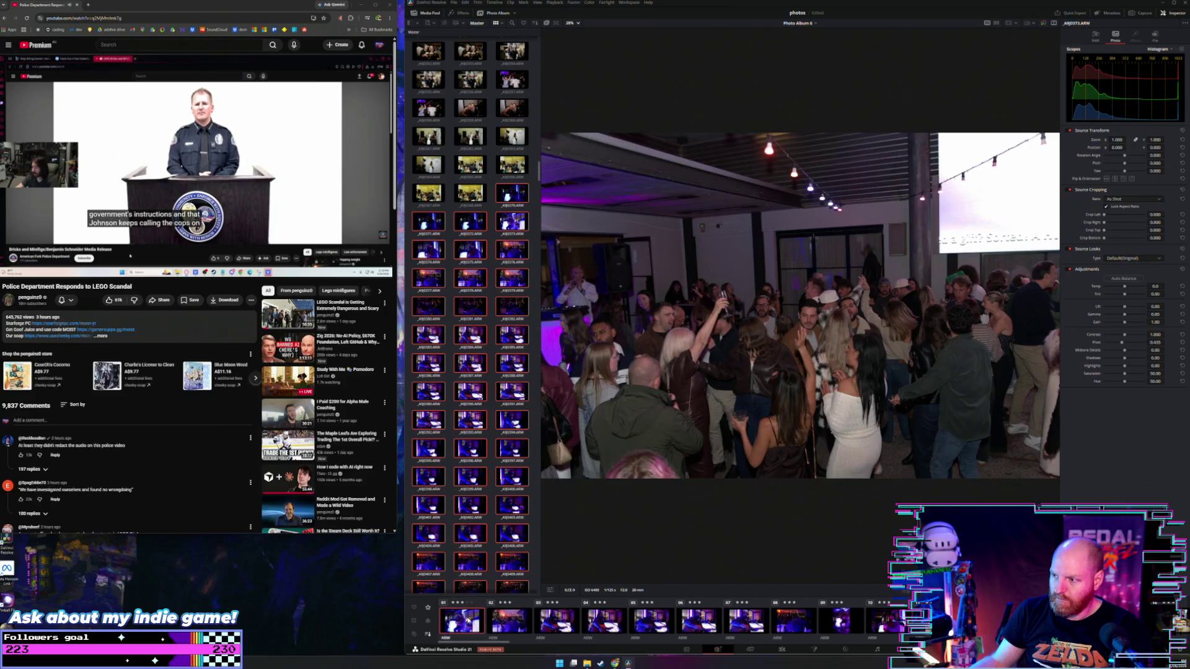
# Load clip 12, the portrait of three smiling friends, into the viewer
pyautogui.scroll(-5, 682, 623)
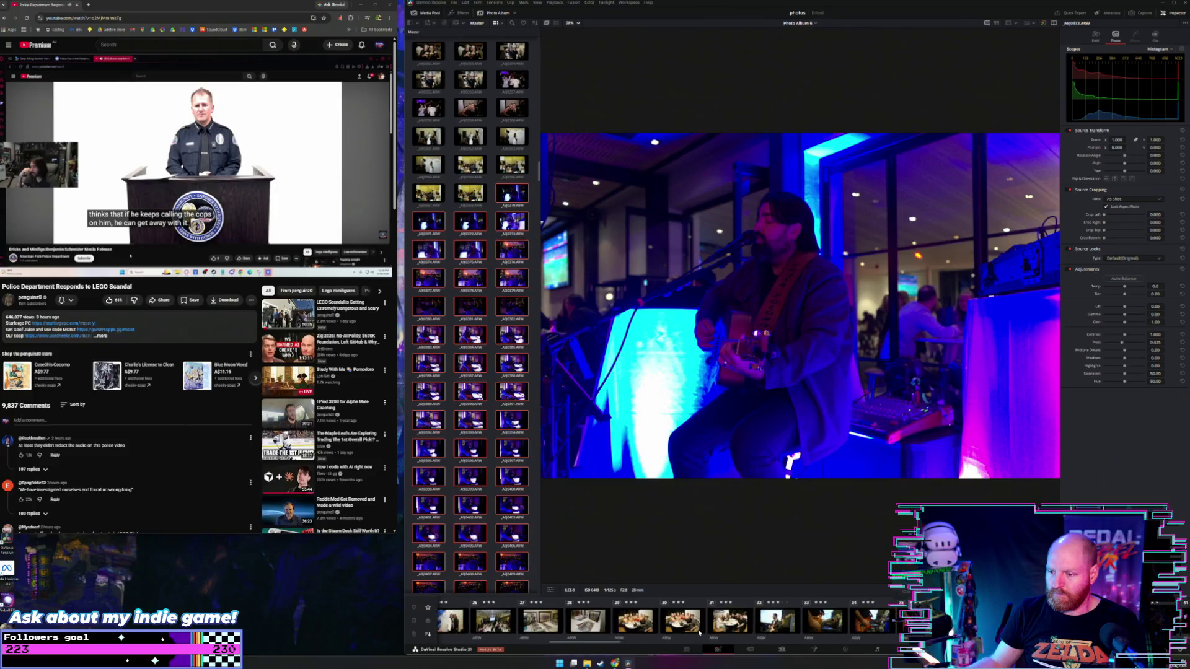
pyautogui.scroll(5, 699, 623)
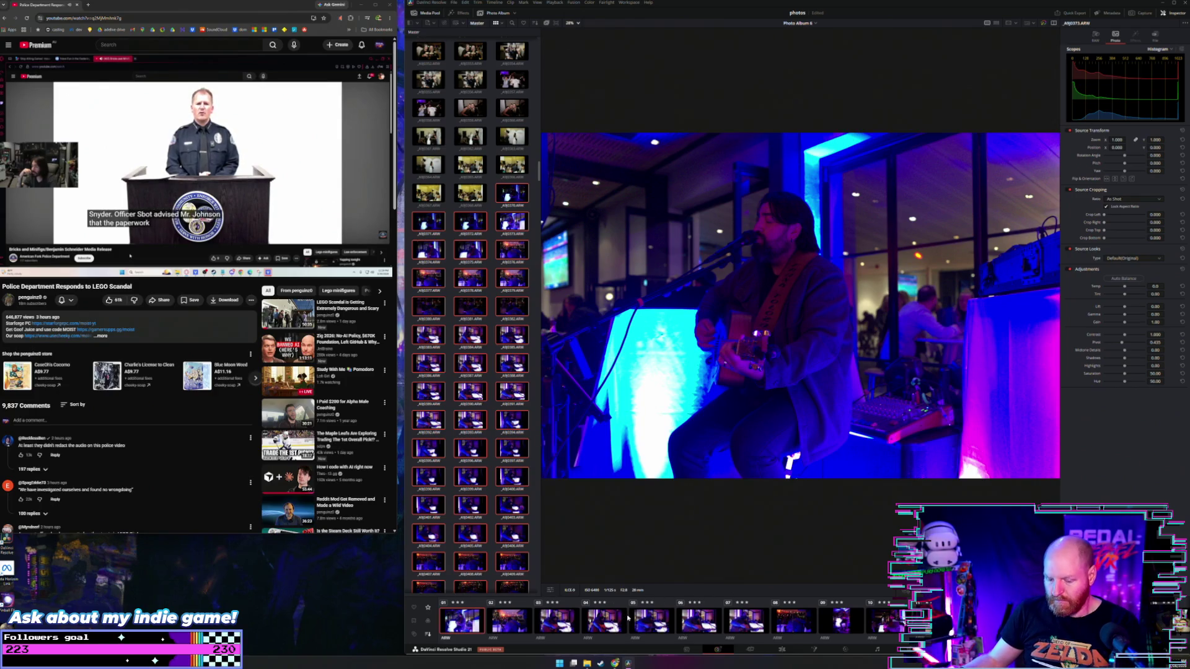
pyautogui.scroll(-2, 794, 618)
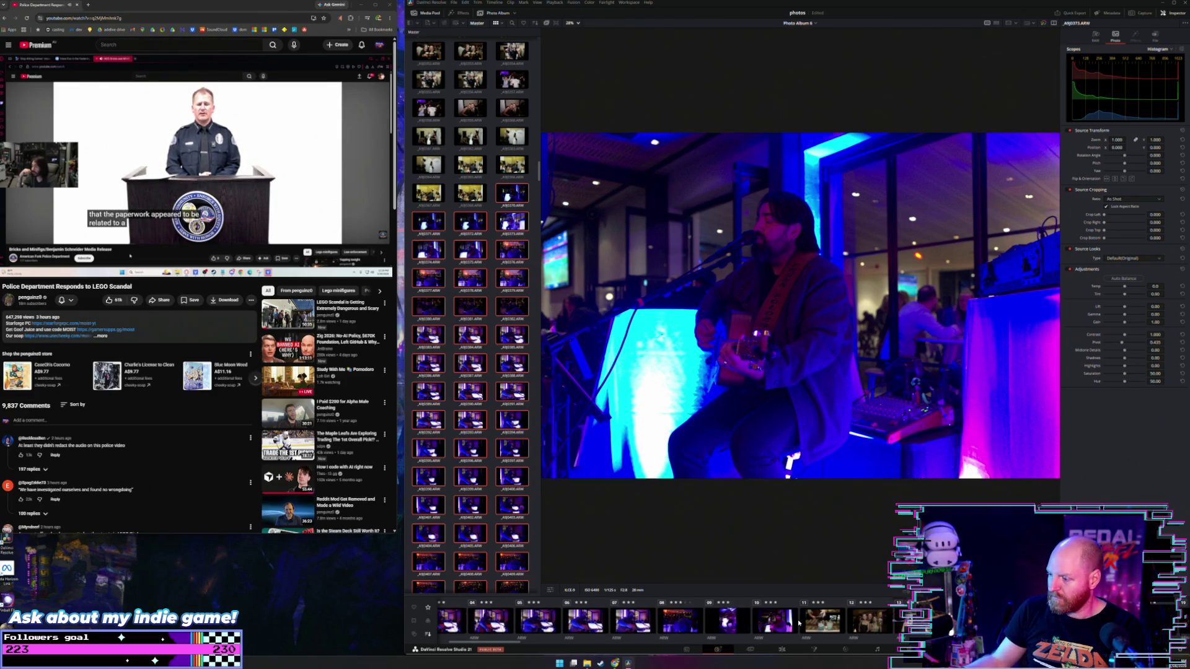
pyautogui.click(785, 618)
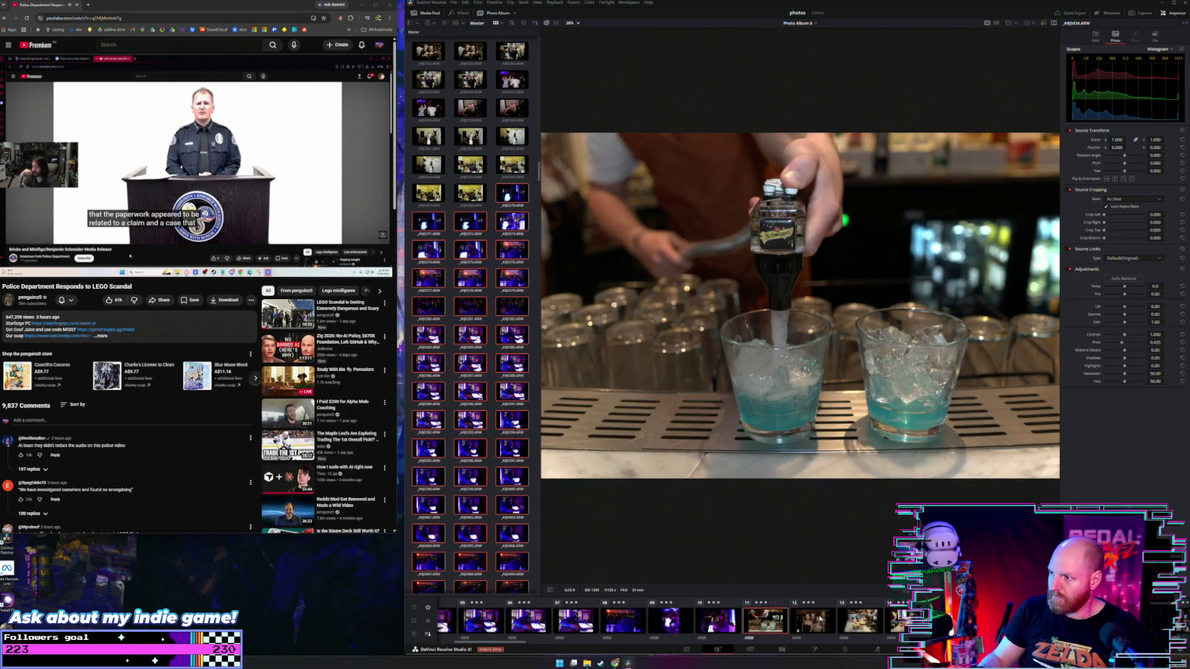
pyautogui.click(821, 618)
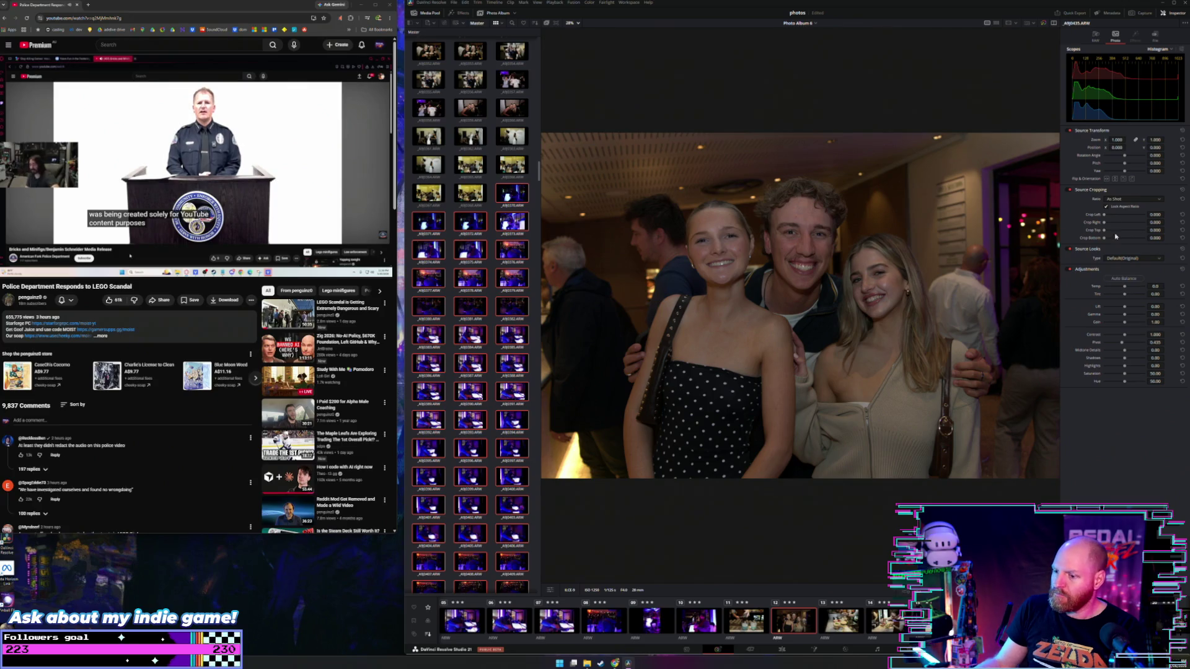
pyautogui.click(1095, 37)
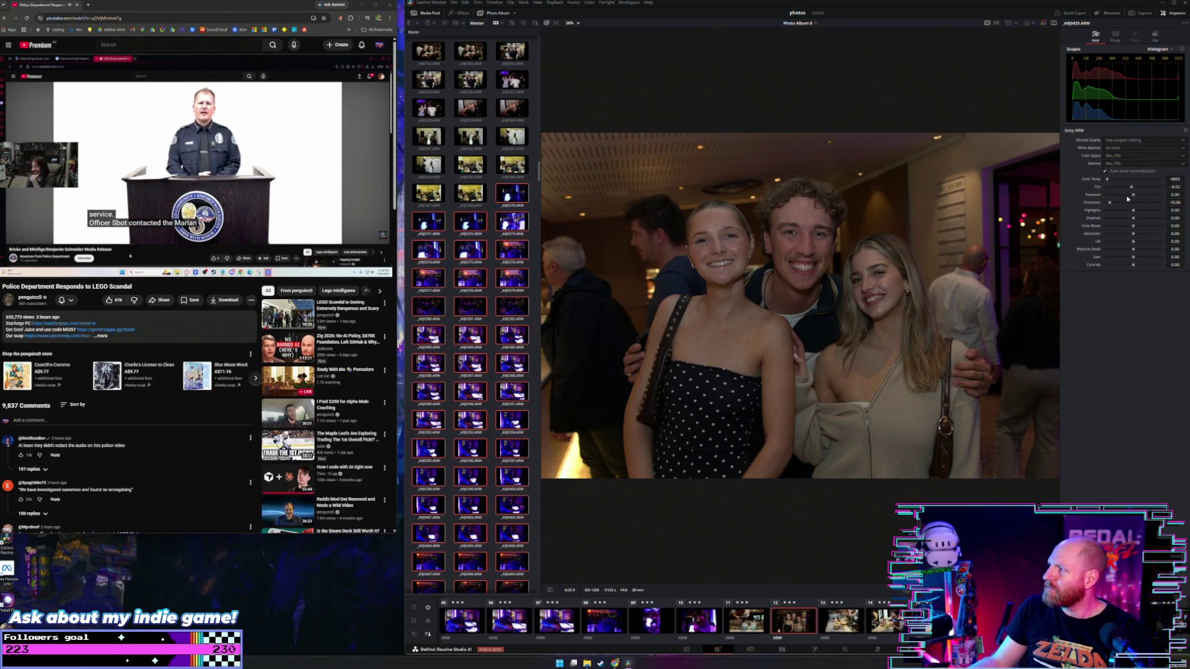
# Adjust the Sony RAW sliders to exposure 0.80, highlights -13.83, color boost 17.02, saturation 3.19
pyautogui.moveTo(1133, 196); pyautogui.dragTo(1140, 196)
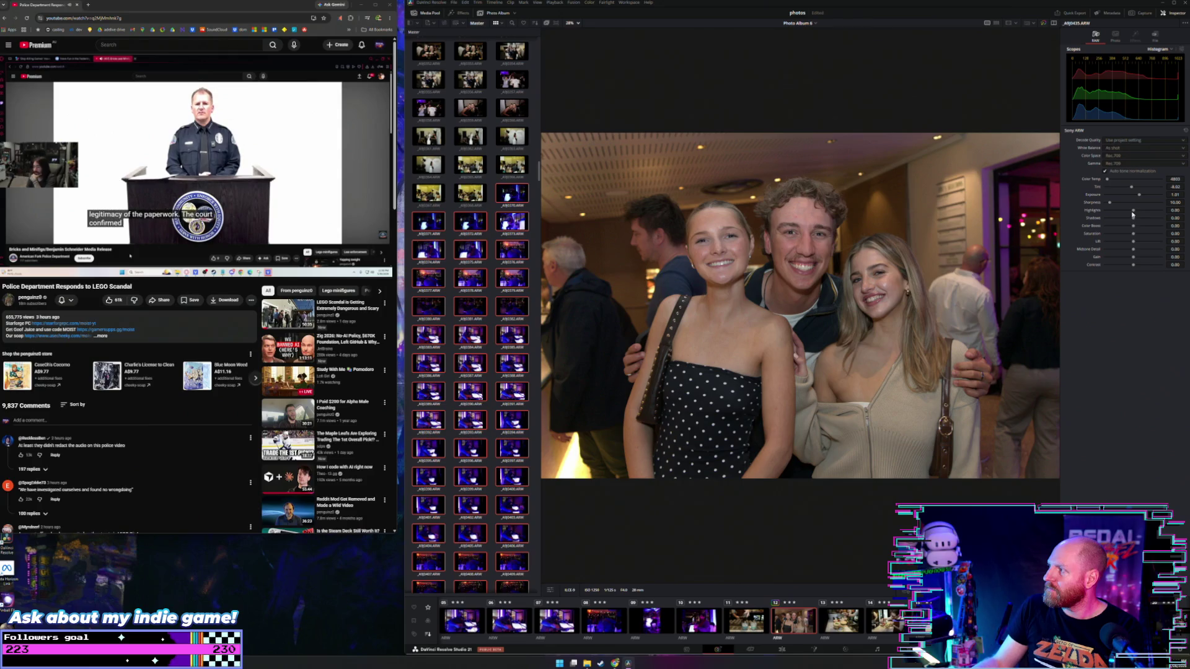
pyautogui.moveTo(1134, 212); pyautogui.dragTo(1142, 218)
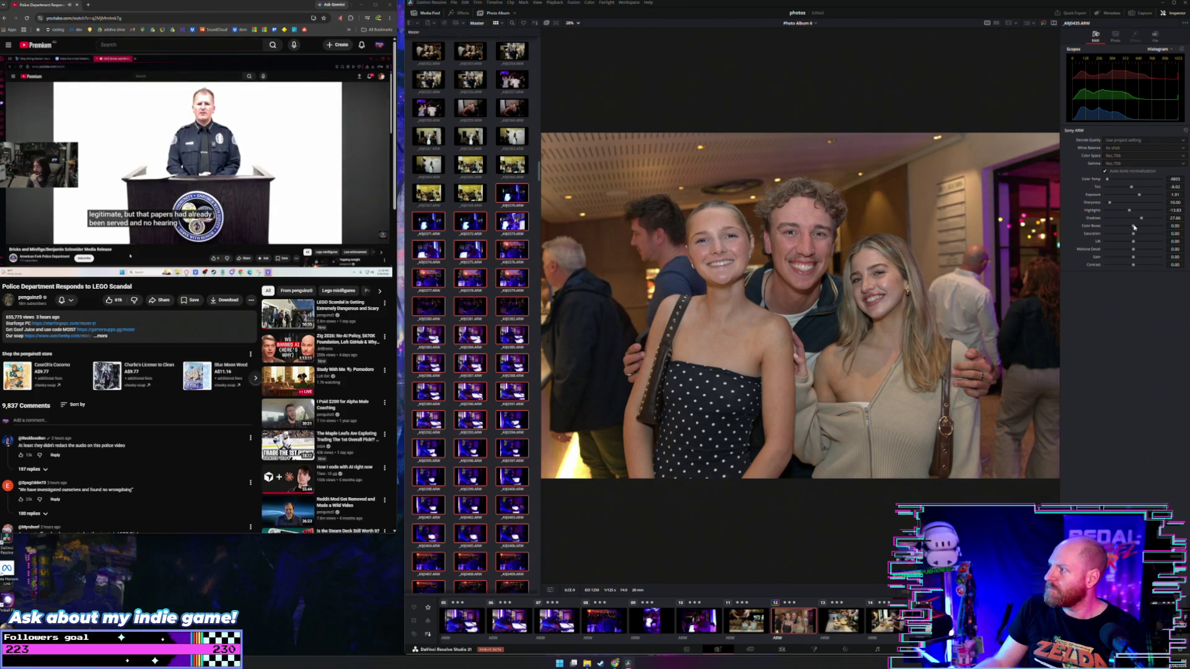
pyautogui.moveTo(1135, 228); pyautogui.dragTo(1139, 227)
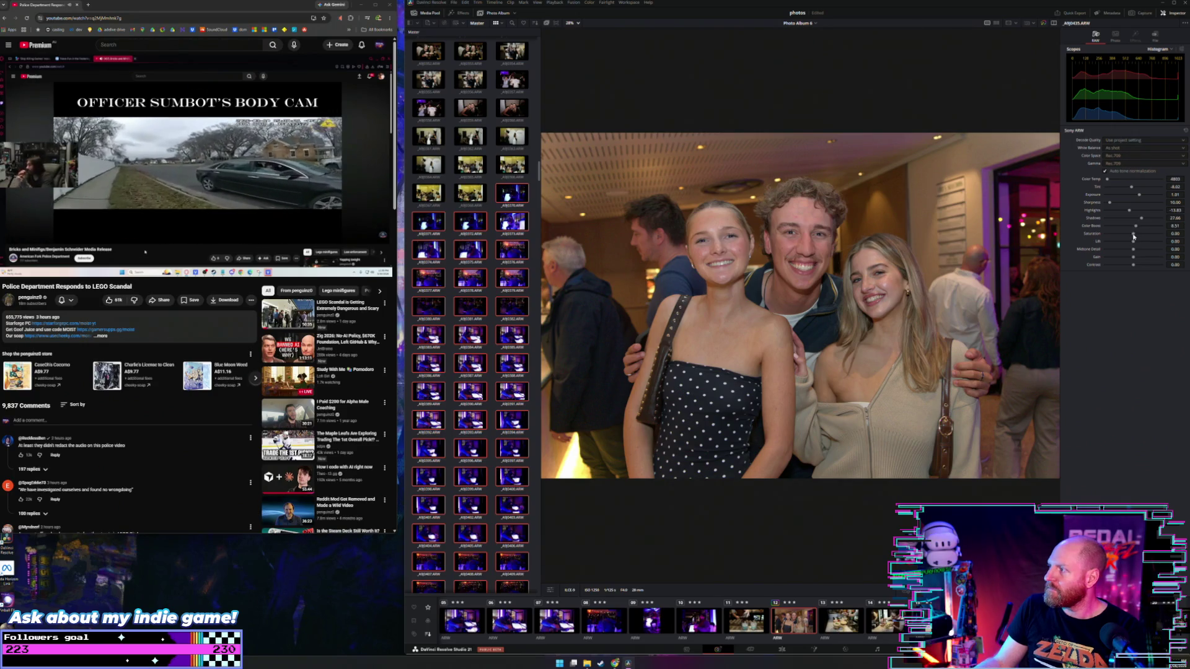
pyautogui.moveTo(1134, 236); pyautogui.dragTo(1135, 237)
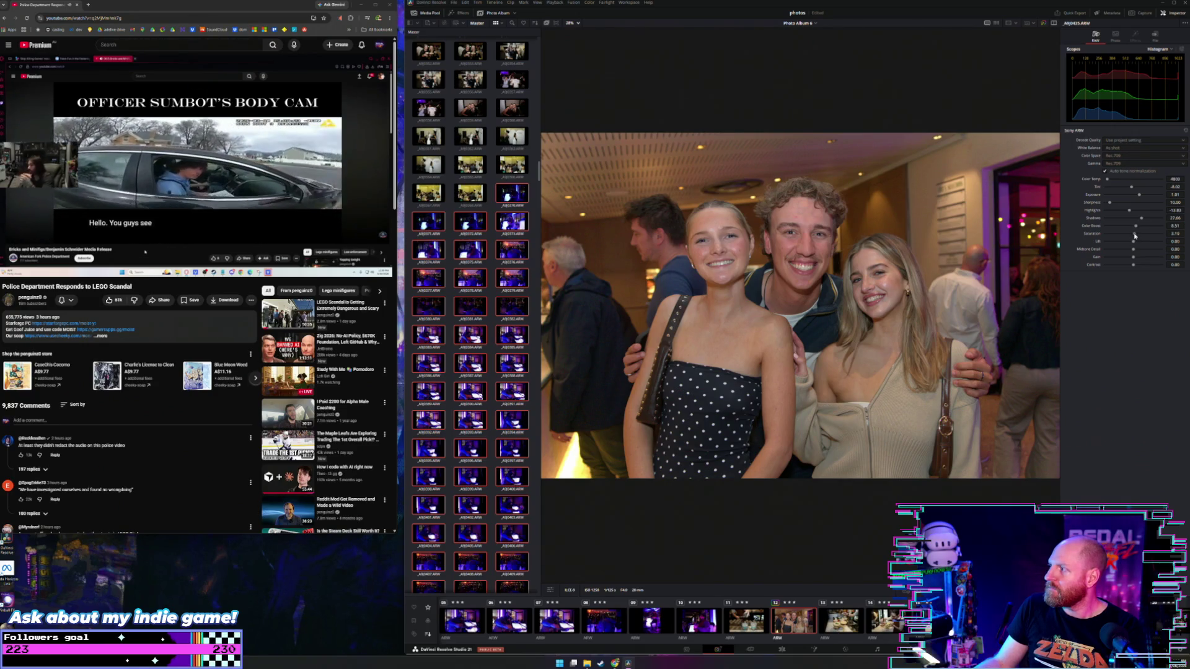
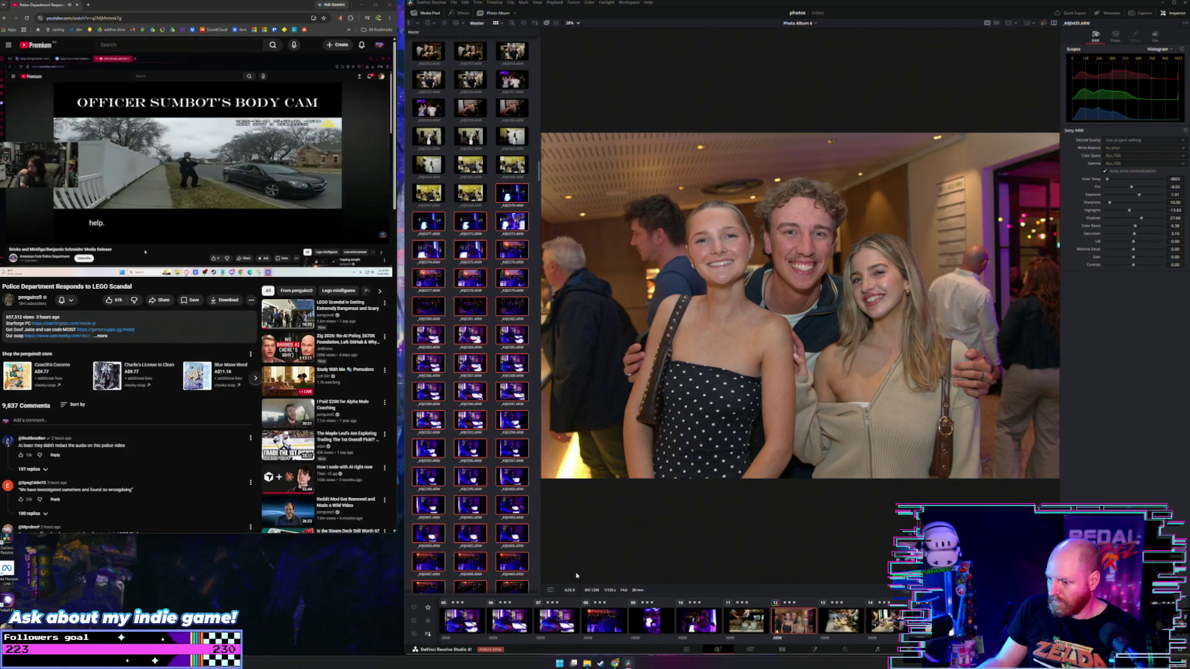
# Toggle the photo's transform overlay on and off and check the inspector tab display options
pyautogui.click(551, 591)
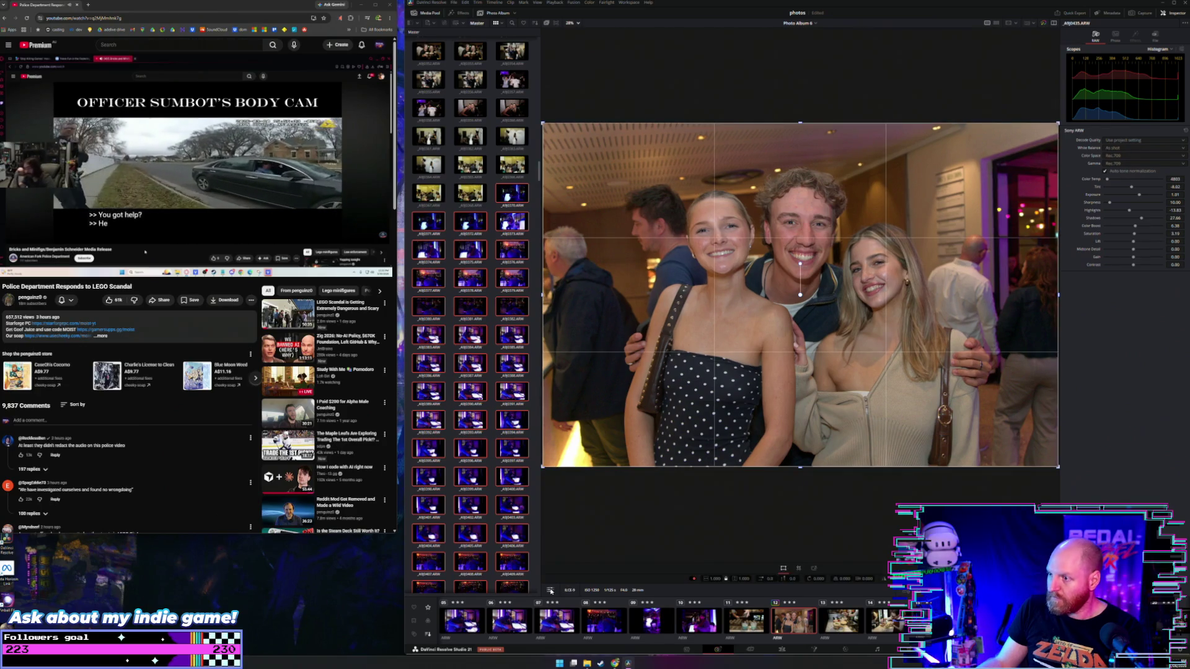
pyautogui.click(551, 591)
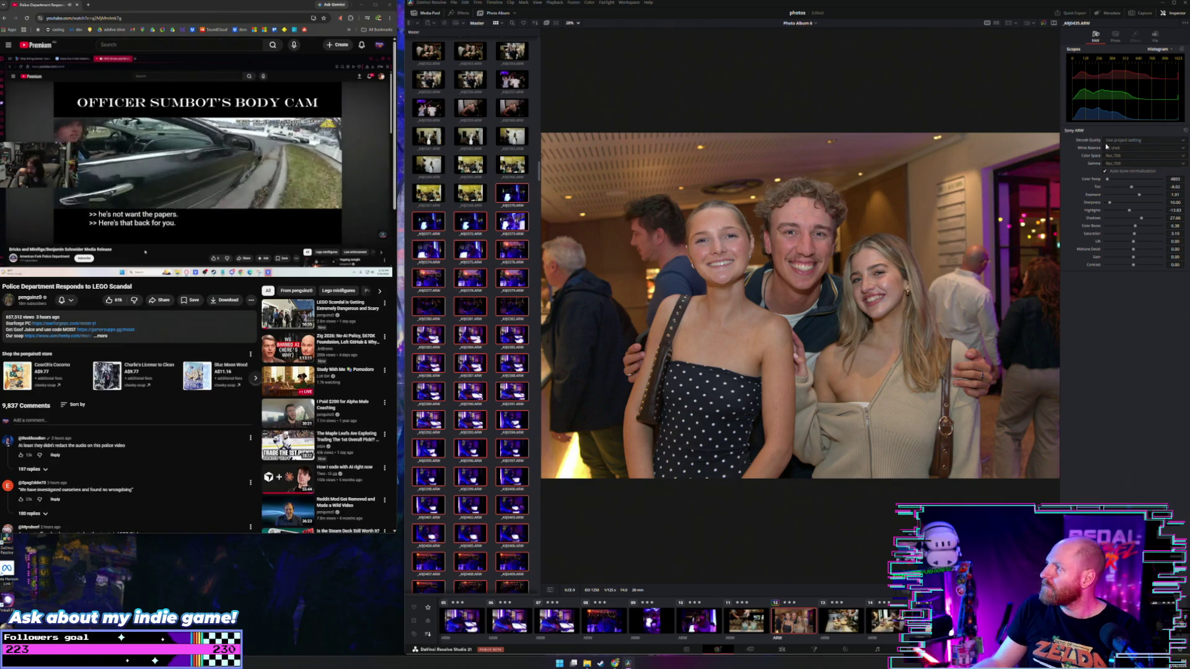
pyautogui.rightClick(1093, 40)
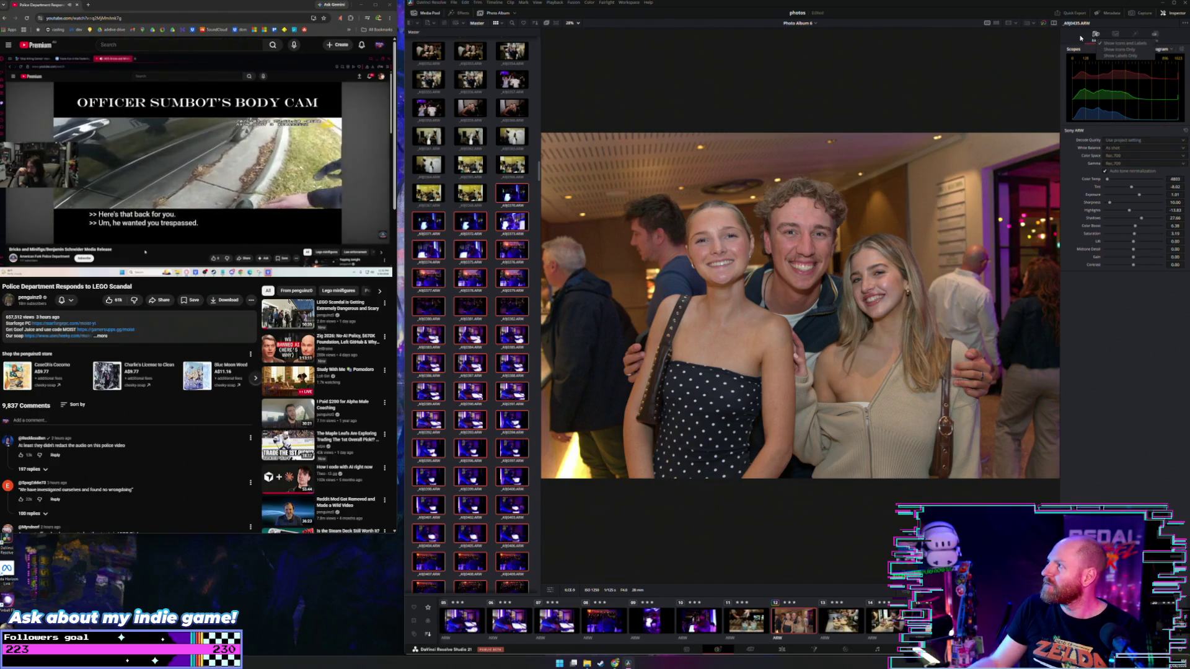
pyautogui.click(1116, 43)
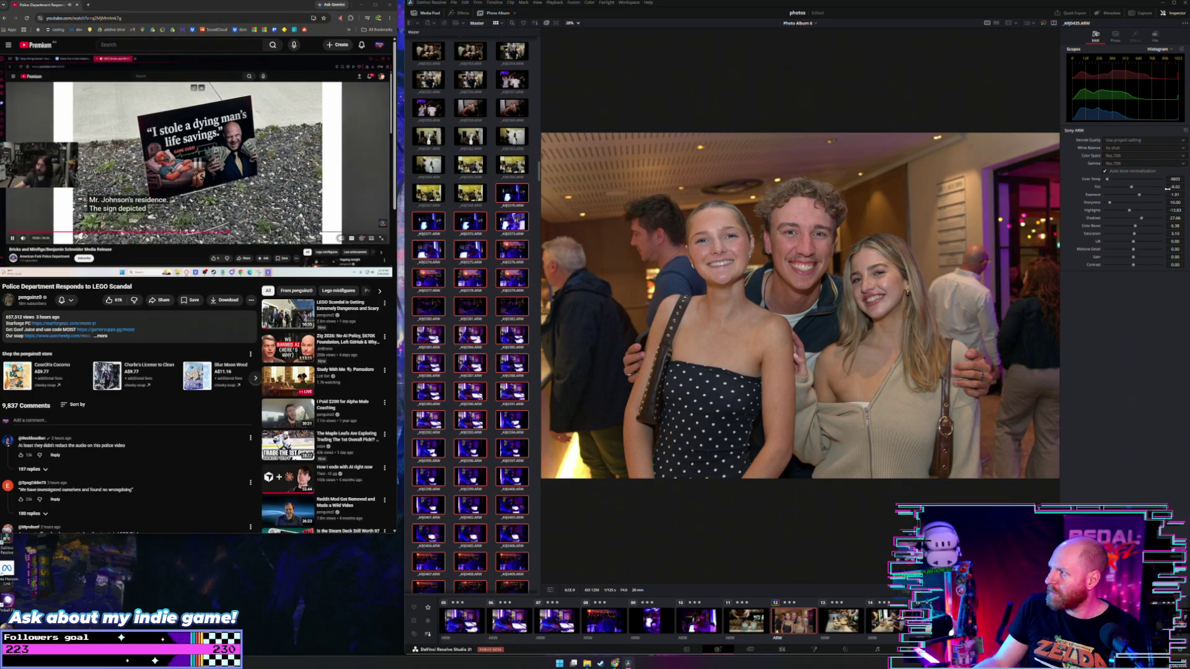
# Collapse and re-expand the Sony ARW raw settings, then switch to the Color page
pyautogui.click(1185, 132)
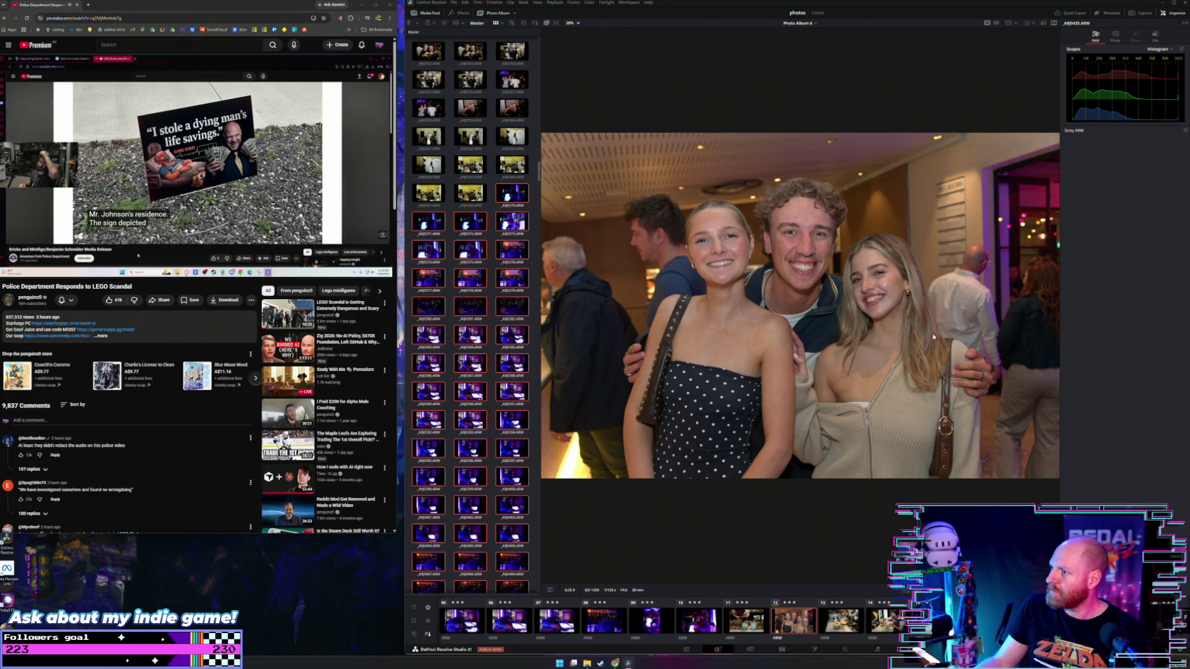
pyautogui.click(1186, 132)
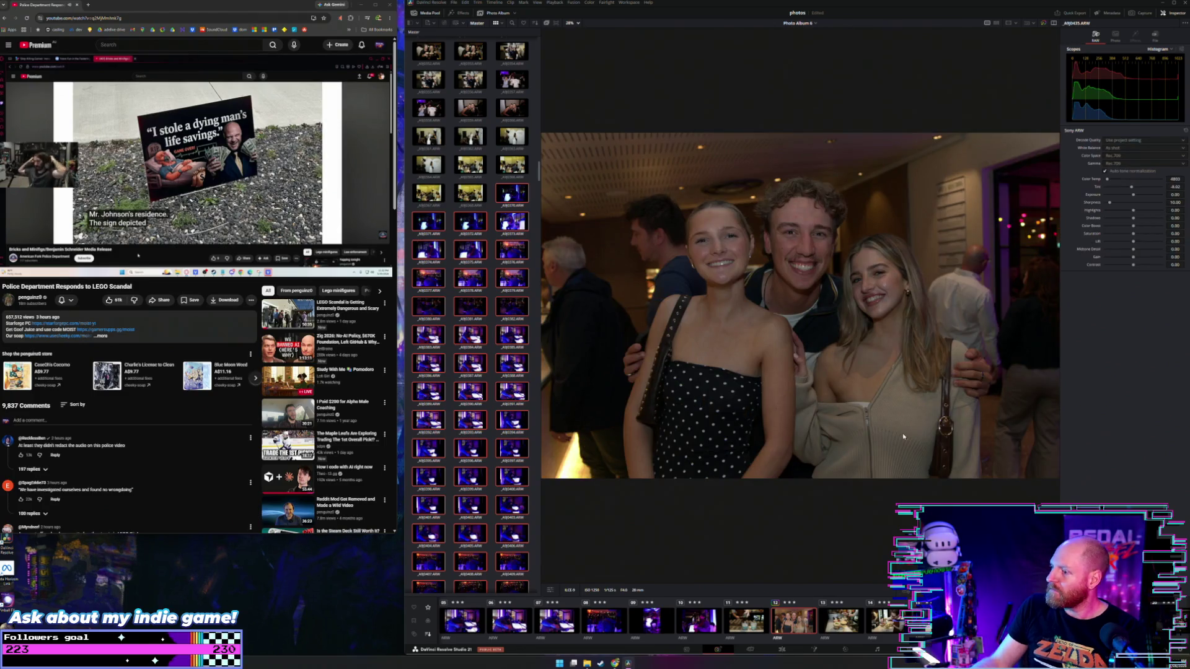
pyautogui.click(845, 649)
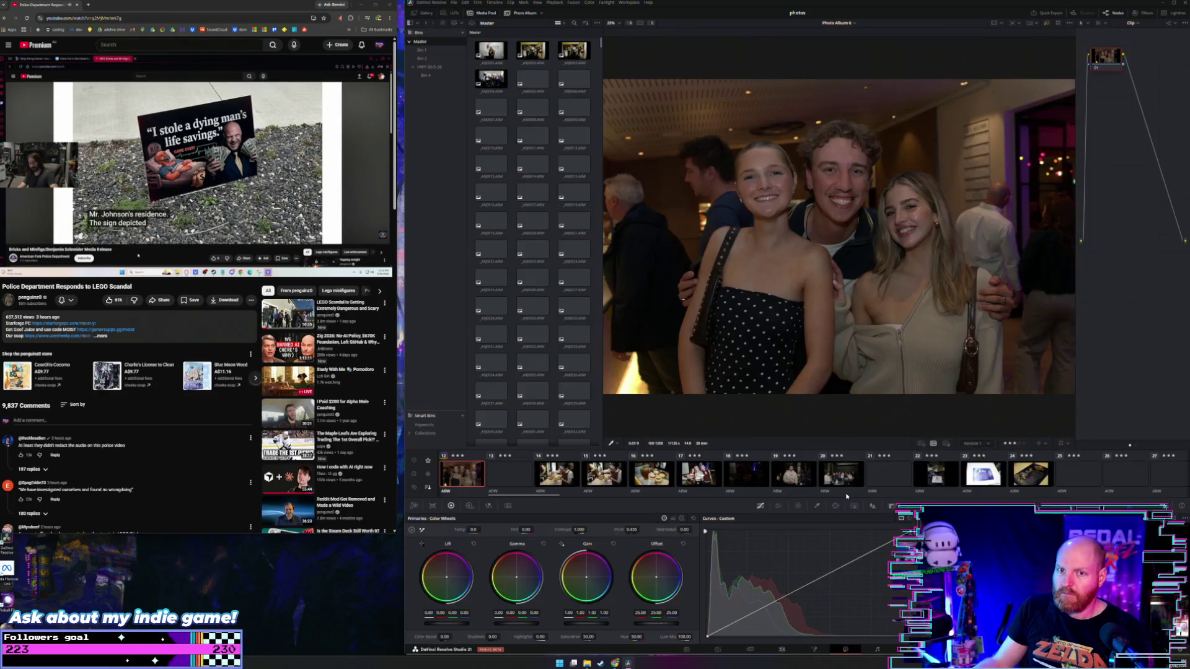
# Rate clip 20 five stars, trial a gain raise, reset gain to 1.00, and return to Photo
pyautogui.click(850, 456)
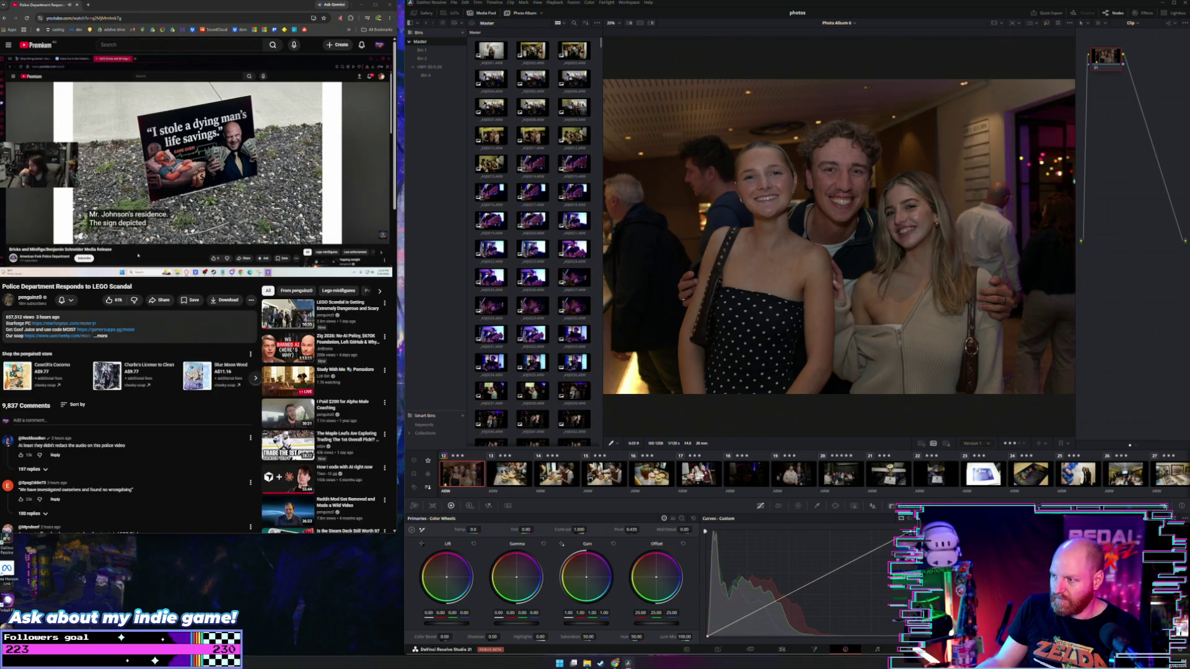
pyautogui.moveTo(586, 623); pyautogui.dragTo(610, 622)
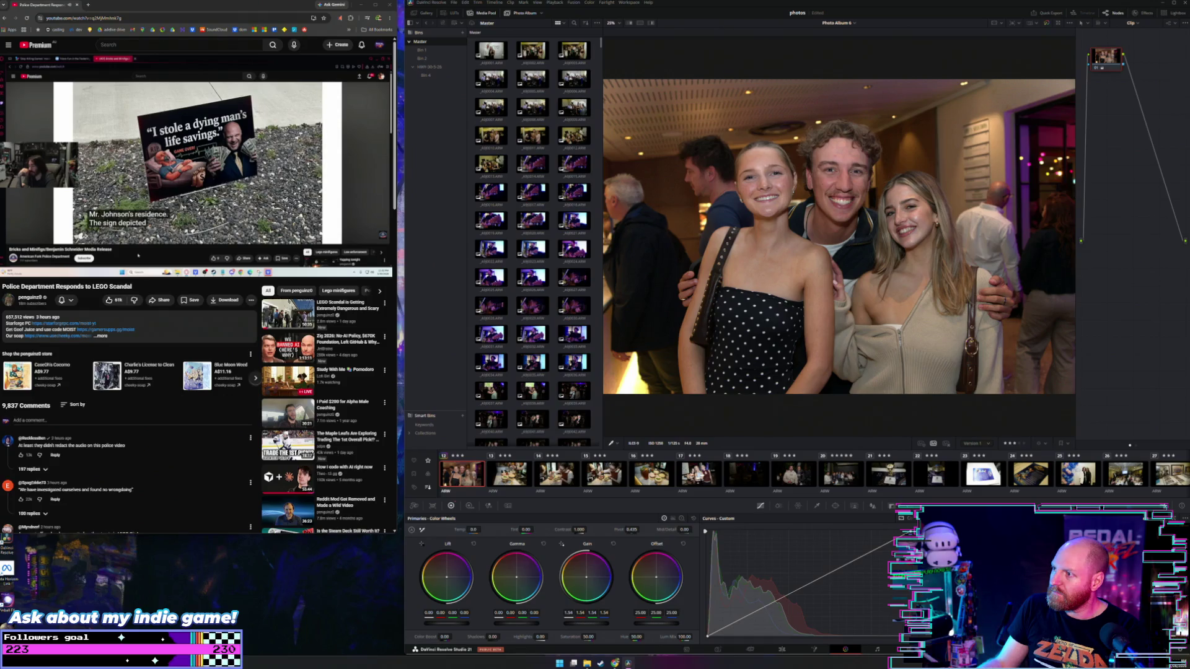
pyautogui.doubleClick(595, 625)
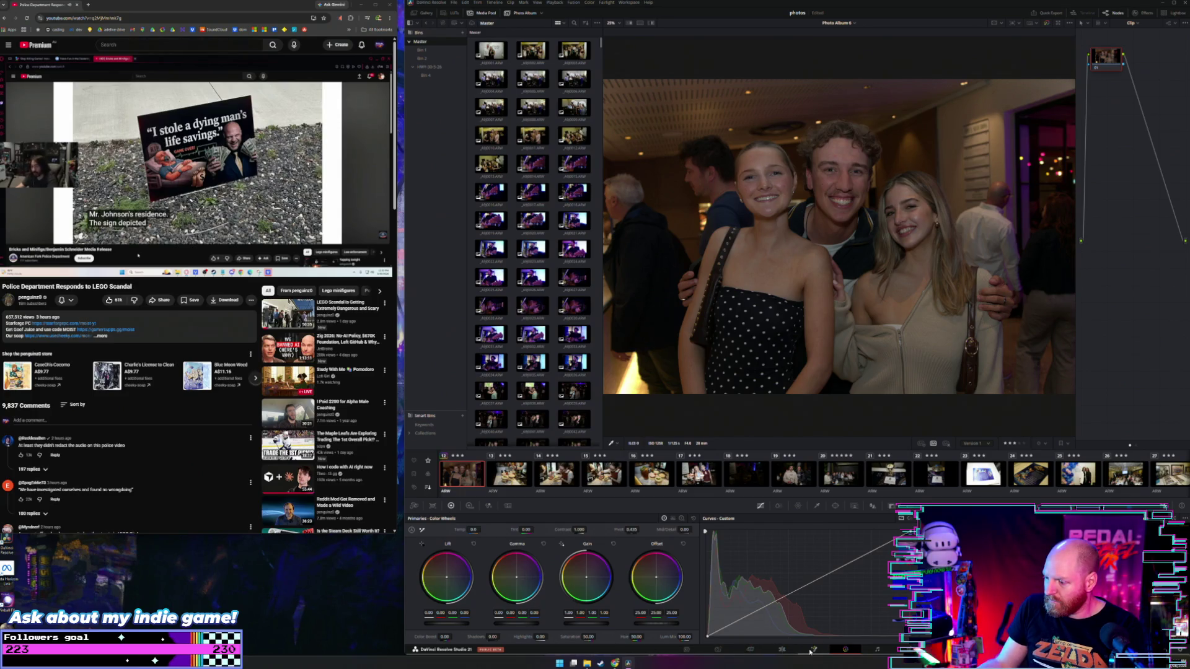
pyautogui.click(719, 652)
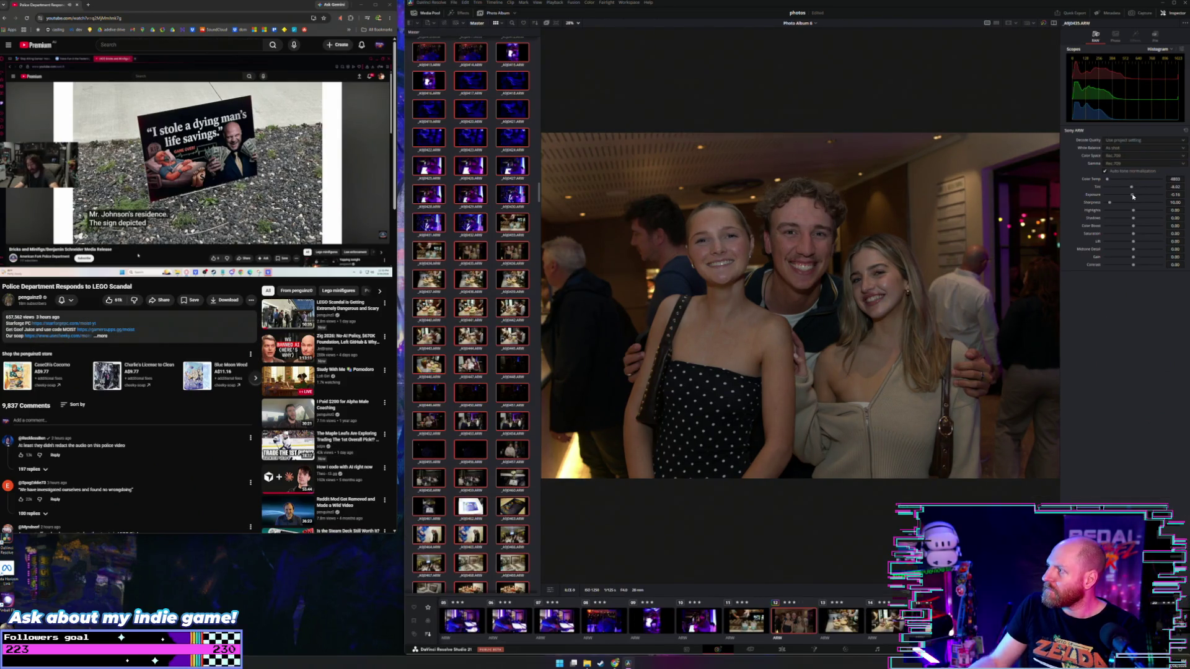
# Trial Sony ARW exposure, highlight and colour boost changes, reset them to zero, then go to Color
pyautogui.moveTo(1134, 196); pyautogui.dragTo(1141, 196)
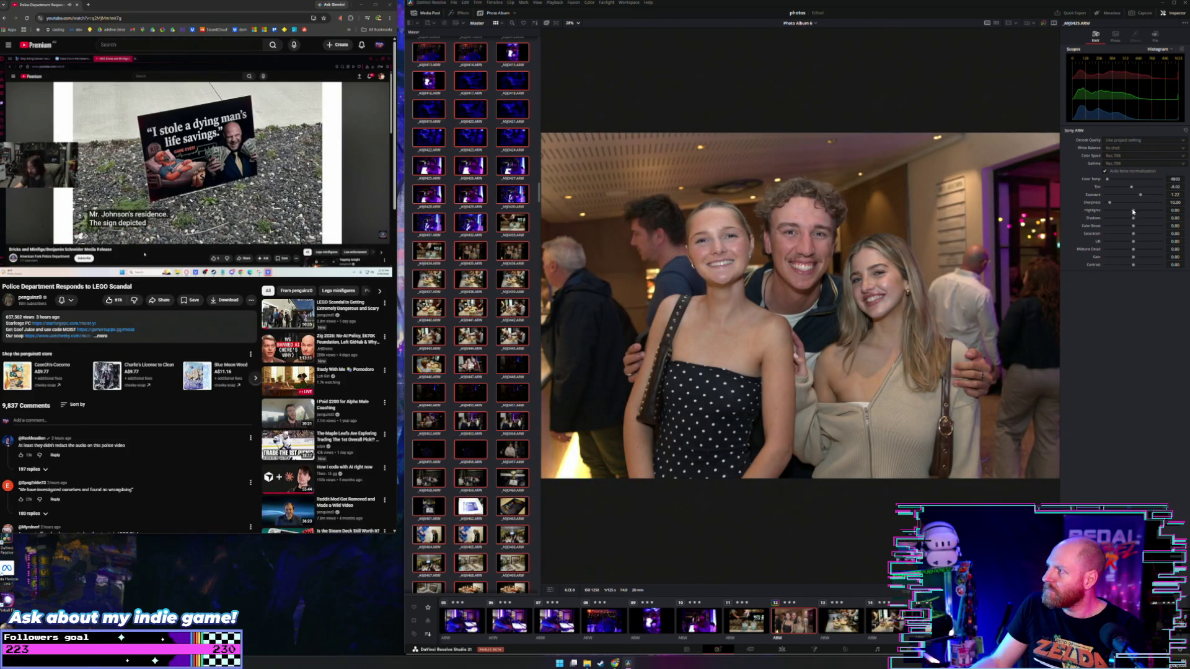
pyautogui.moveTo(1133, 211); pyautogui.dragTo(1143, 218)
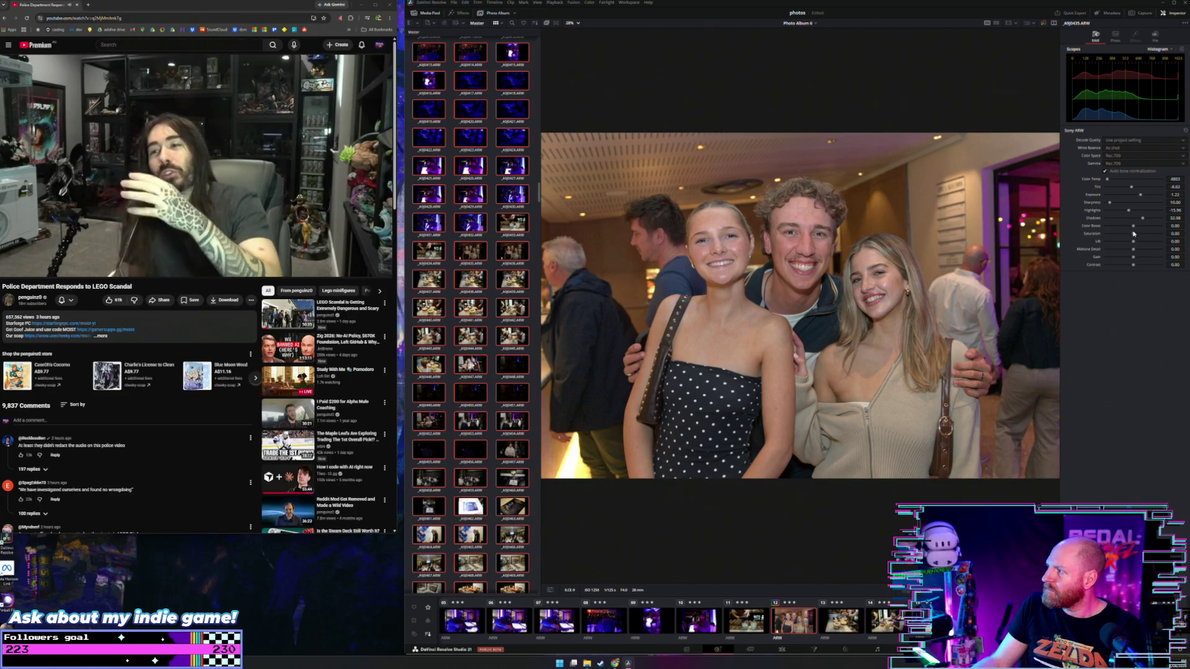
pyautogui.moveTo(1136, 228); pyautogui.dragTo(1135, 237)
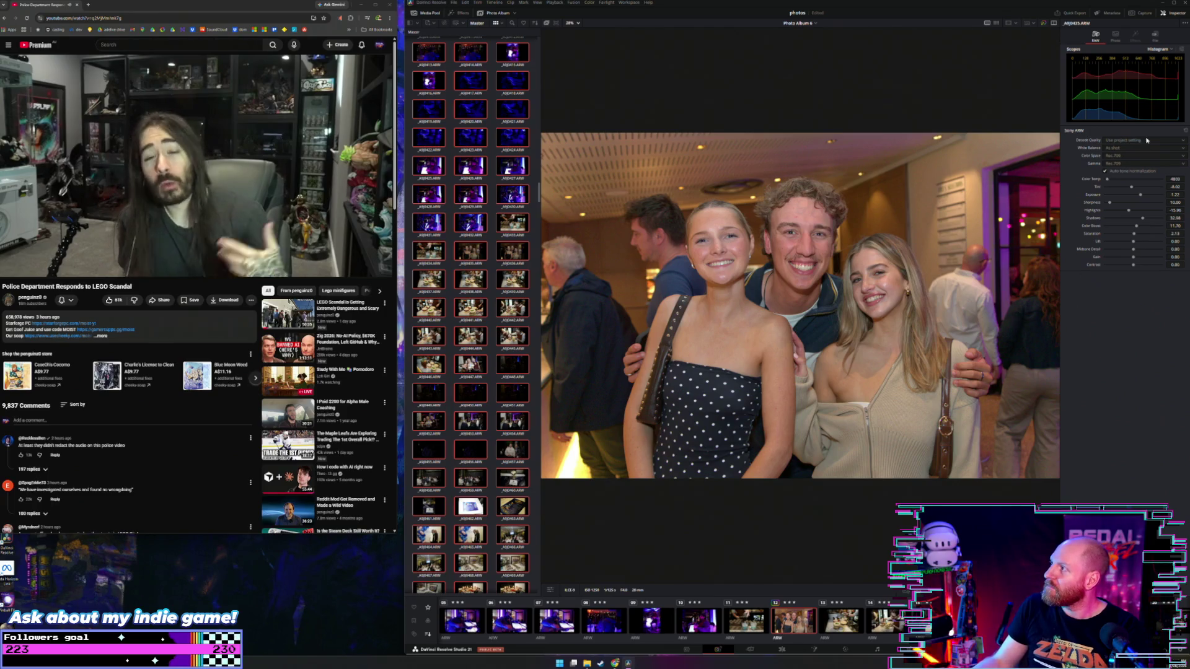
pyautogui.click(1186, 131)
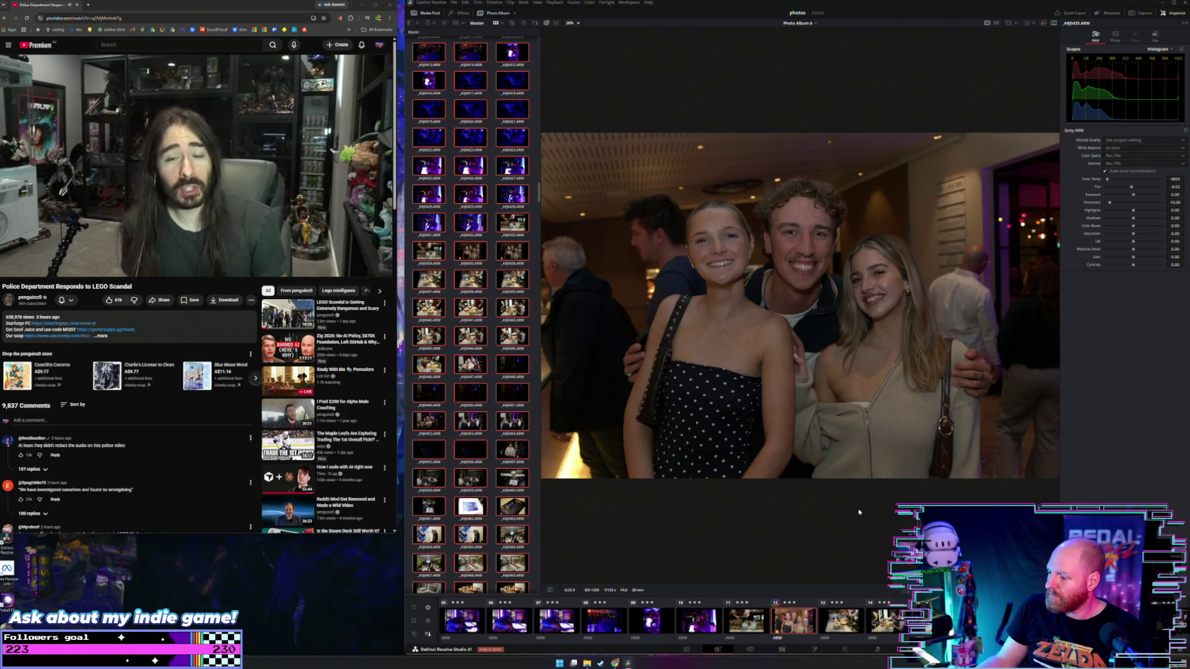
pyautogui.click(848, 651)
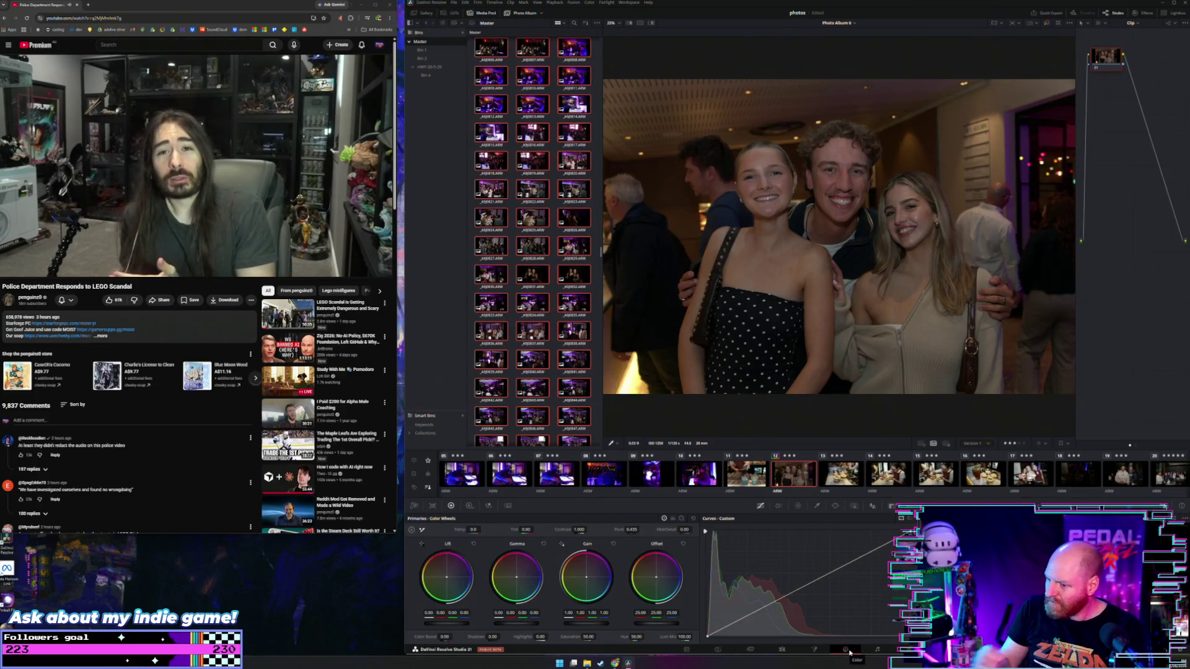
# Preview the HDR and Log wheel modes, then return to the lift, gamma, gain wheels
pyautogui.click(470, 506)
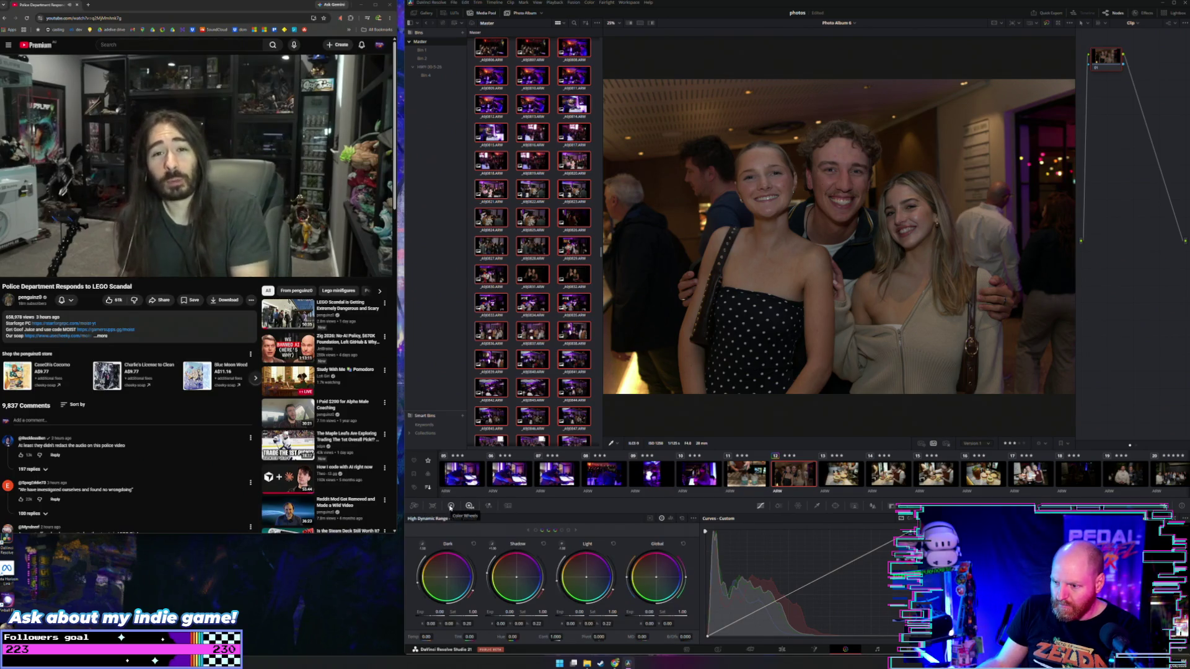
pyautogui.click(451, 506)
pyautogui.click(683, 520)
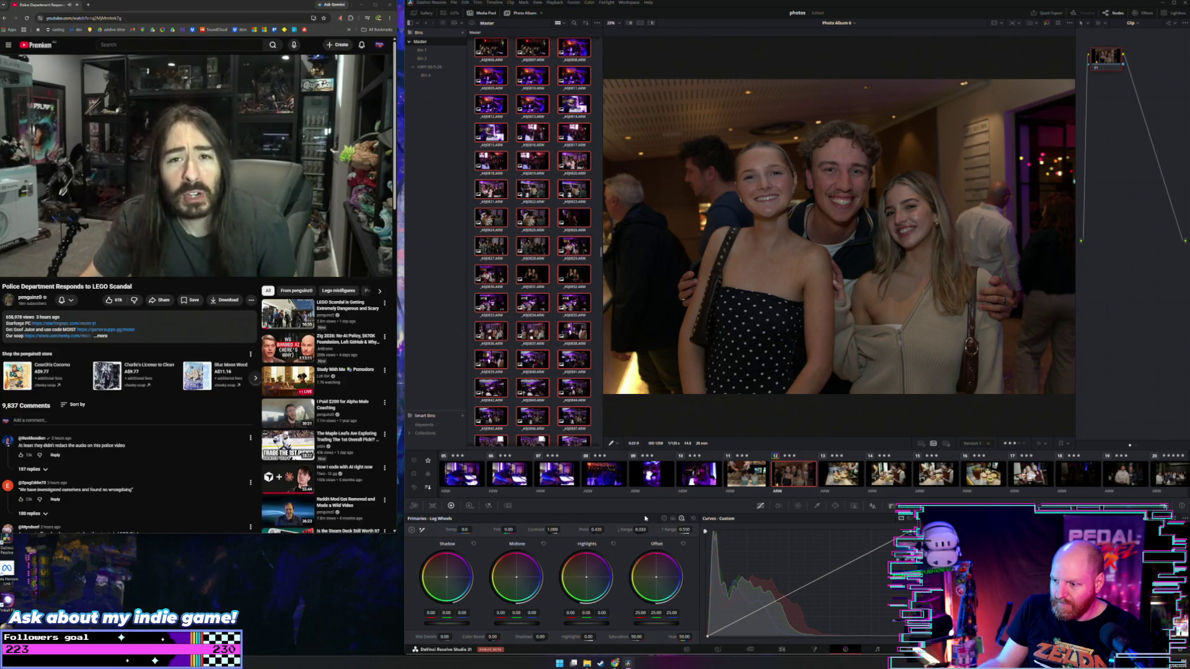
pyautogui.click(664, 518)
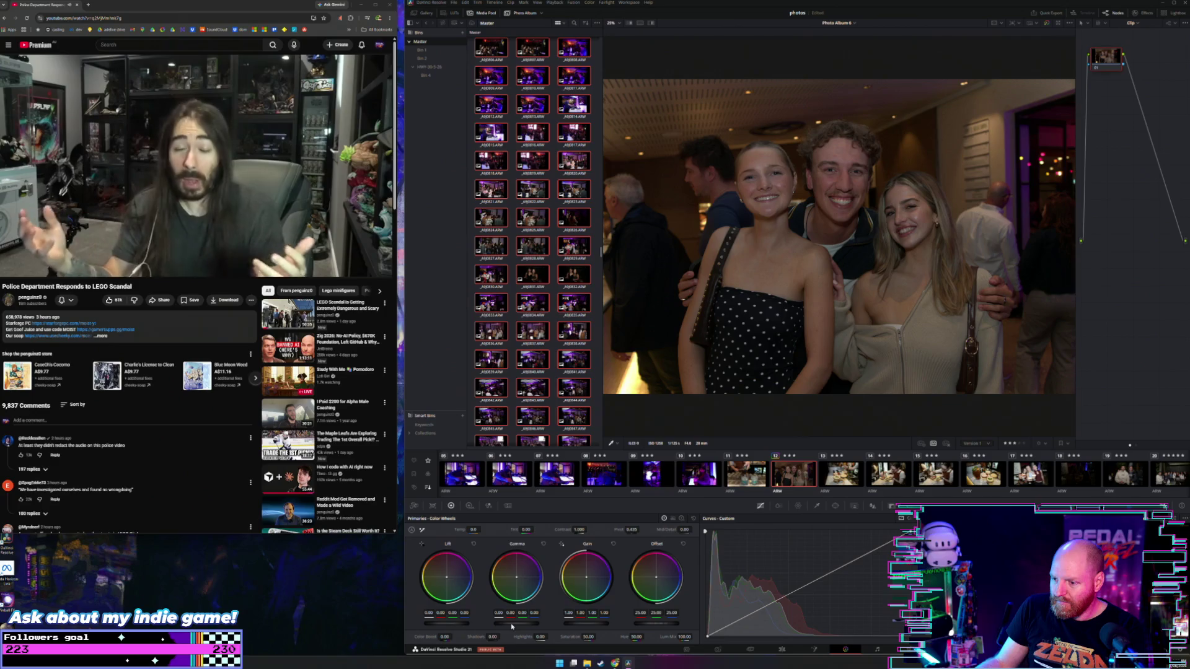
# Raise gain and gamma slightly, set colour boost to 5.00 and highlights to -60.00
pyautogui.moveTo(514, 625); pyautogui.dragTo(522, 625)
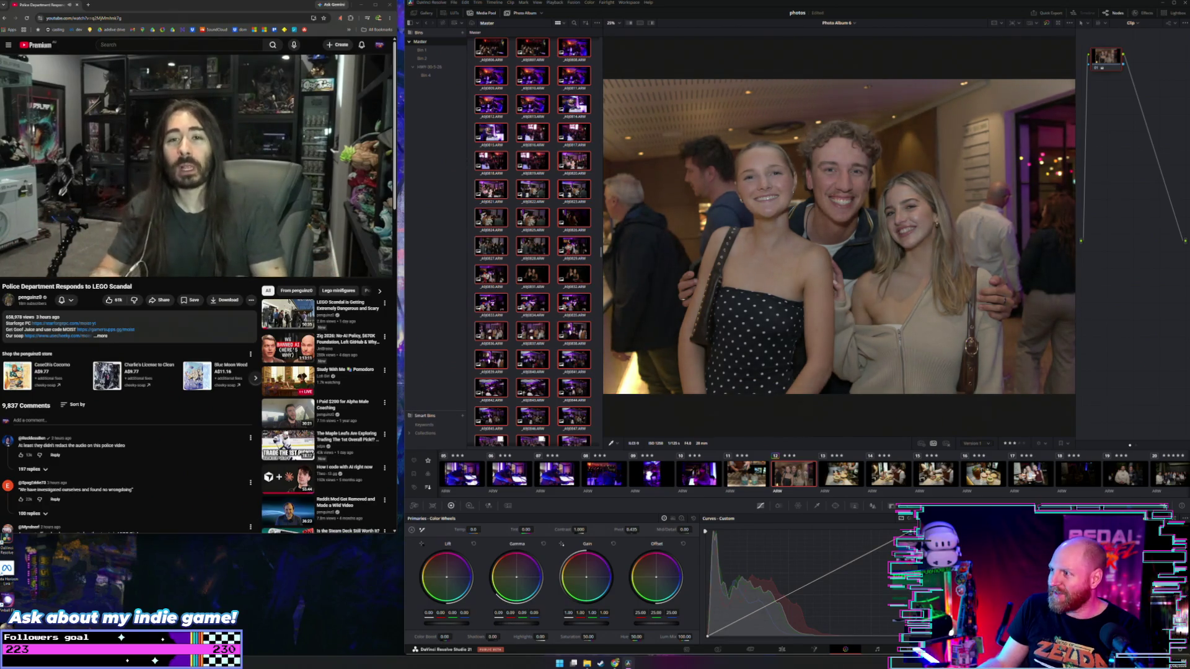
pyautogui.hotkey('ctrl', 'z')
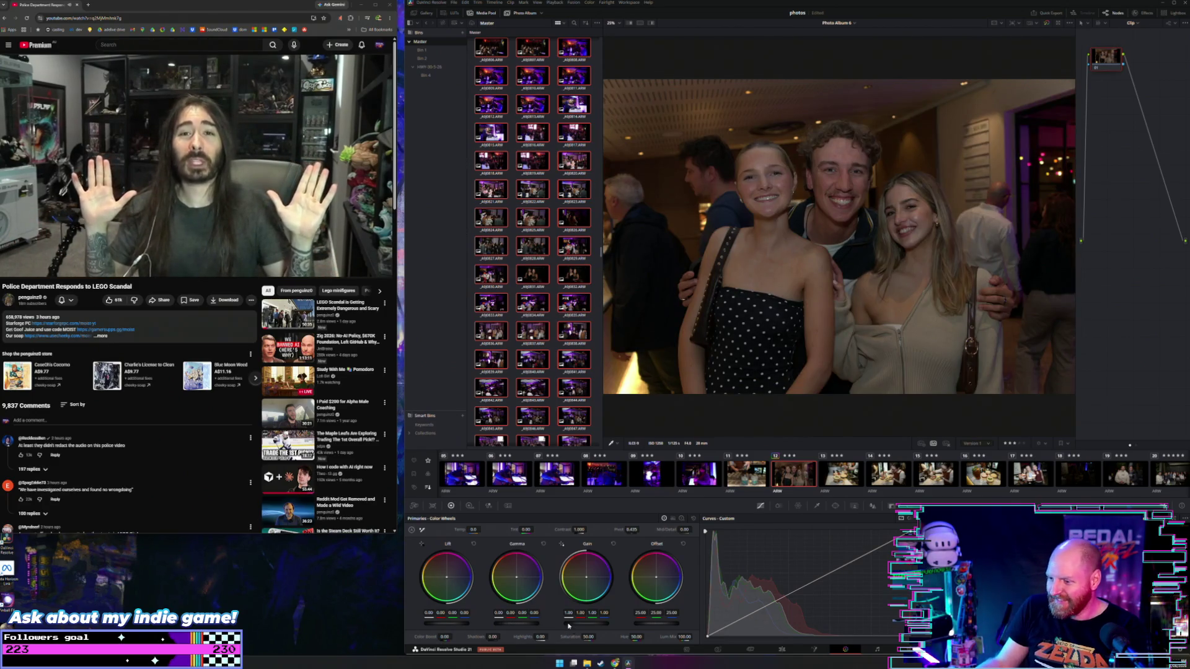
pyautogui.moveTo(586, 624); pyautogui.dragTo(621, 624)
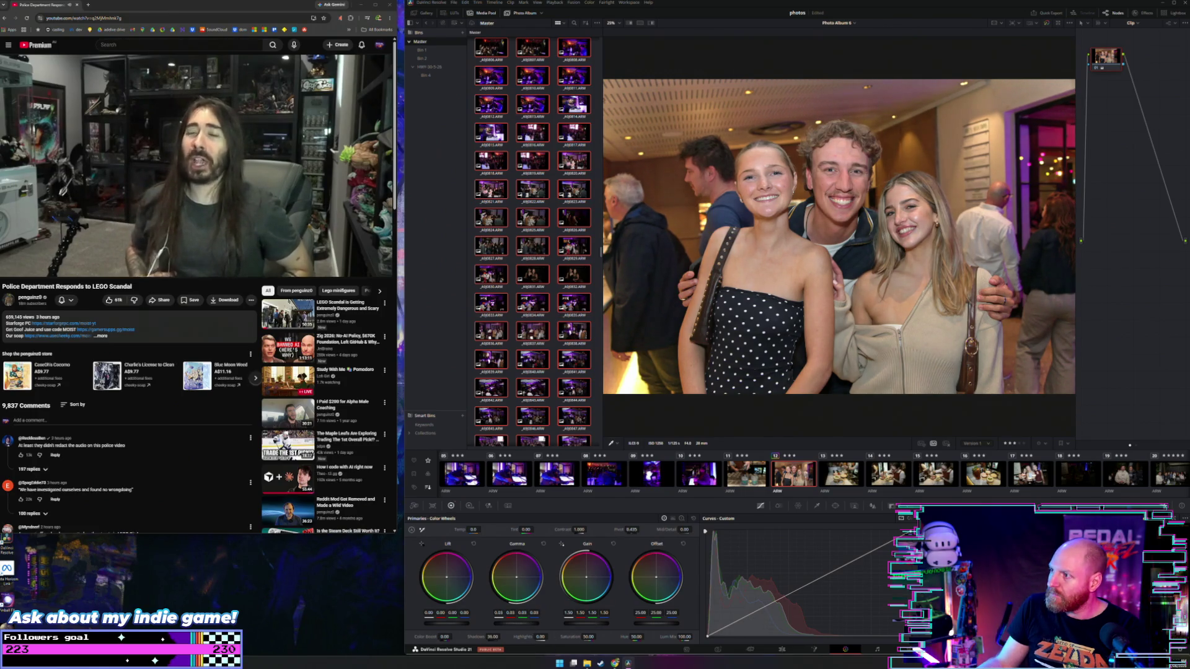
pyautogui.moveTo(517, 623); pyautogui.dragTo(523, 623)
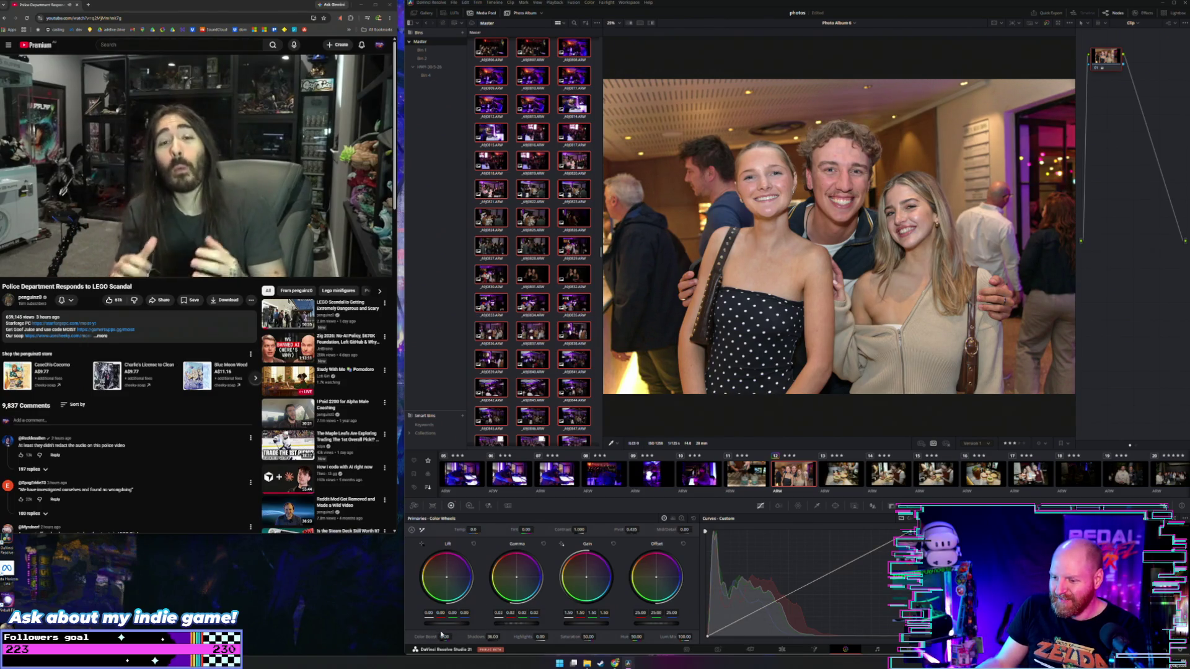
pyautogui.moveTo(443, 636); pyautogui.dragTo(460, 637)
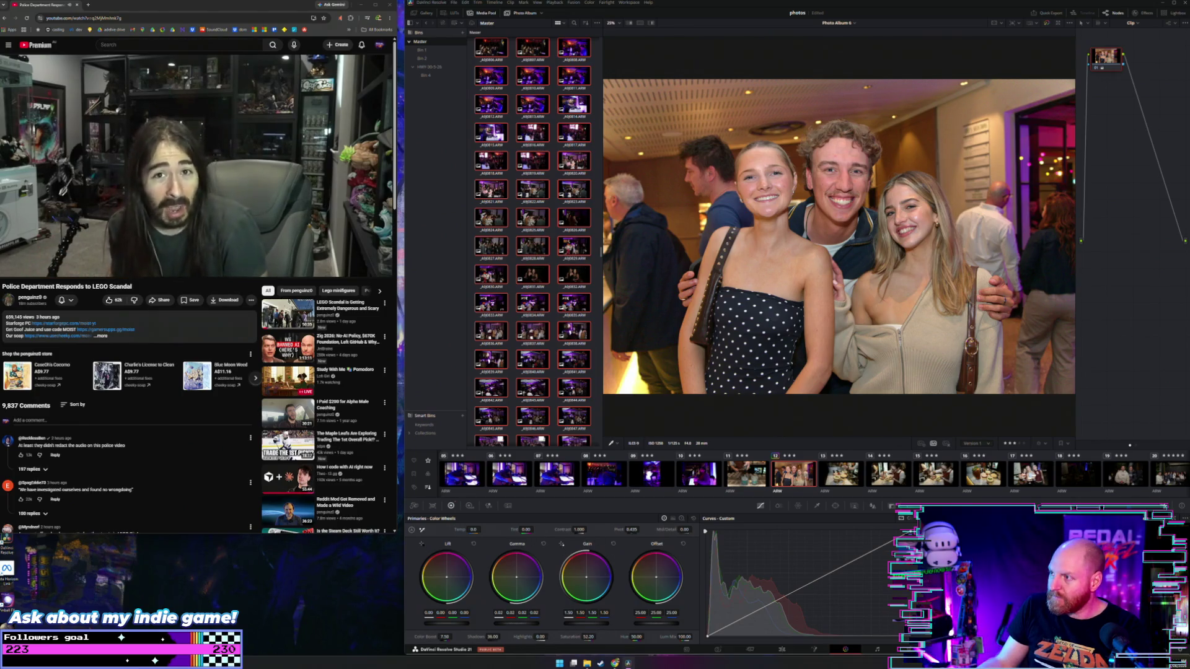
pyautogui.moveTo(548, 637)
pyautogui.mouseDown()
pyautogui.moveTo(588, 637)
pyautogui.moveTo(533, 637)
pyautogui.moveTo(550, 637)
pyautogui.mouseUp()
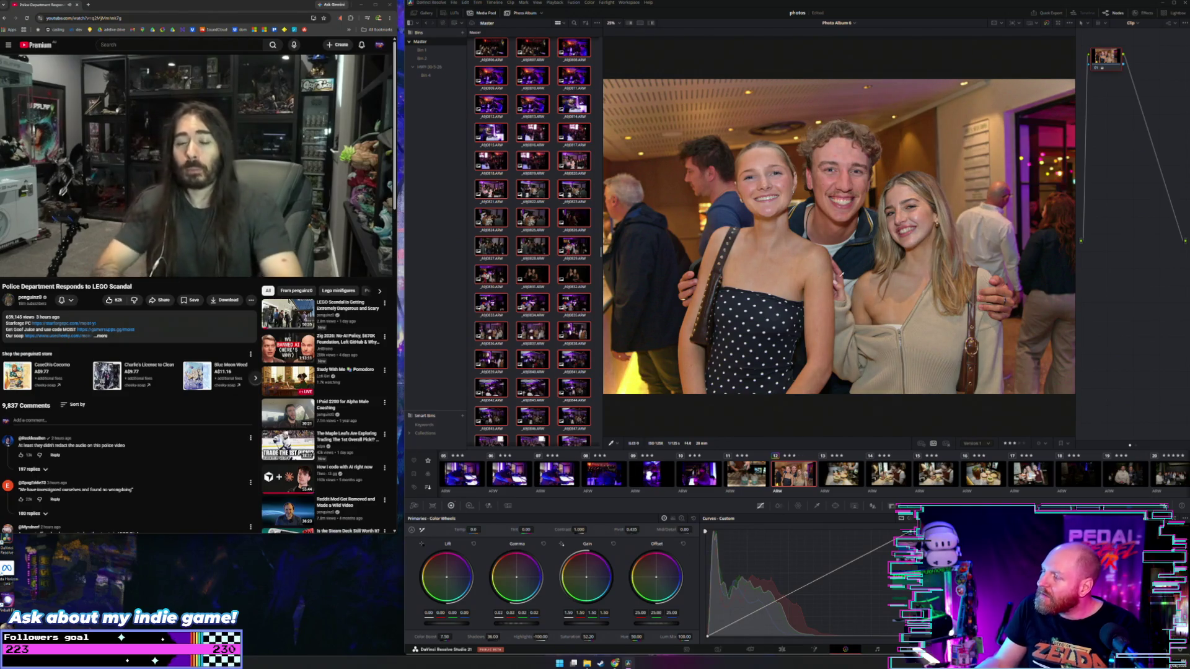
# Restore the friends' photo's brightening grade and pull its highlights to -35
pyautogui.scroll(10, 840, 274)
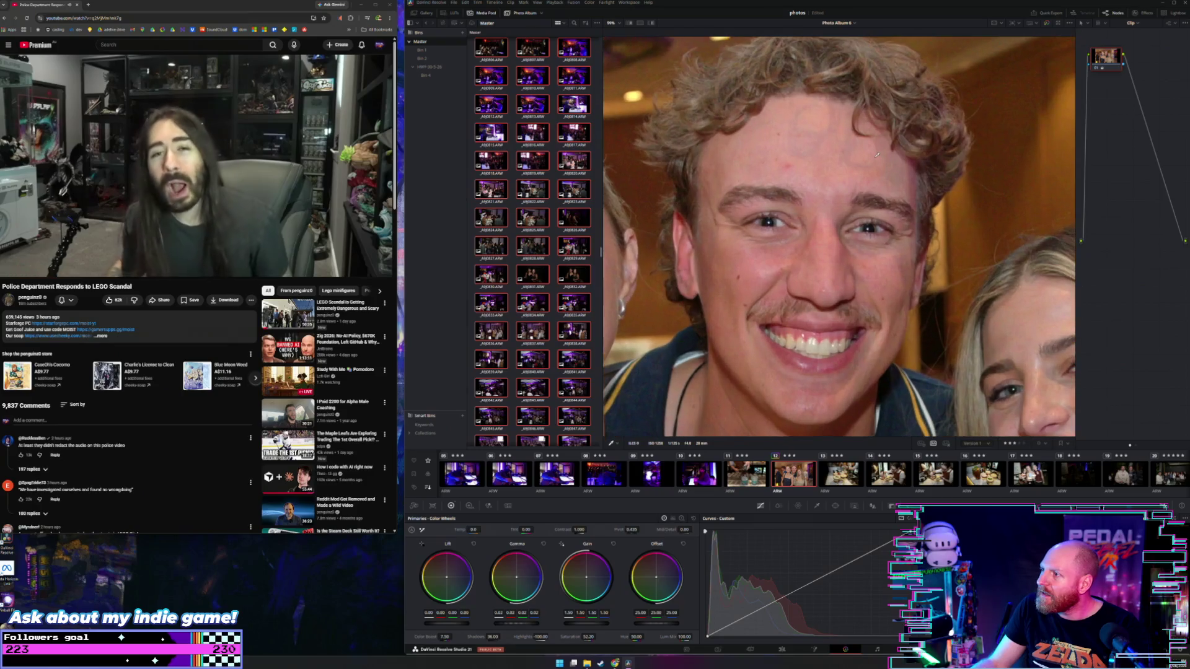
pyautogui.scroll(3, 877, 155)
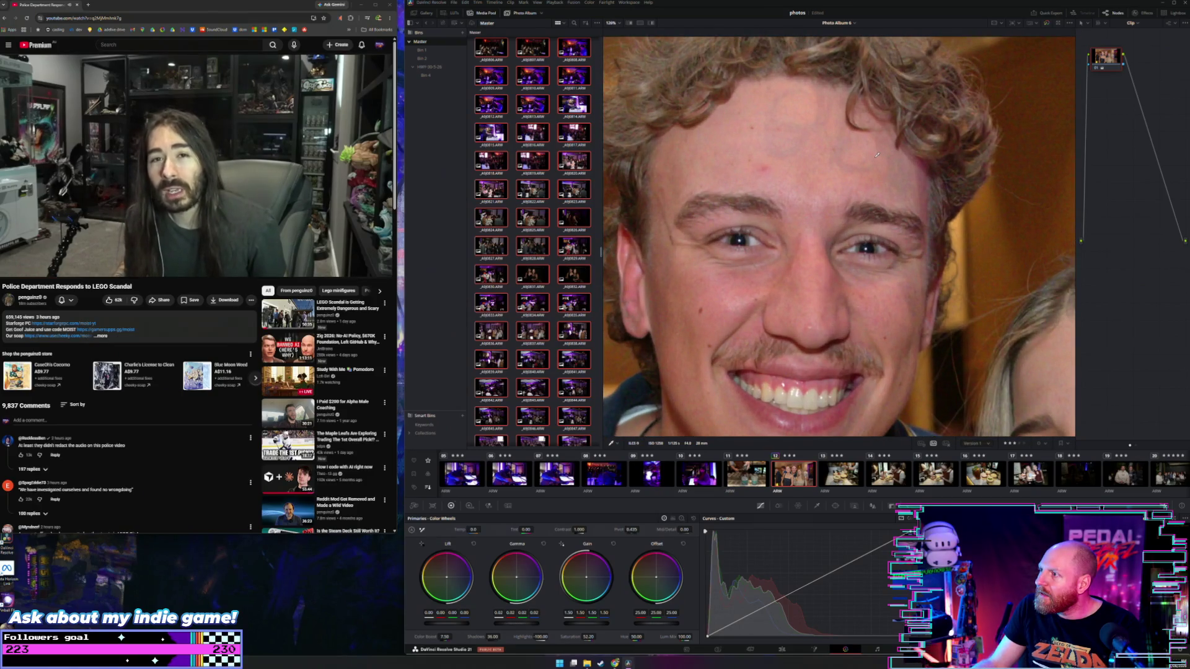
pyautogui.scroll(-10, 877, 155)
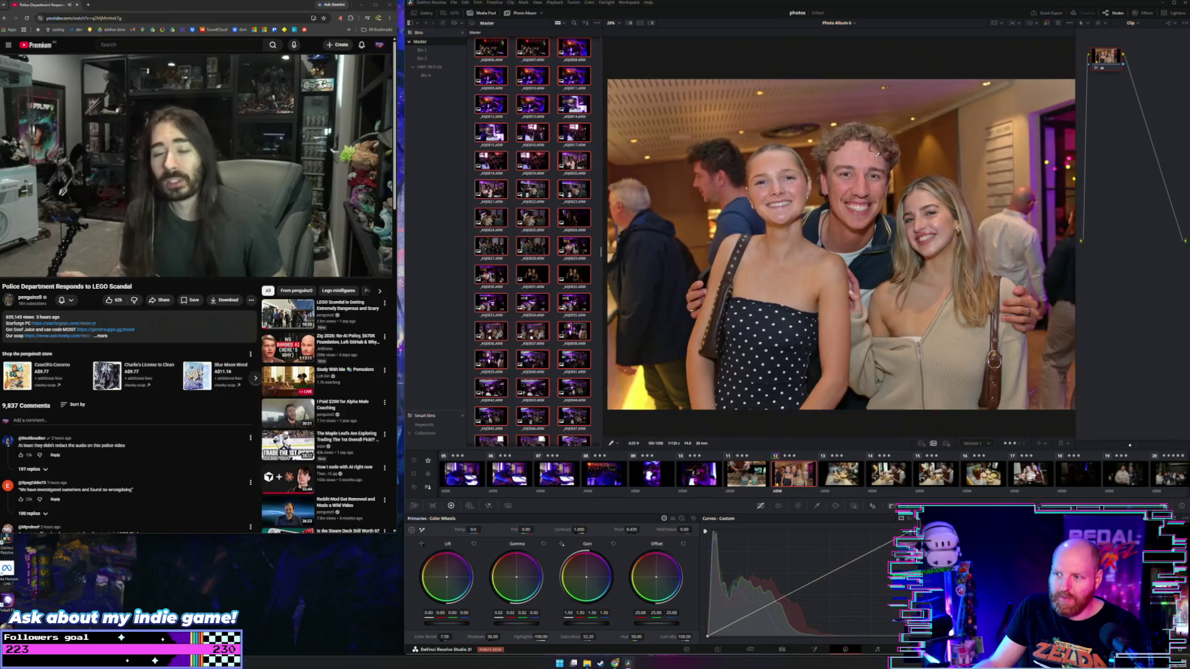
pyautogui.scroll(-2, 877, 155)
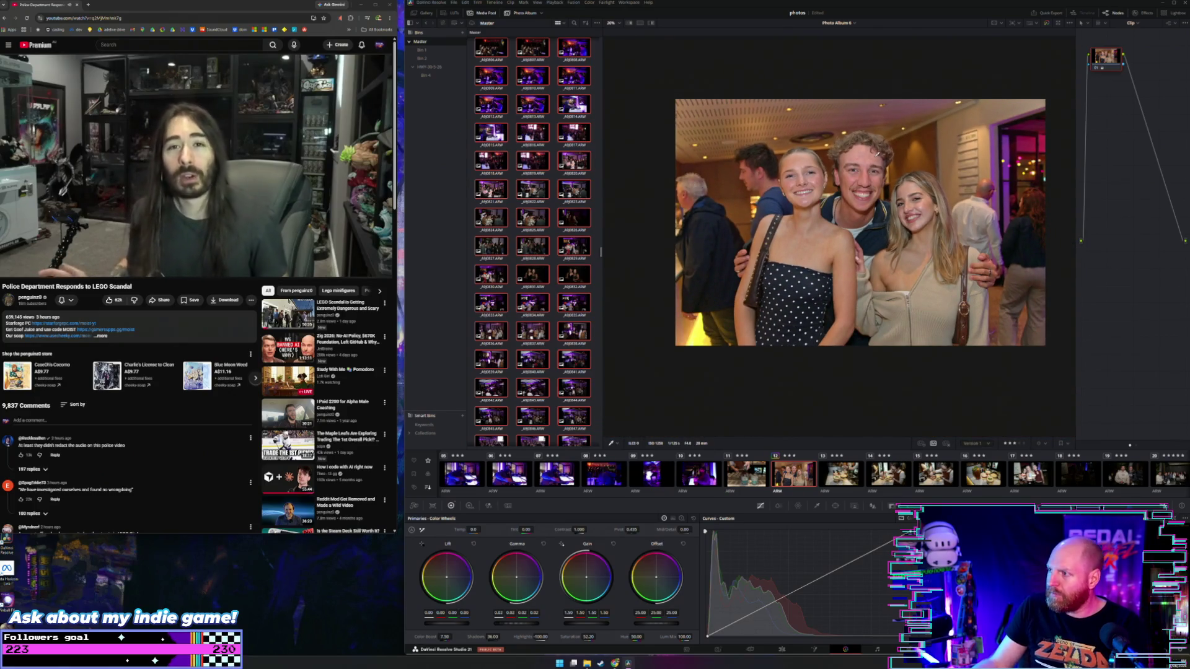
pyautogui.scroll(1, 898, 200)
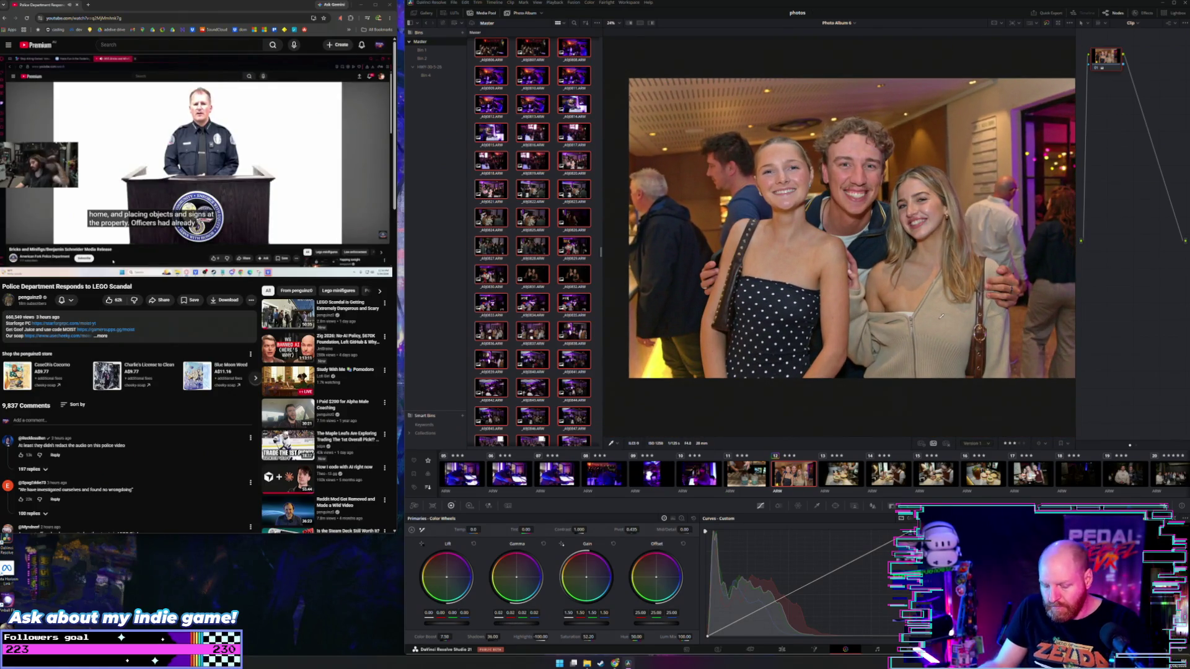
pyautogui.hotkey('ctrl', 'z')
pyautogui.hotkey('ctrl', 'z')
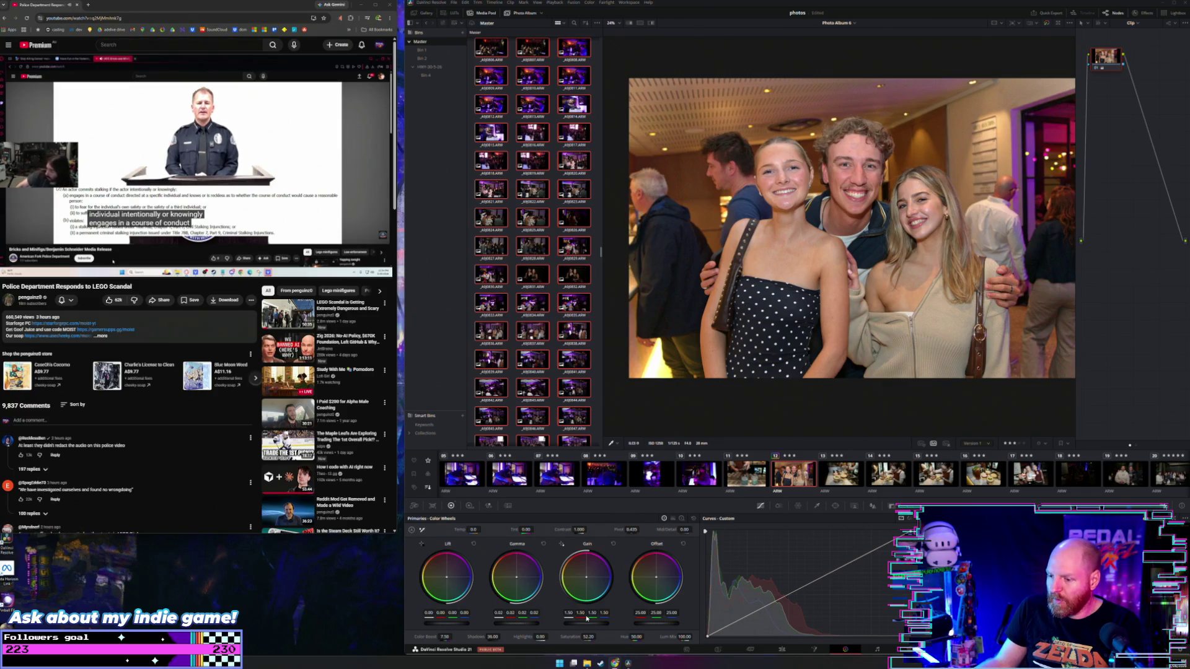
pyautogui.moveTo(561, 637); pyautogui.dragTo(549, 638)
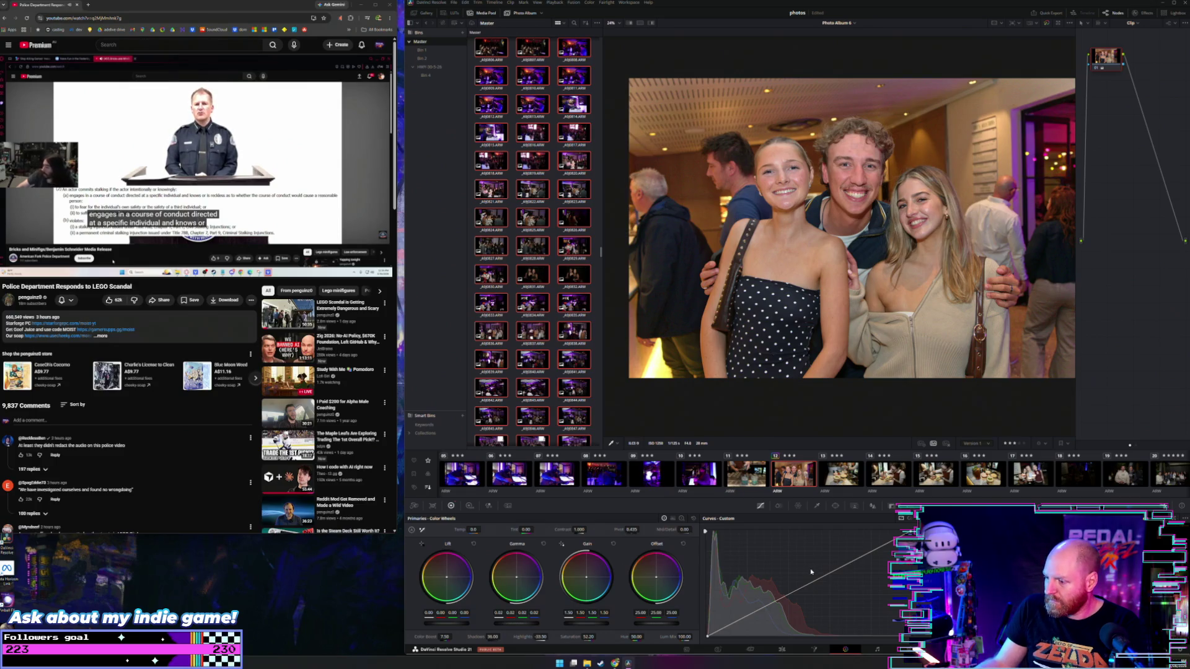
# Lift the curve's black point, add two curve points, set shadows to 37.00, then open clip 11
pyautogui.moveTo(708, 638); pyautogui.dragTo(708, 633)
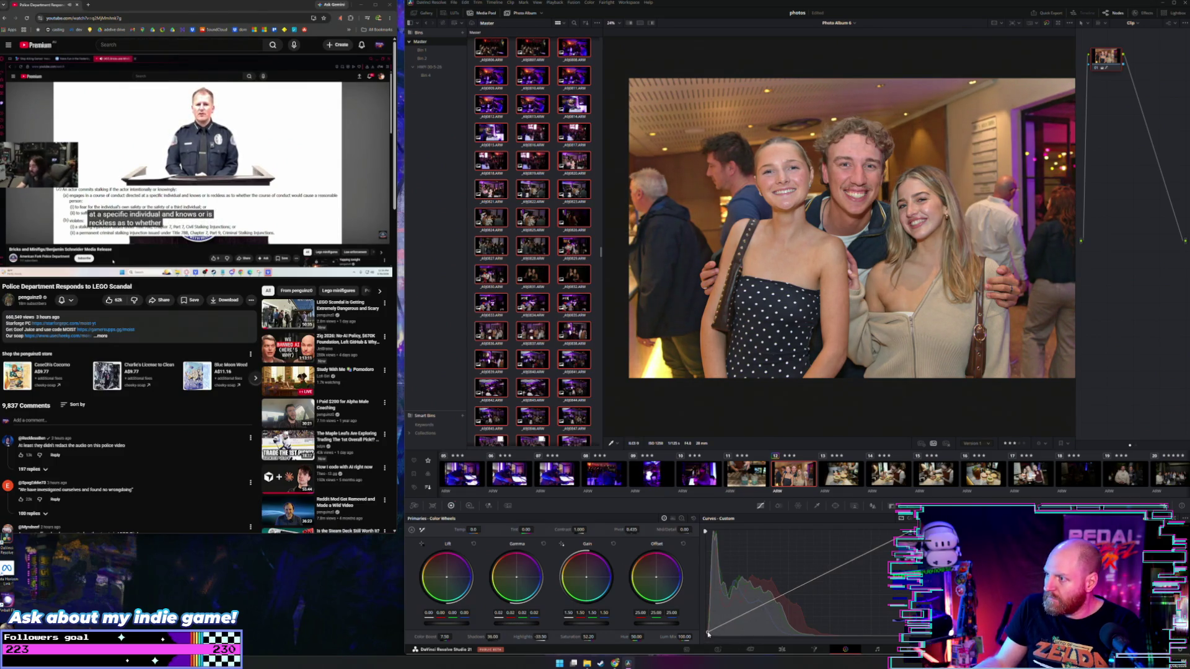
pyautogui.click(728, 624)
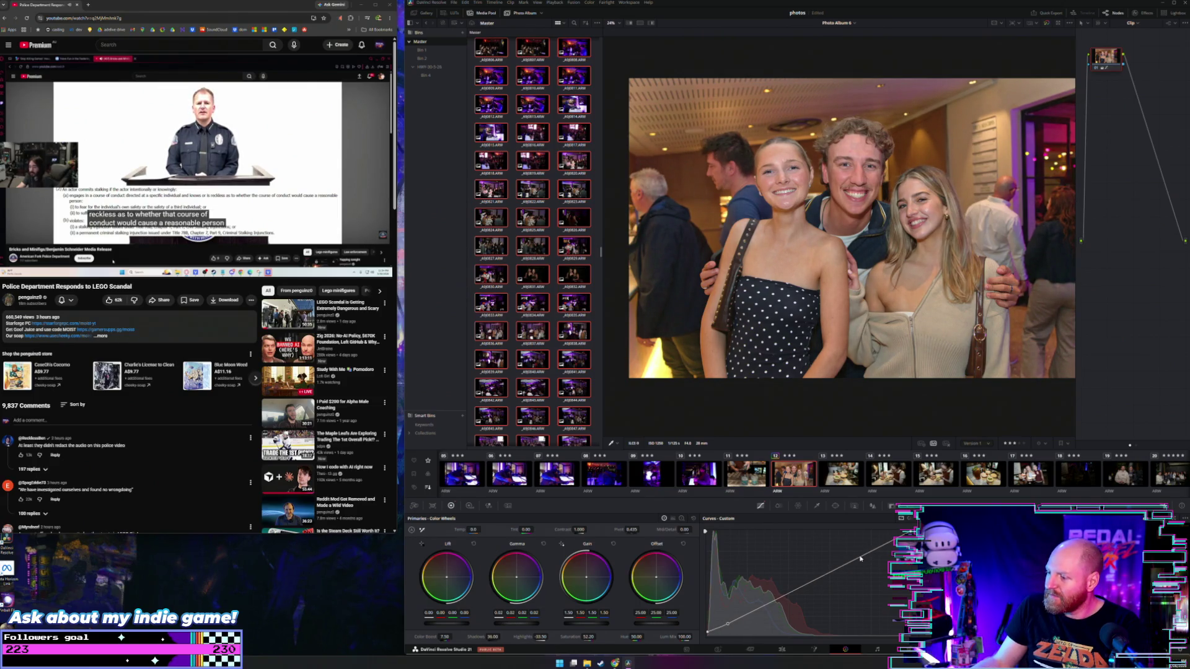
pyautogui.click(859, 555)
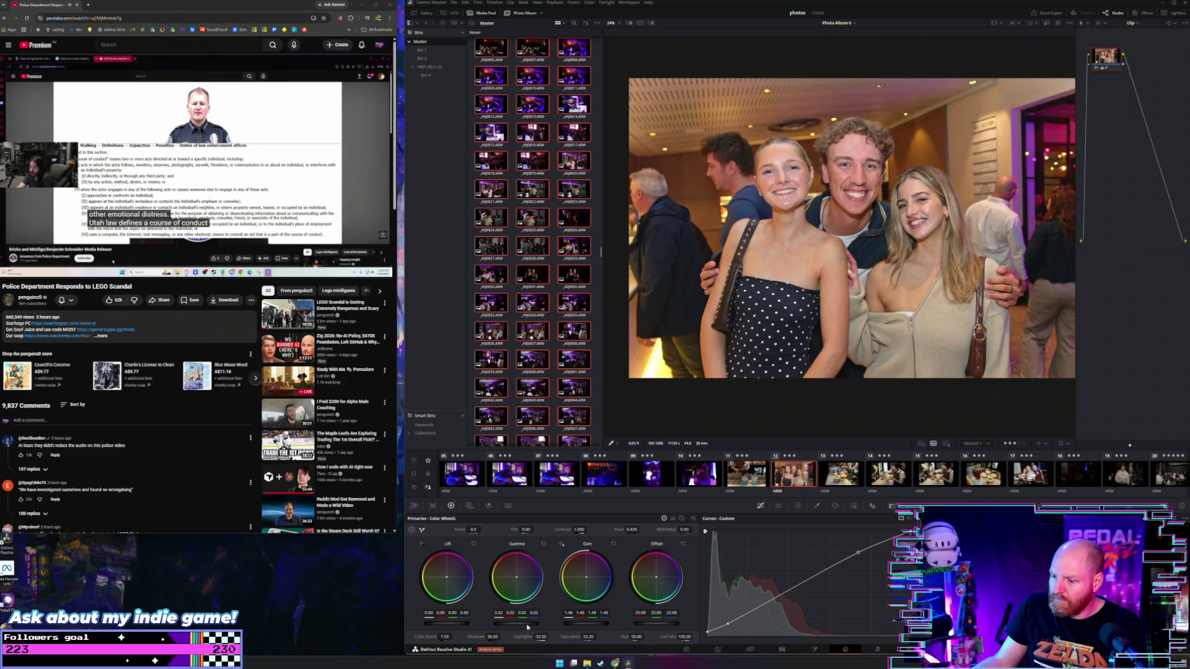
pyautogui.scroll(-1, 528, 628)
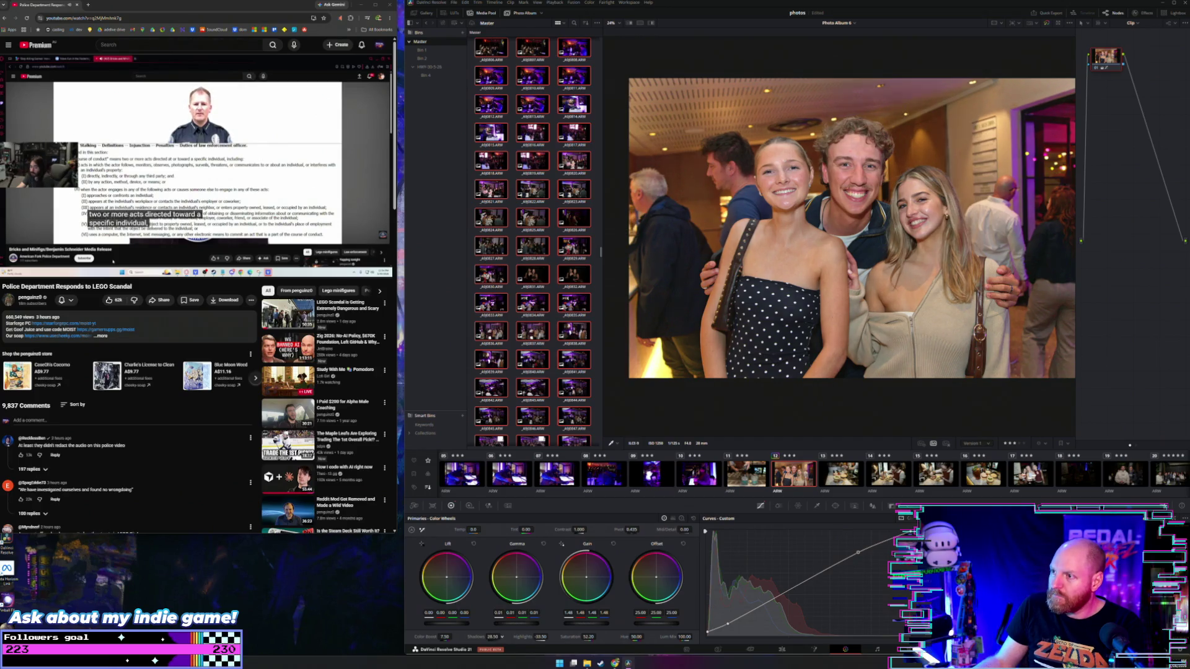
pyautogui.scroll(3, 511, 632)
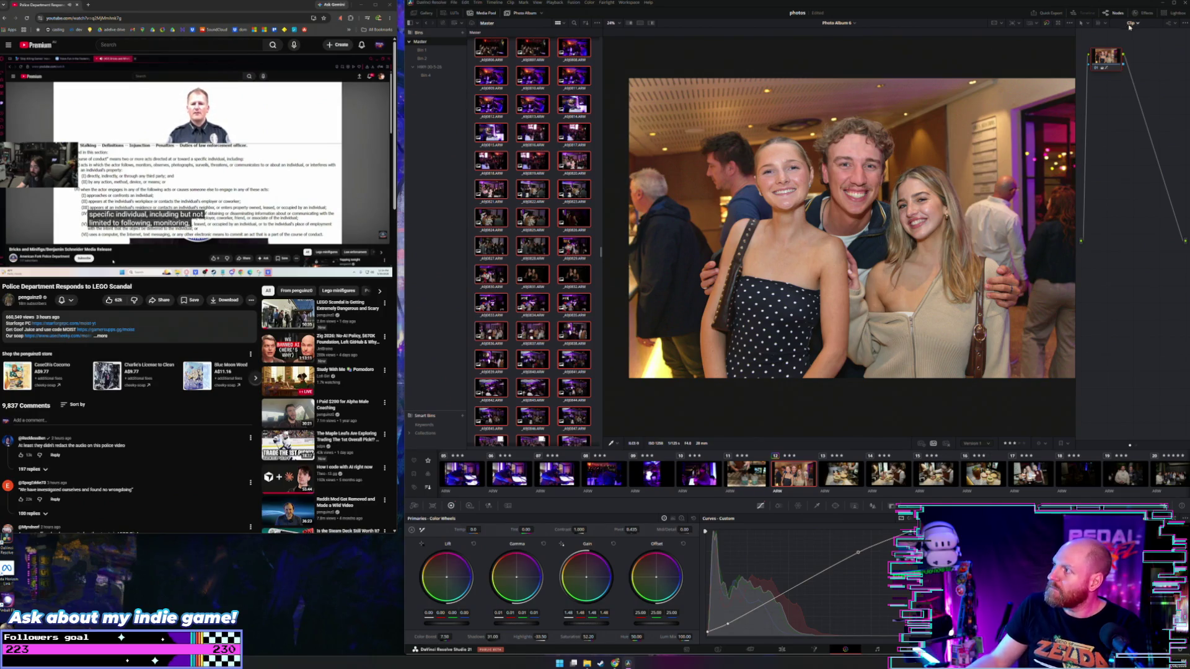
pyautogui.moveTo(1111, 57); pyautogui.dragTo(1125, 86)
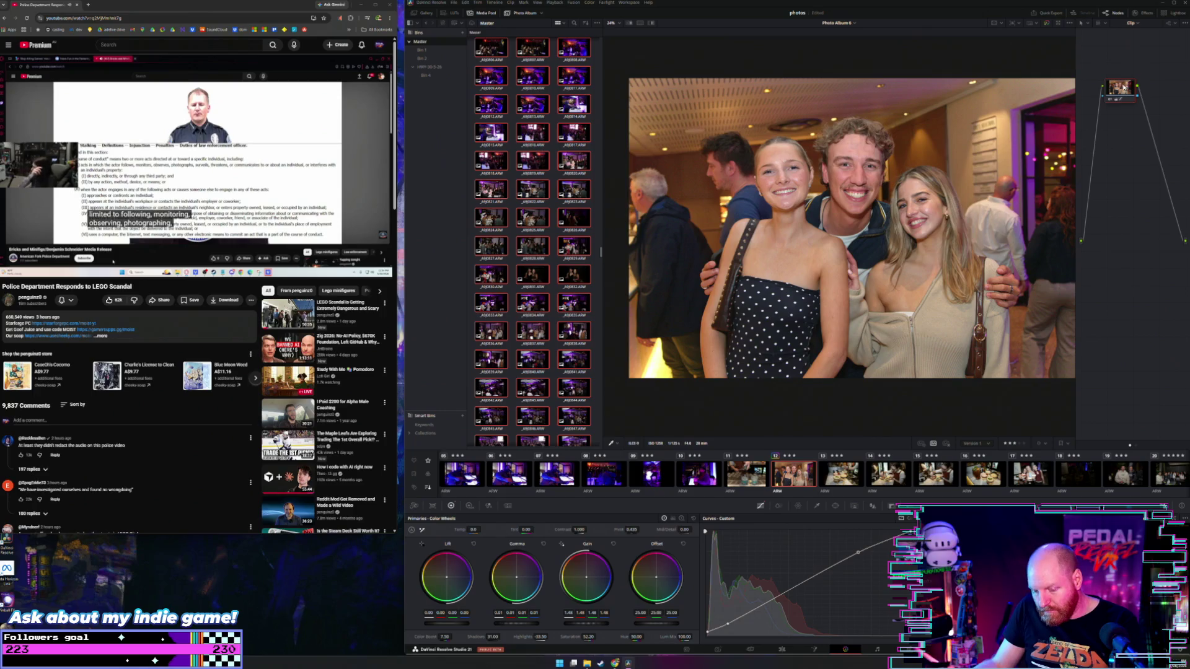
pyautogui.click(750, 475)
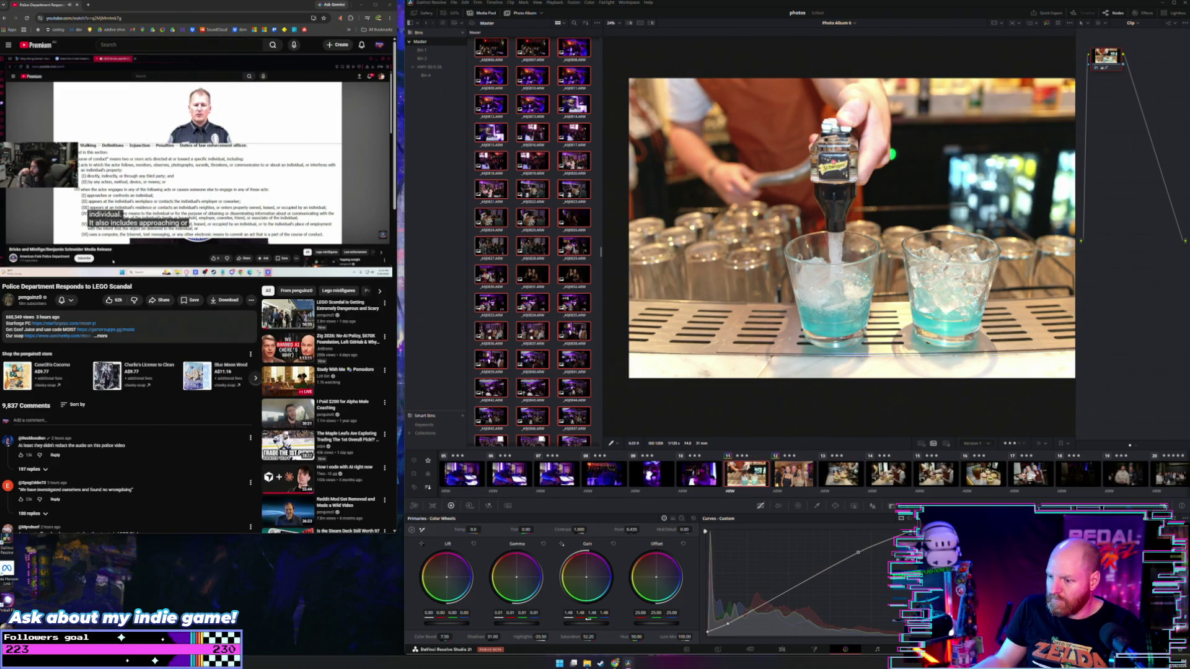
# Lower clip 11's gain to 1.38, then apply the grade to clips 13 through 22
pyautogui.moveTo(588, 618); pyautogui.dragTo(574, 618)
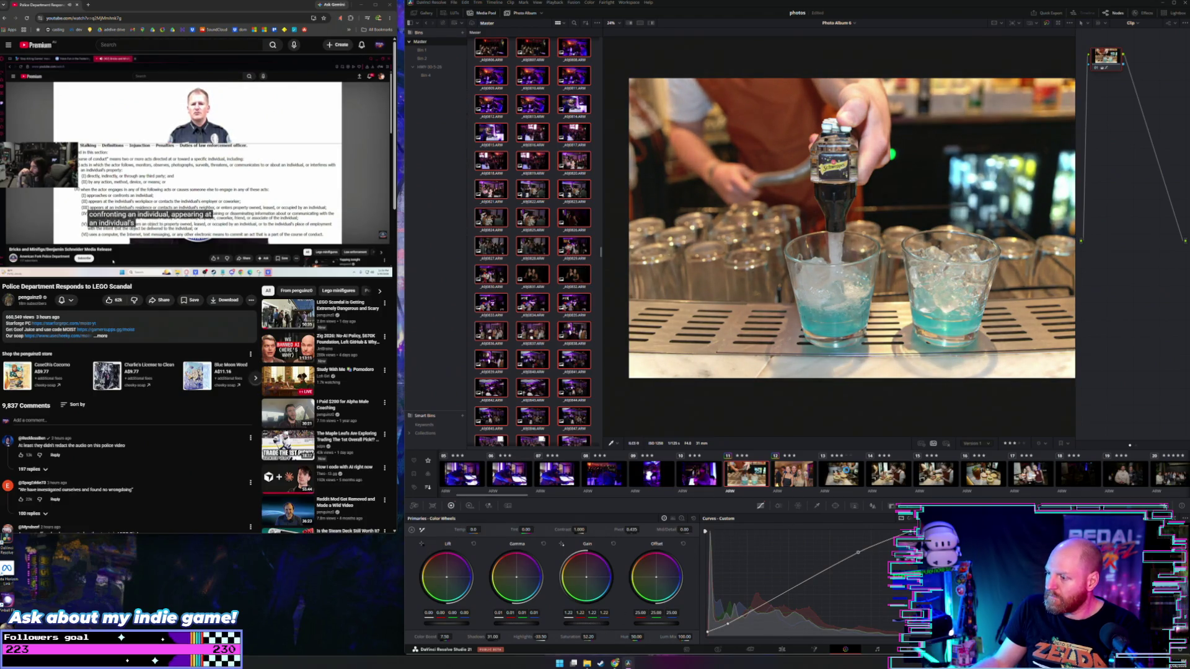
pyautogui.click(840, 475)
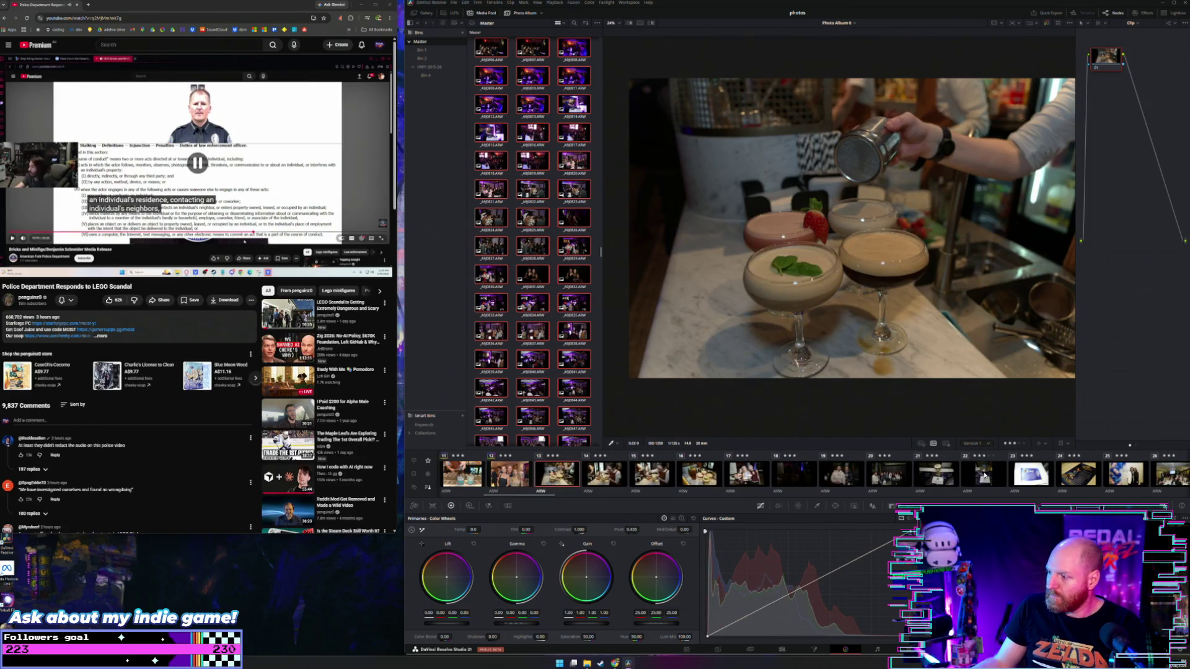
pyautogui.keyDown('shift'); pyautogui.click(984, 475); pyautogui.keyUp('shift')
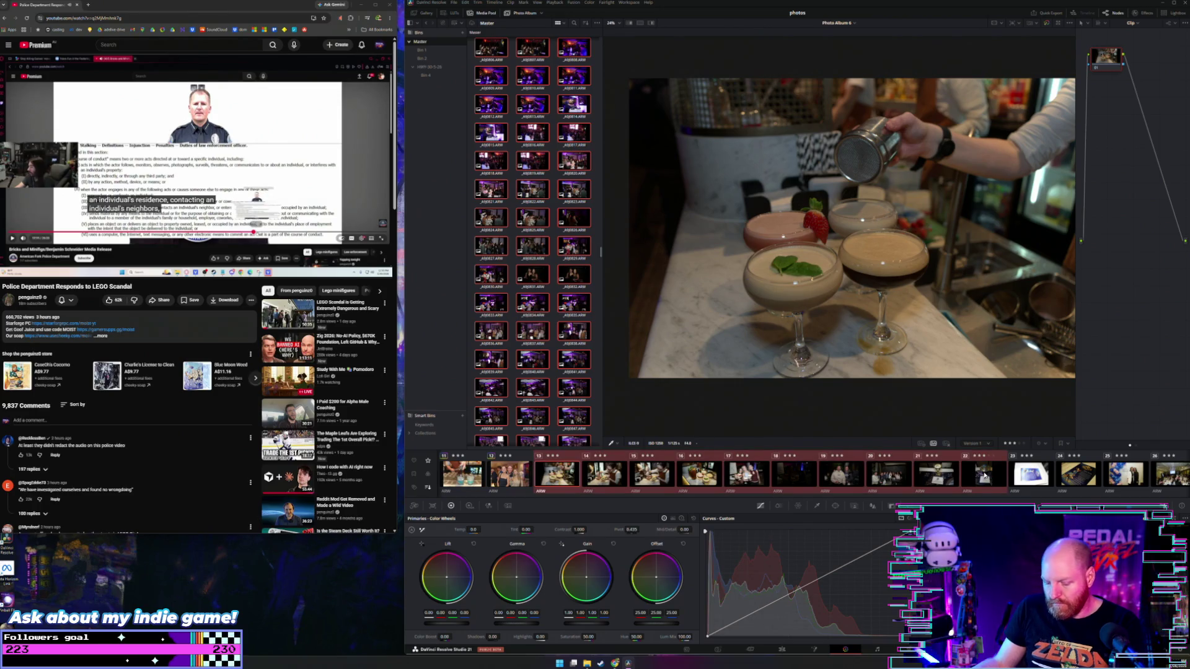
pyautogui.middleClick(985, 475)
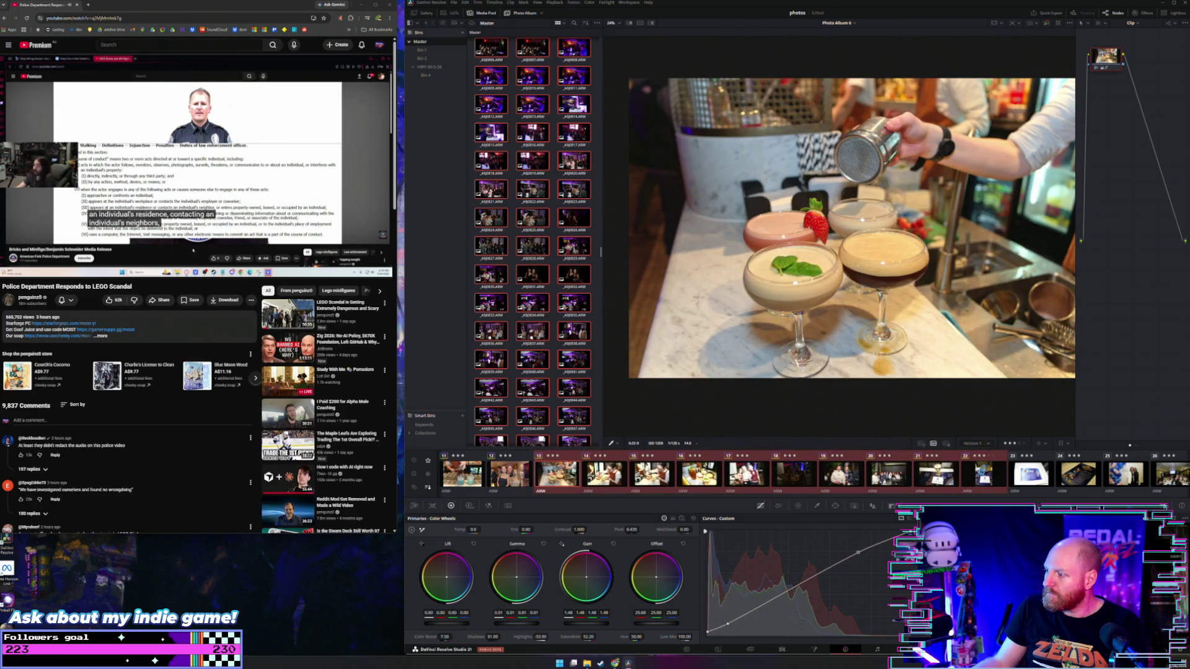
pyautogui.click(984, 475)
pyautogui.scroll(3, 964, 478)
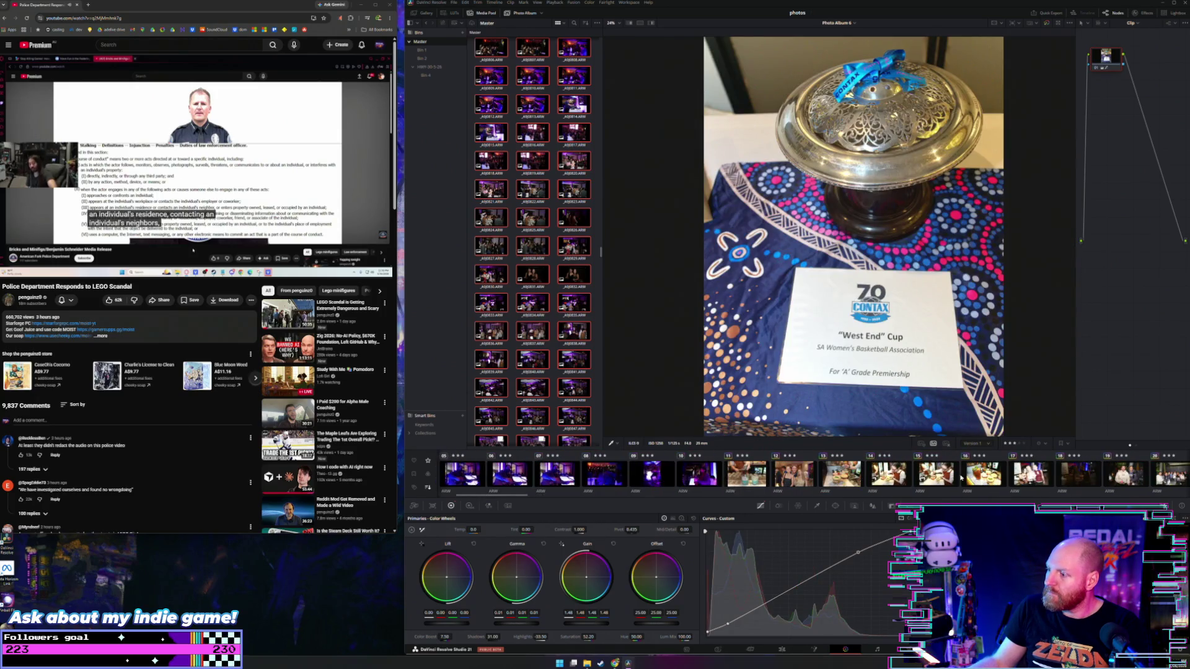
pyautogui.scroll(-3, 813, 475)
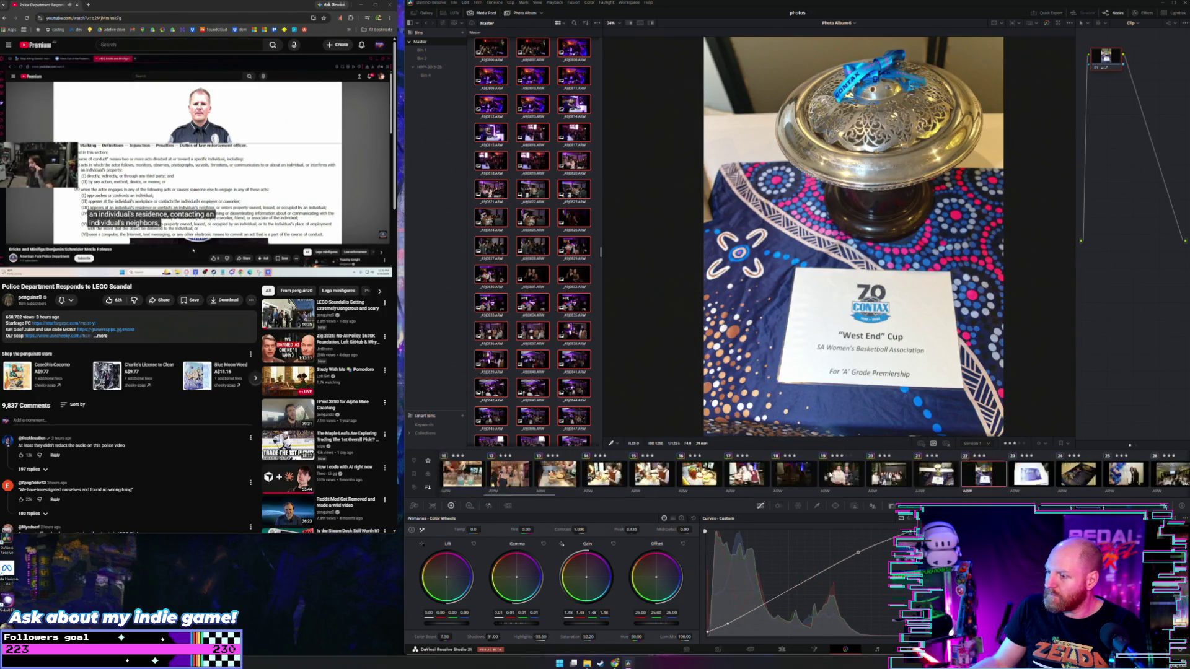
# On clip 16's iced-tea cocktail photo, set gain 1.21, highlights -16.00 and shadows 54.50
pyautogui.click(785, 472)
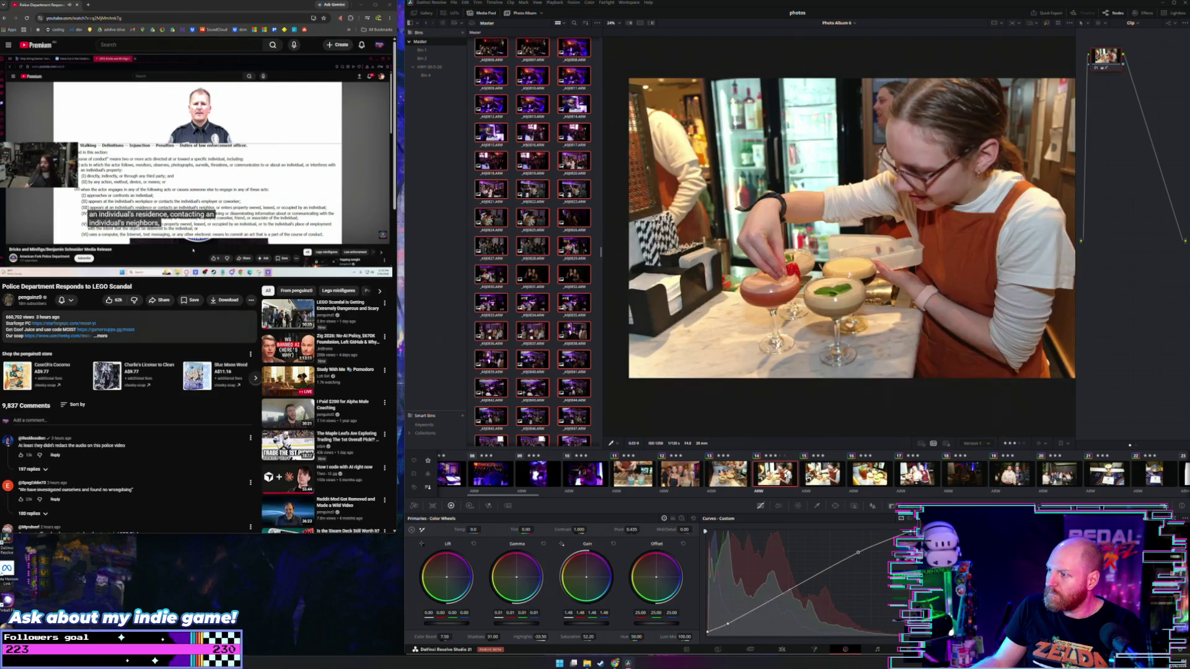
pyautogui.click(818, 471)
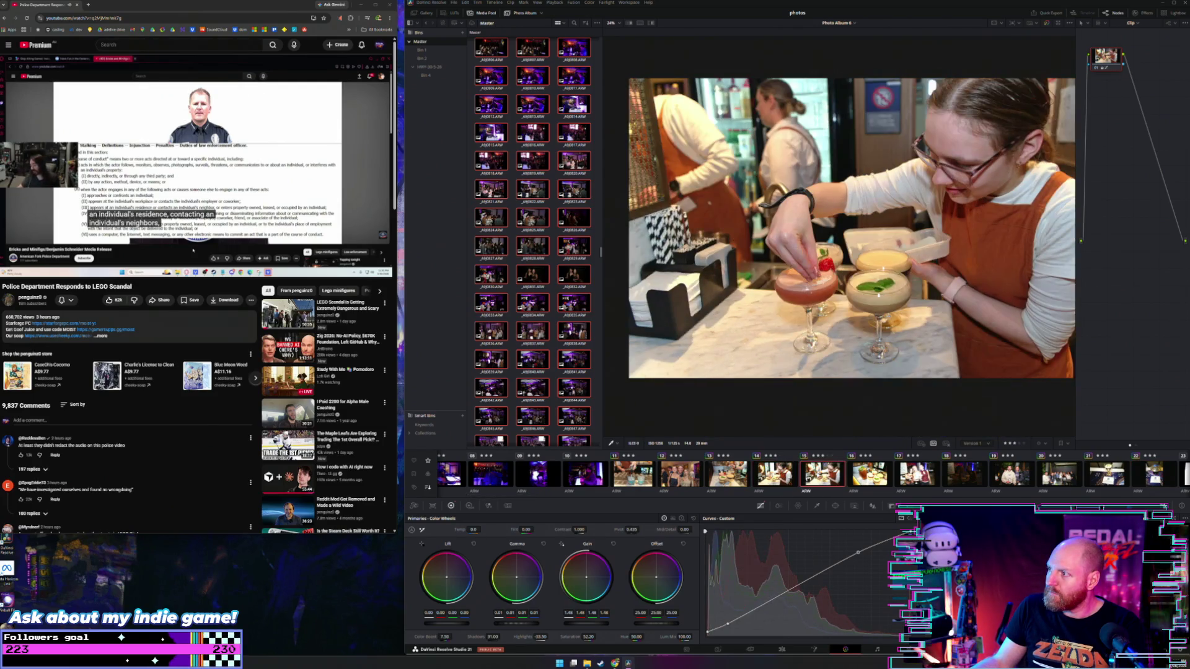
pyautogui.click(861, 476)
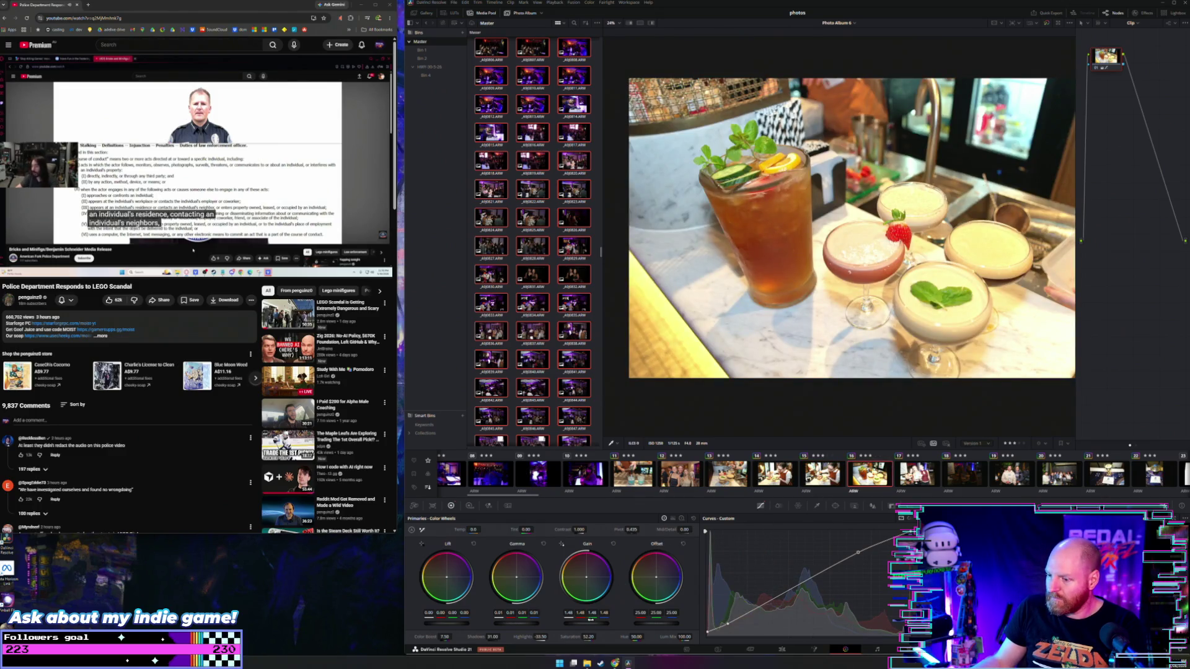
pyautogui.moveTo(596, 625); pyautogui.dragTo(561, 625)
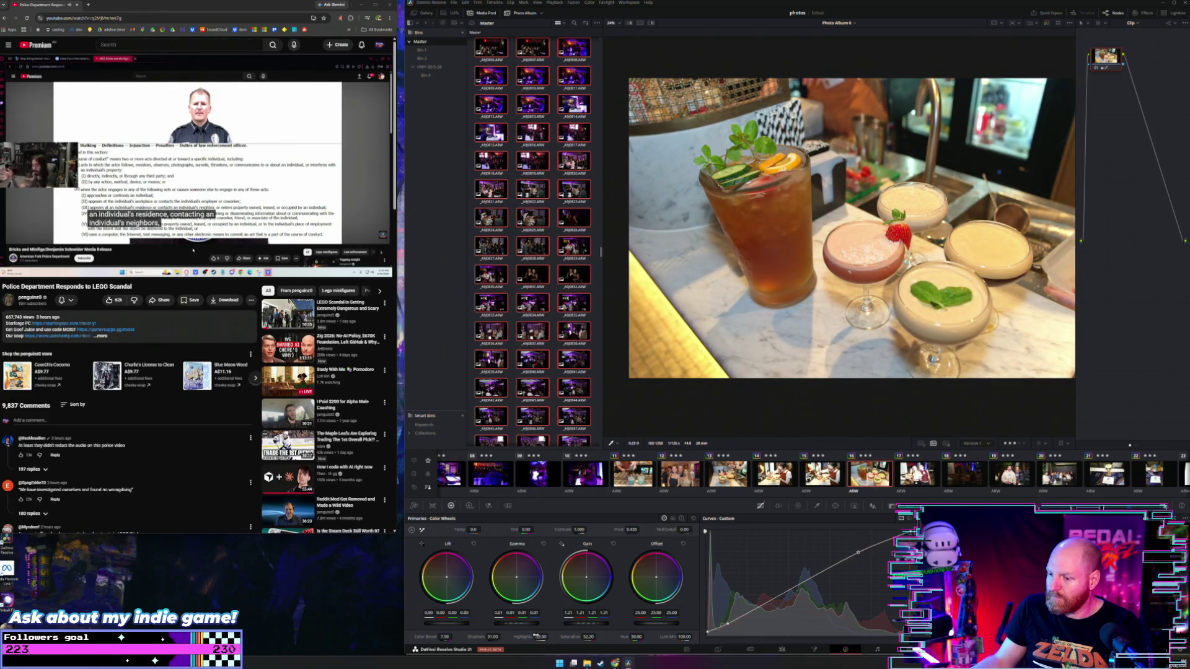
pyautogui.moveTo(550, 637); pyautogui.dragTo(555, 636)
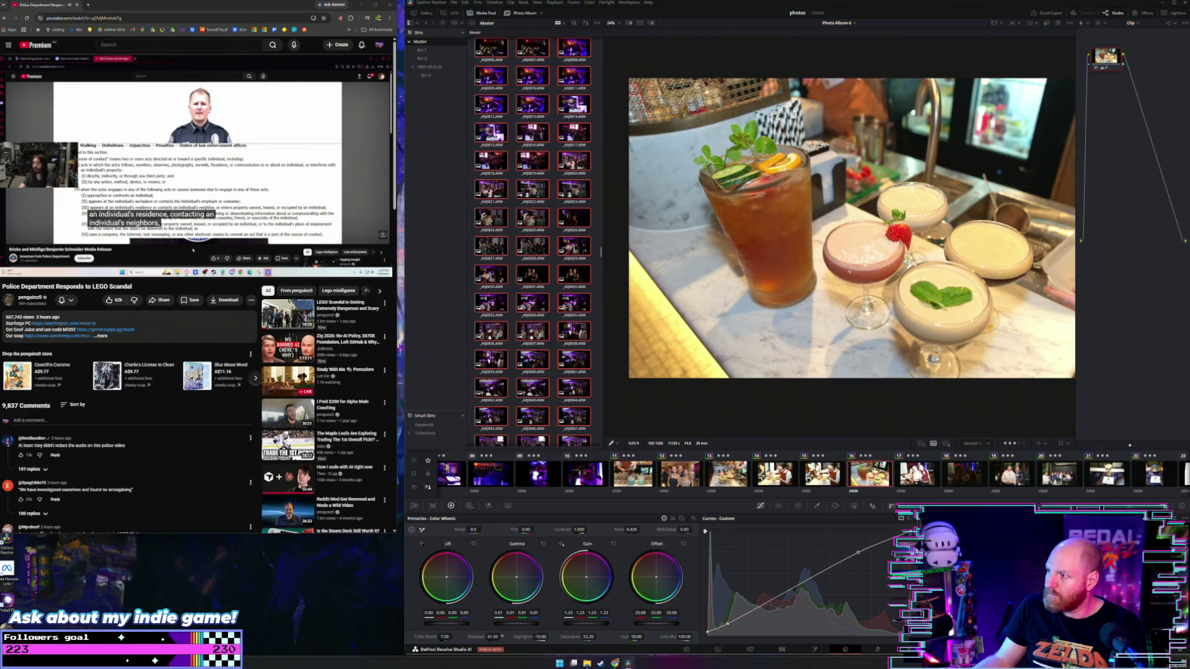
pyautogui.moveTo(492, 636); pyautogui.dragTo(505, 636)
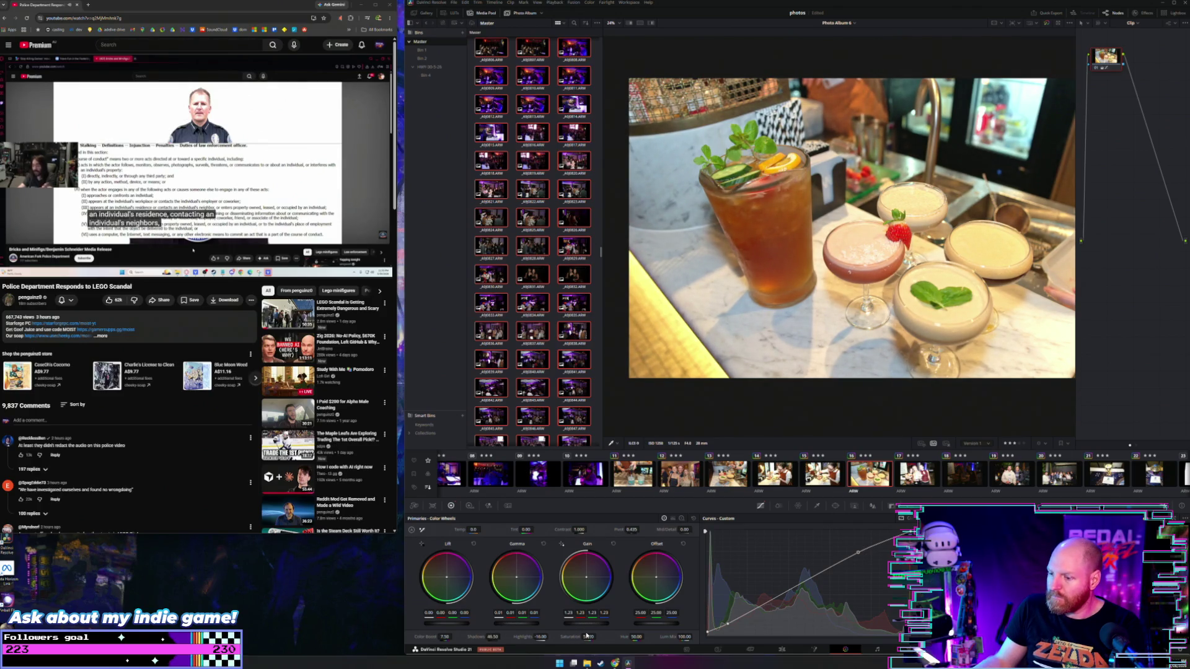
# Set clip 16's saturation 52.20, gamma -0.01, temperature -360, then slightly darken clip 17's gain
pyautogui.moveTo(586, 636); pyautogui.dragTo(590, 637)
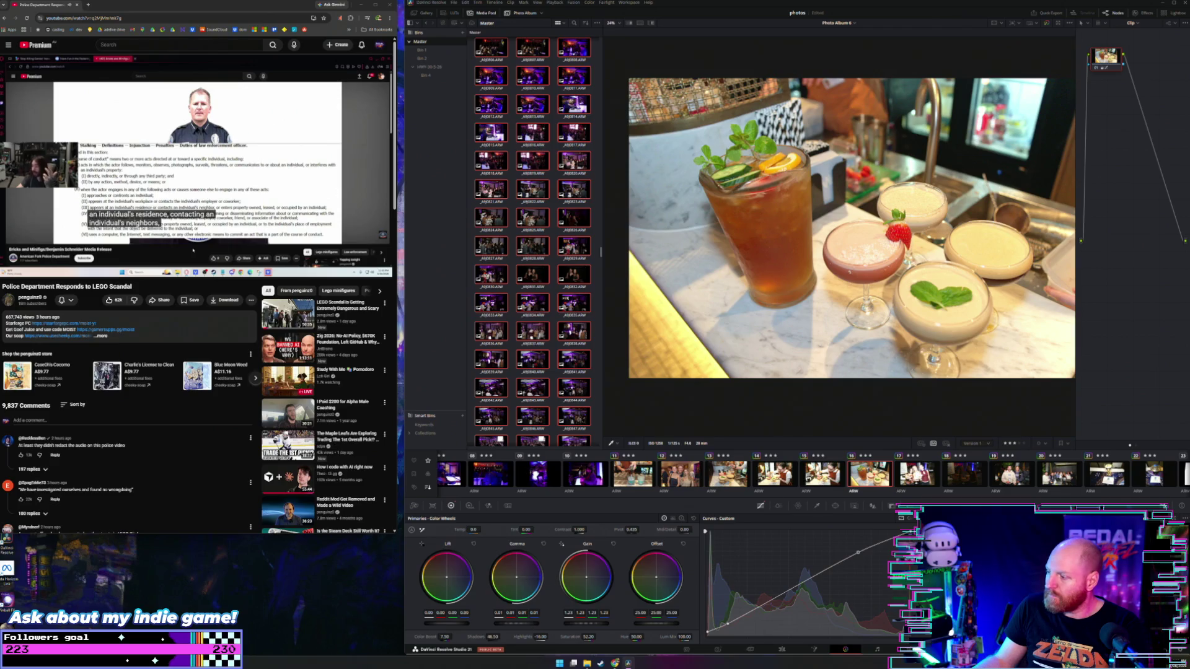
pyautogui.moveTo(516, 624); pyautogui.dragTo(512, 624)
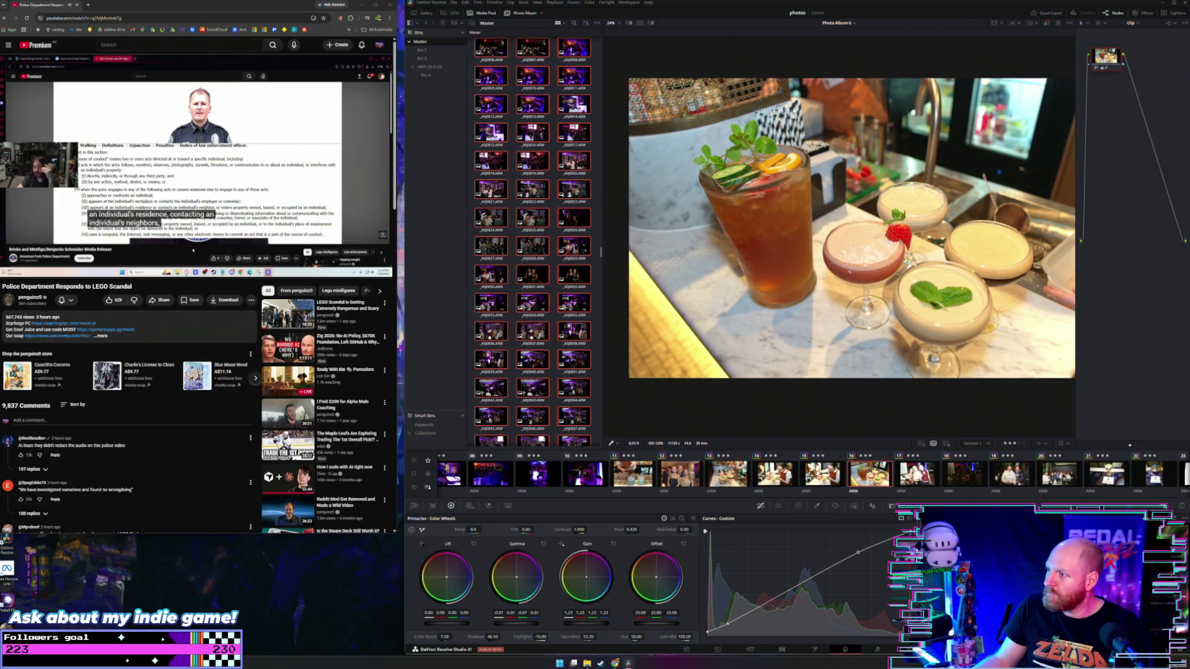
pyautogui.moveTo(595, 626); pyautogui.dragTo(590, 626)
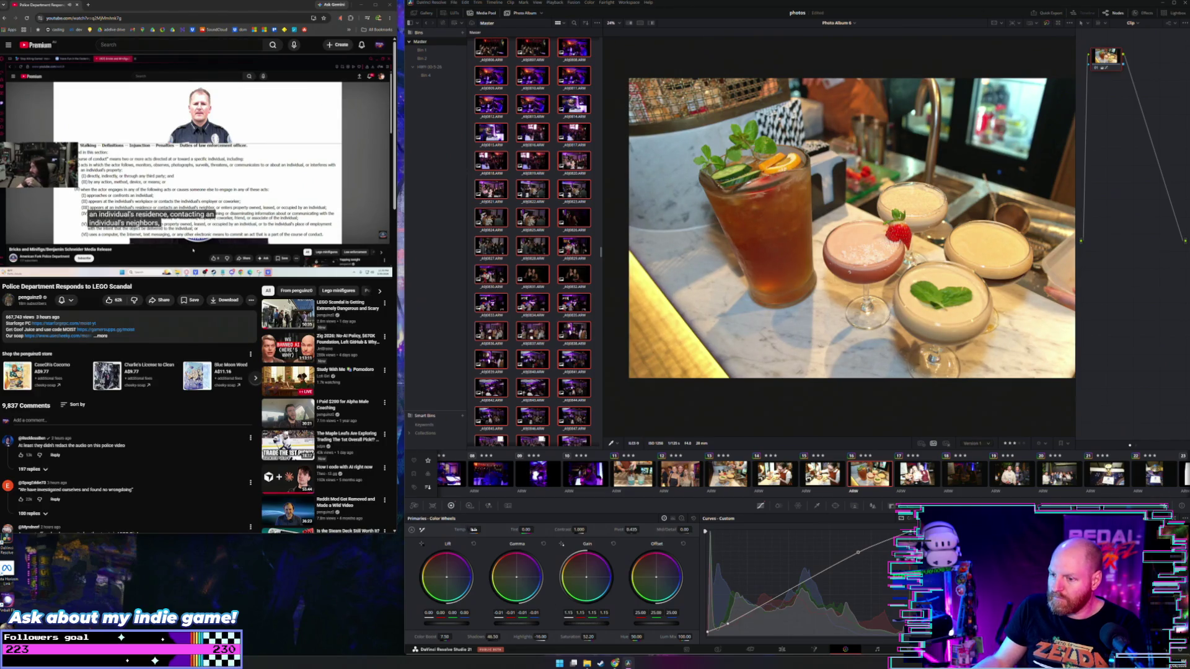
pyautogui.moveTo(474, 530); pyautogui.dragTo(456, 530)
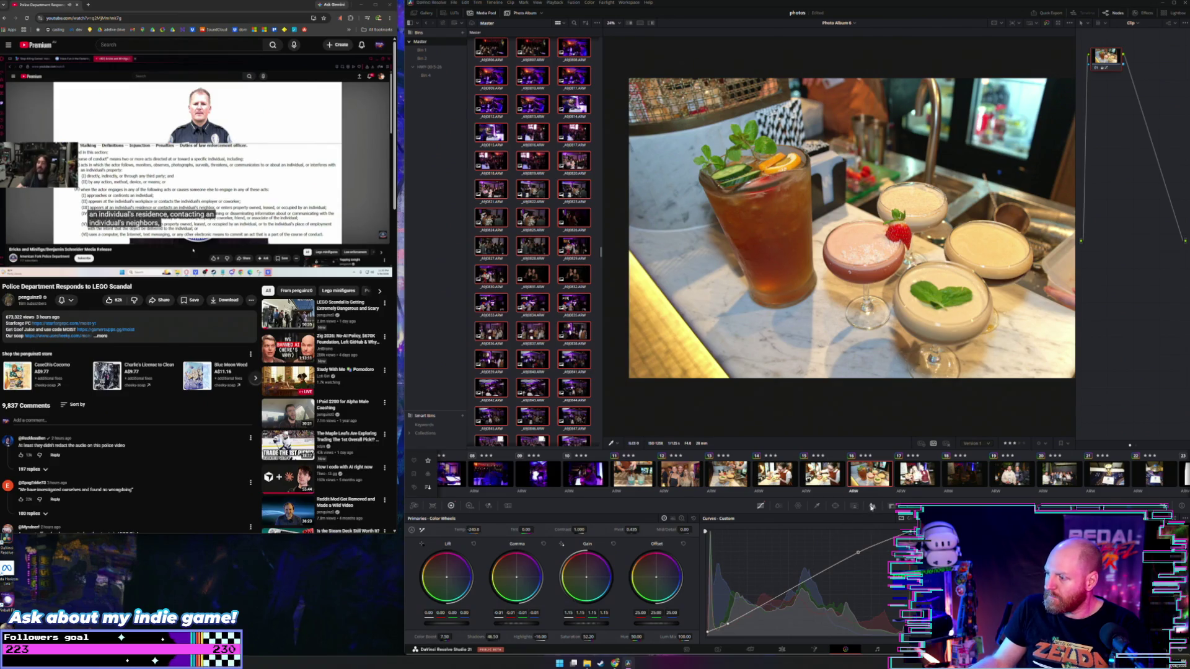
pyautogui.click(917, 478)
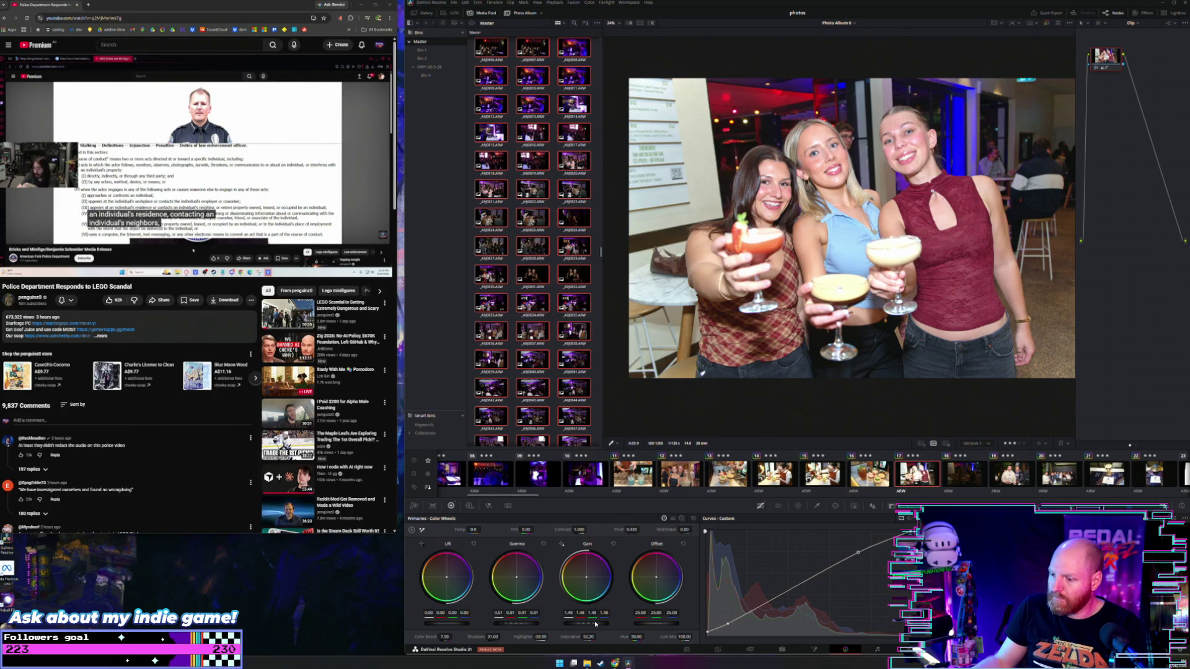
pyautogui.moveTo(595, 624); pyautogui.dragTo(580, 624)
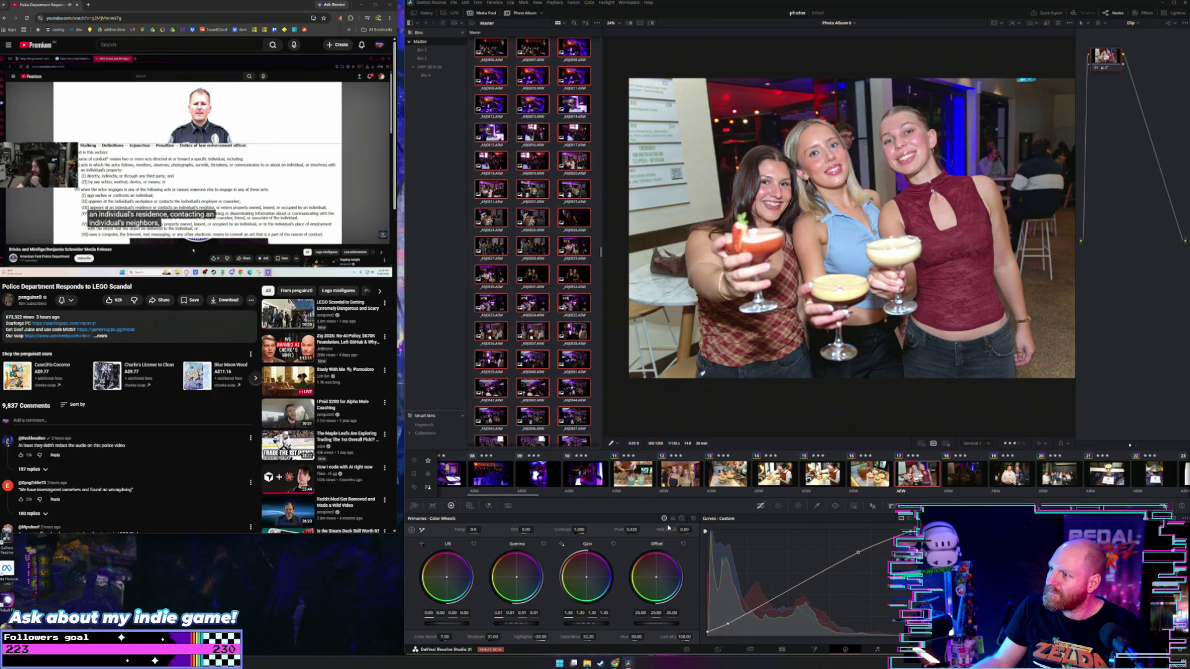
# Step through to clip 18, then open clip 19's photo of two men holding cans
pyautogui.press('Down')
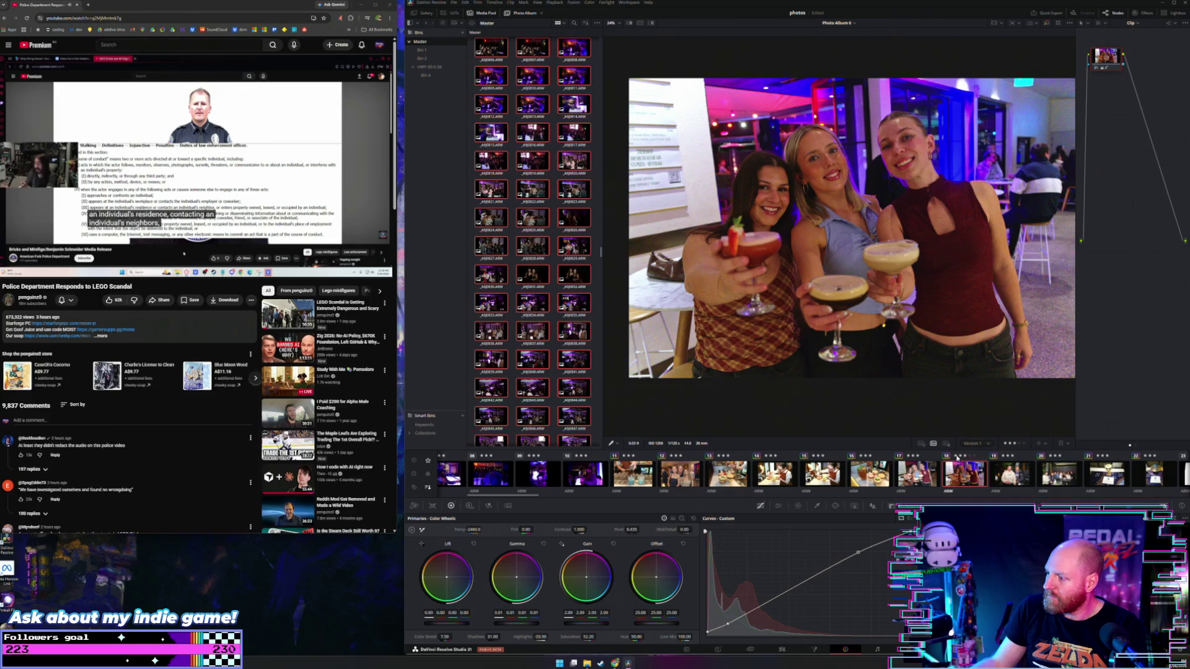
pyautogui.scroll(-3, 910, 477)
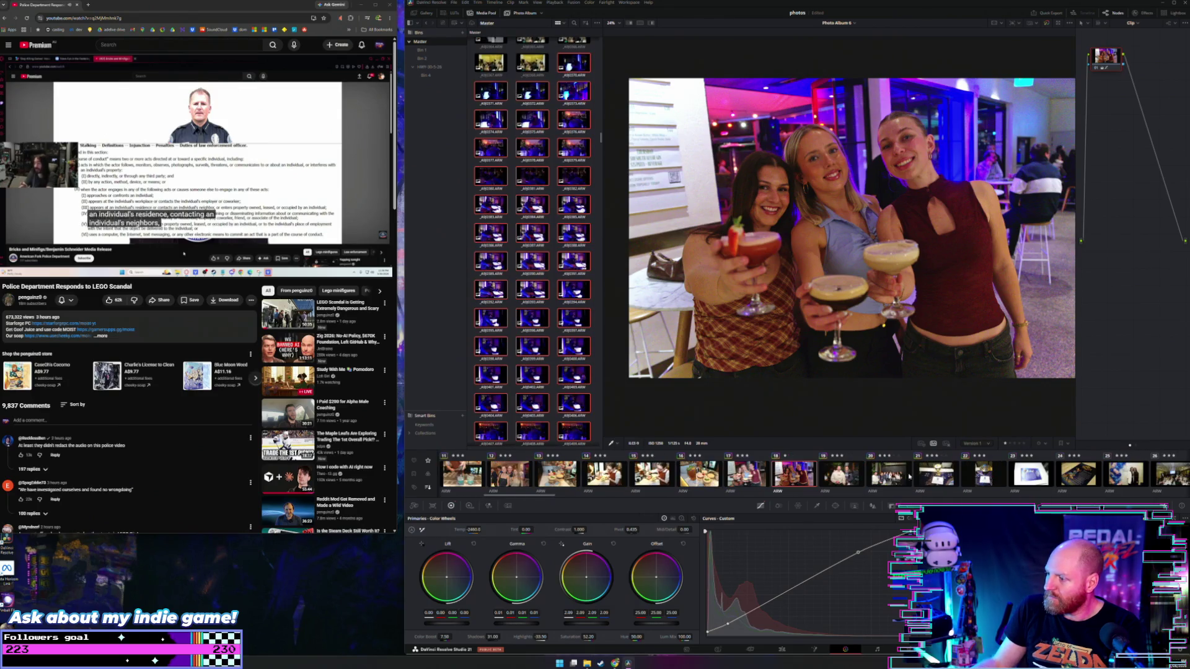
pyautogui.click(837, 477)
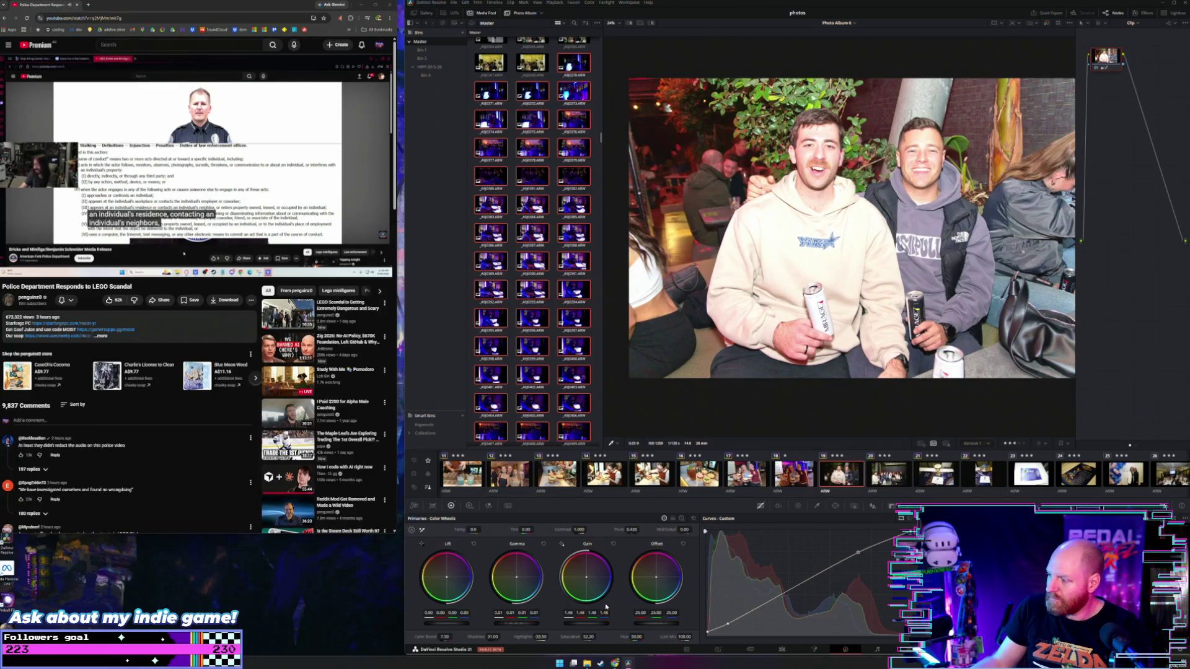
# Lower the two-men photo's gain, nudge it back up slightly, and darken its midtones
pyautogui.moveTo(589, 625); pyautogui.dragTo(564, 625)
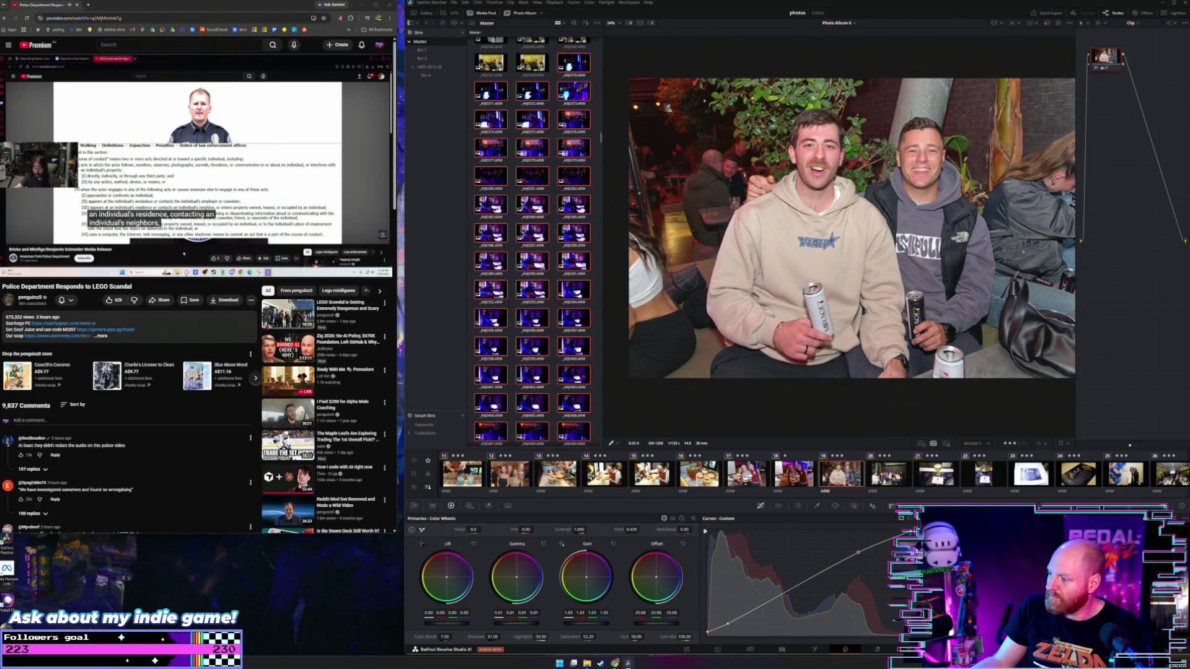
pyautogui.moveTo(564, 625); pyautogui.dragTo(568, 625)
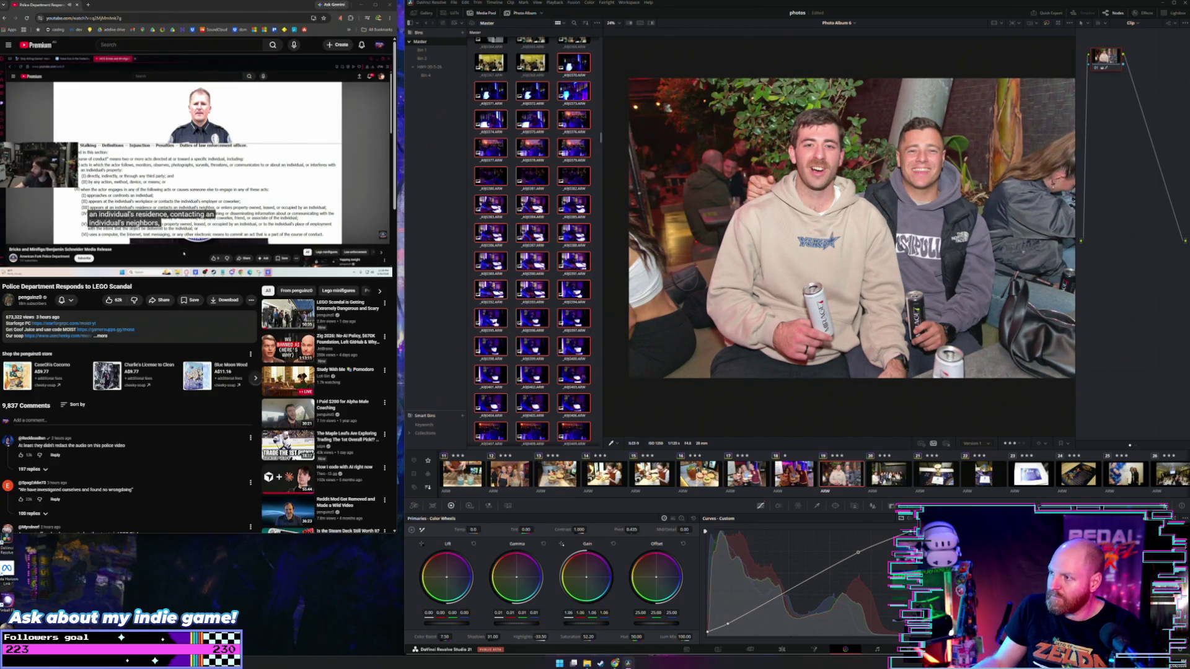
pyautogui.moveTo(548, 625); pyautogui.dragTo(543, 625)
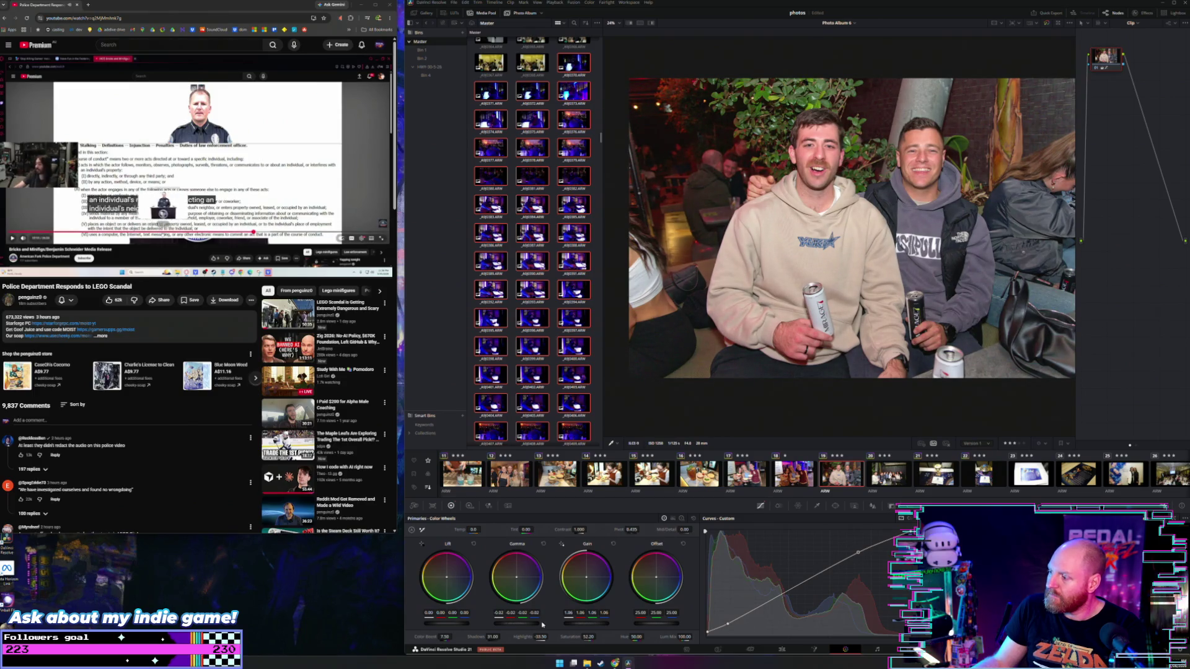
pyautogui.scroll(-1, 673, 474)
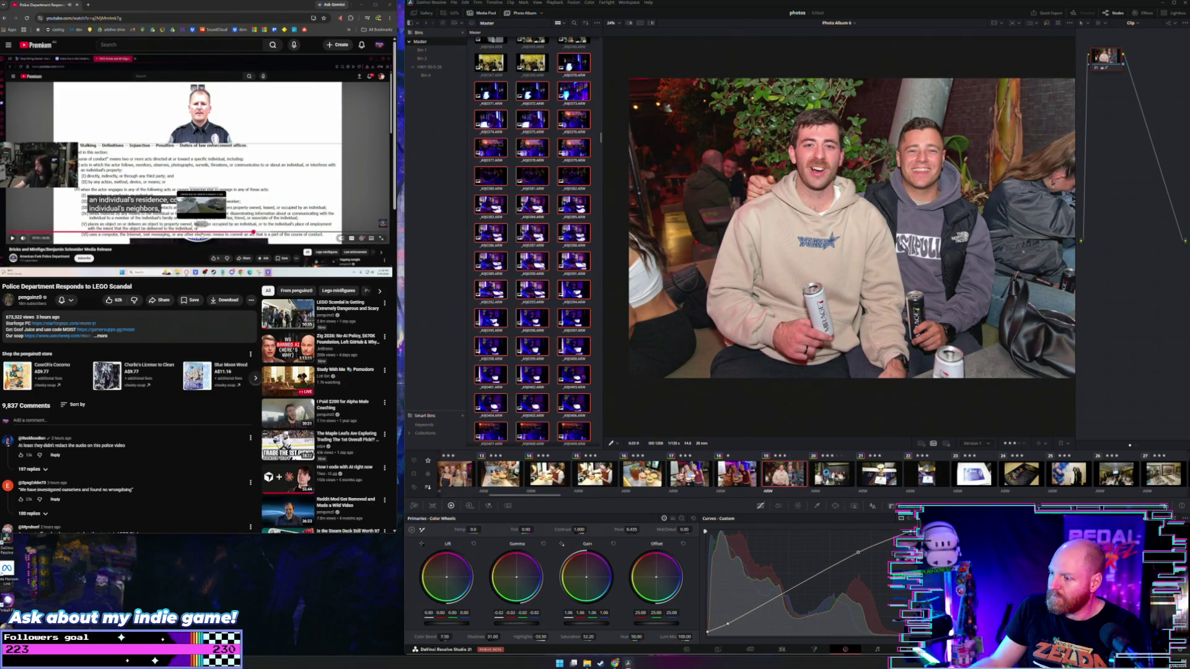
# On the group photo, undo the gain boost and gamma changes, then open the trophy photo
pyautogui.press('Down')
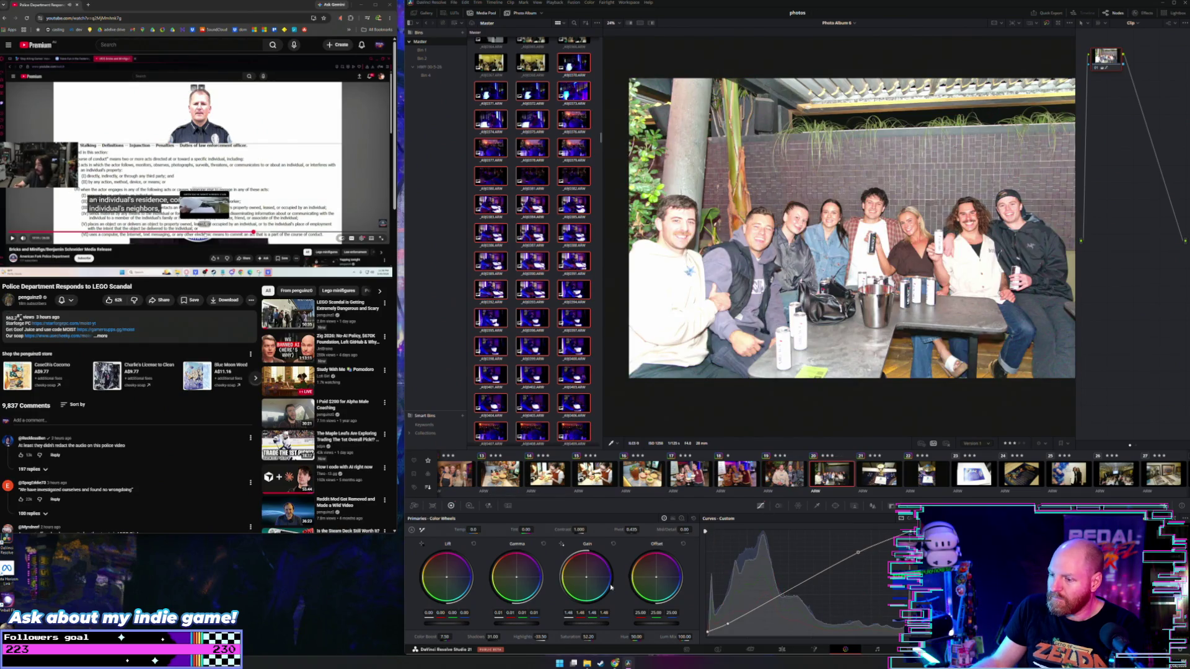
pyautogui.hotkey('ctrl', 'z')
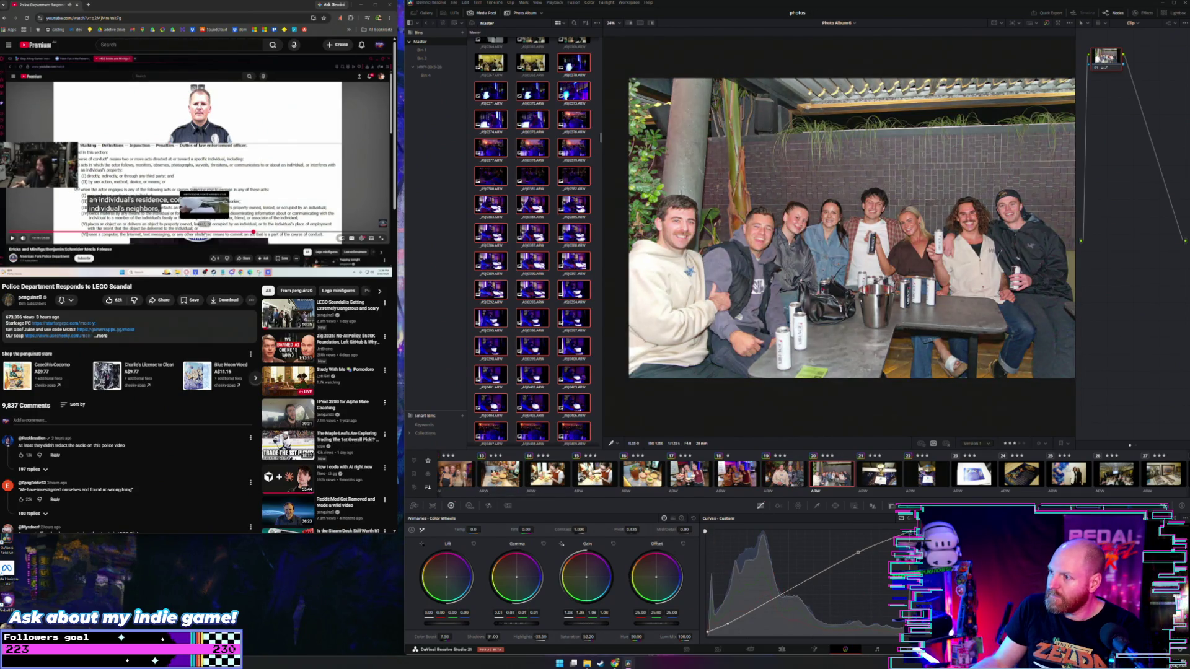
pyautogui.hotkey('ctrl', 'z')
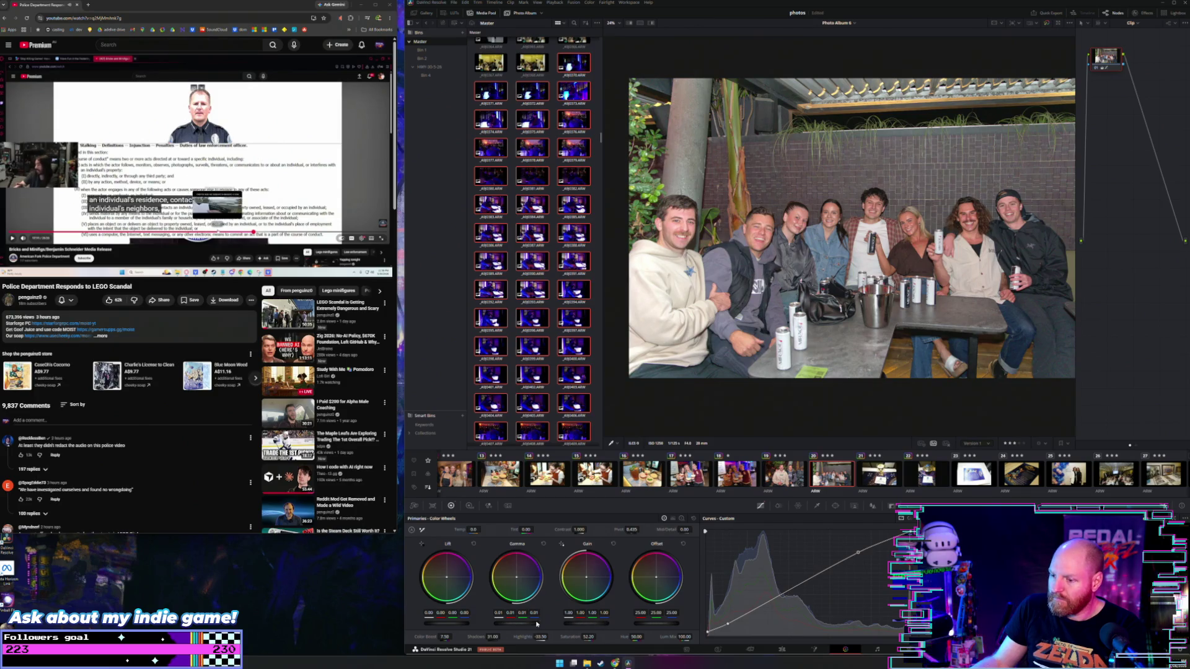
pyautogui.hotkey('ctrl', 'z')
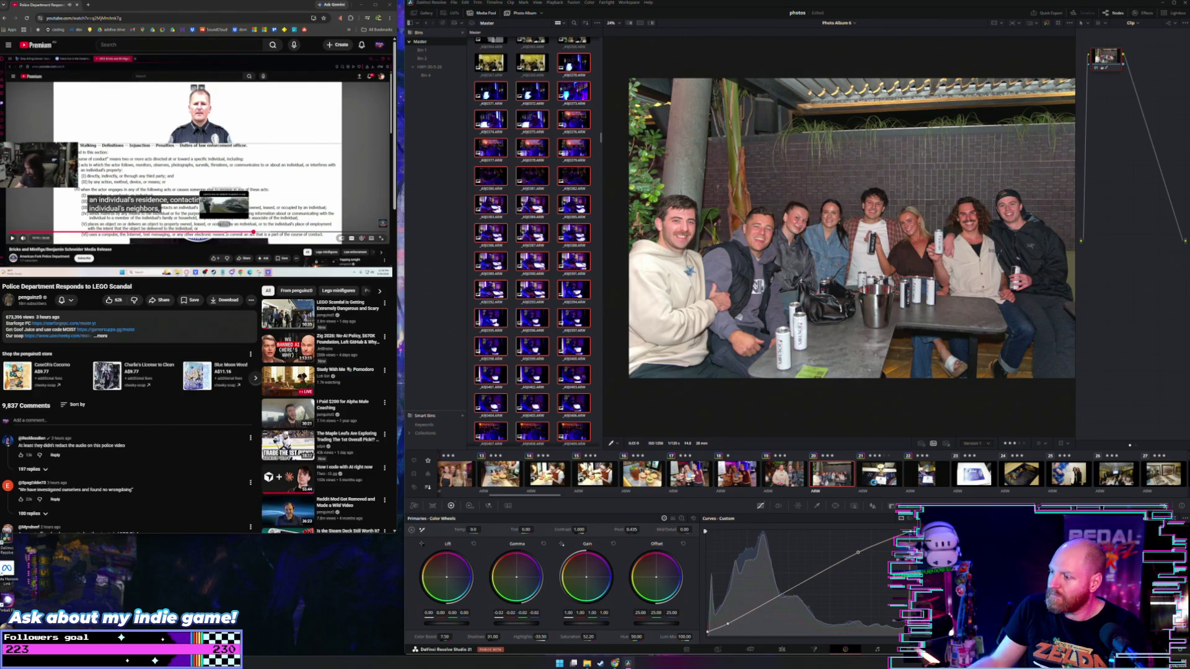
pyautogui.click(879, 475)
pyautogui.scroll(-3, 835, 488)
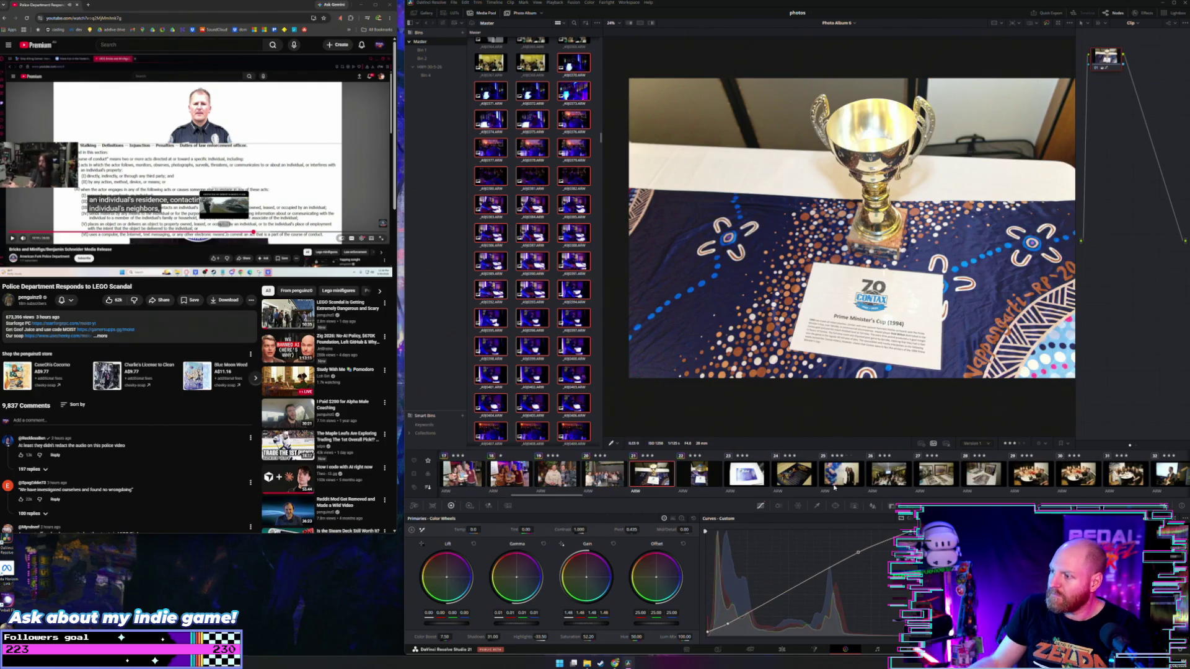
# Brighten the Hall of Fame poster photo, warm its temperature and shift tint to 25
pyautogui.click(799, 479)
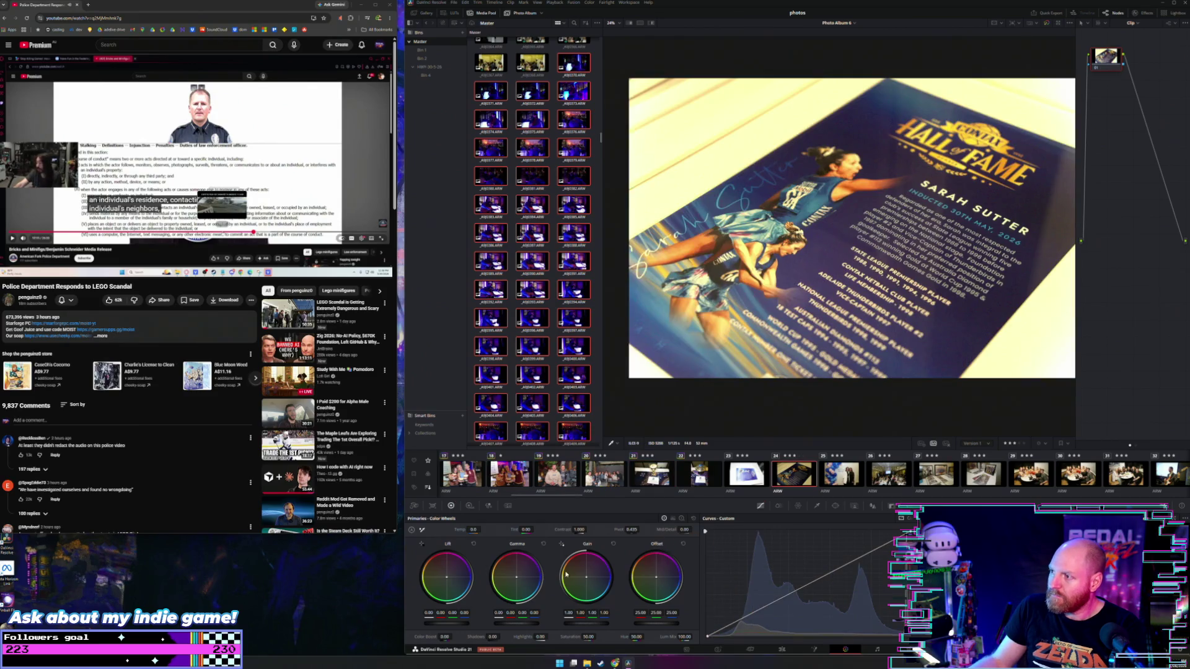
pyautogui.moveTo(592, 626); pyautogui.dragTo(614, 626)
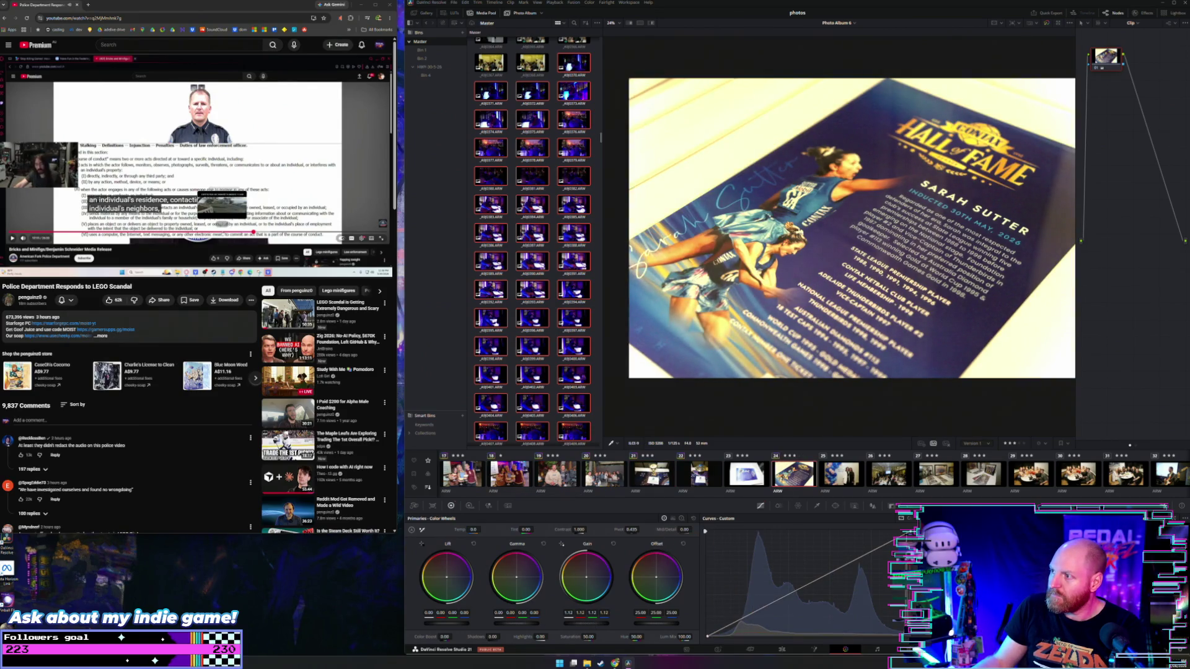
pyautogui.moveTo(474, 530); pyautogui.dragTo(518, 530)
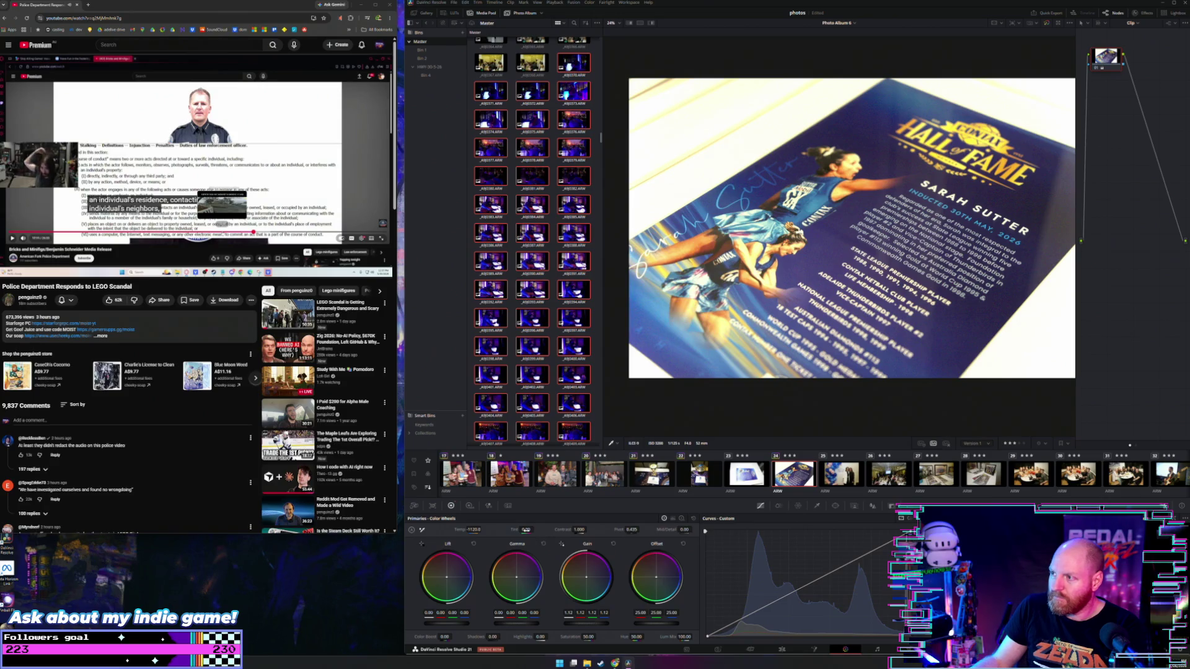
pyautogui.moveTo(527, 530); pyautogui.dragTo(546, 530)
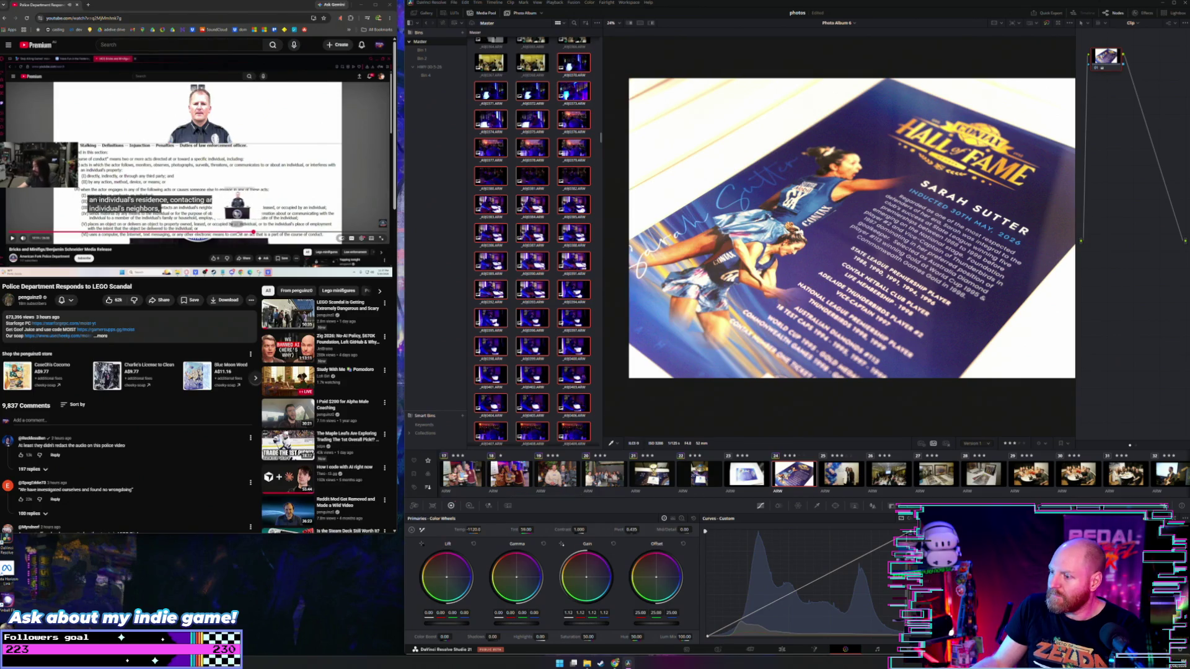
# Darken the framed poster slightly, then open the balloon photo and undo its brightness boost
pyautogui.click(747, 474)
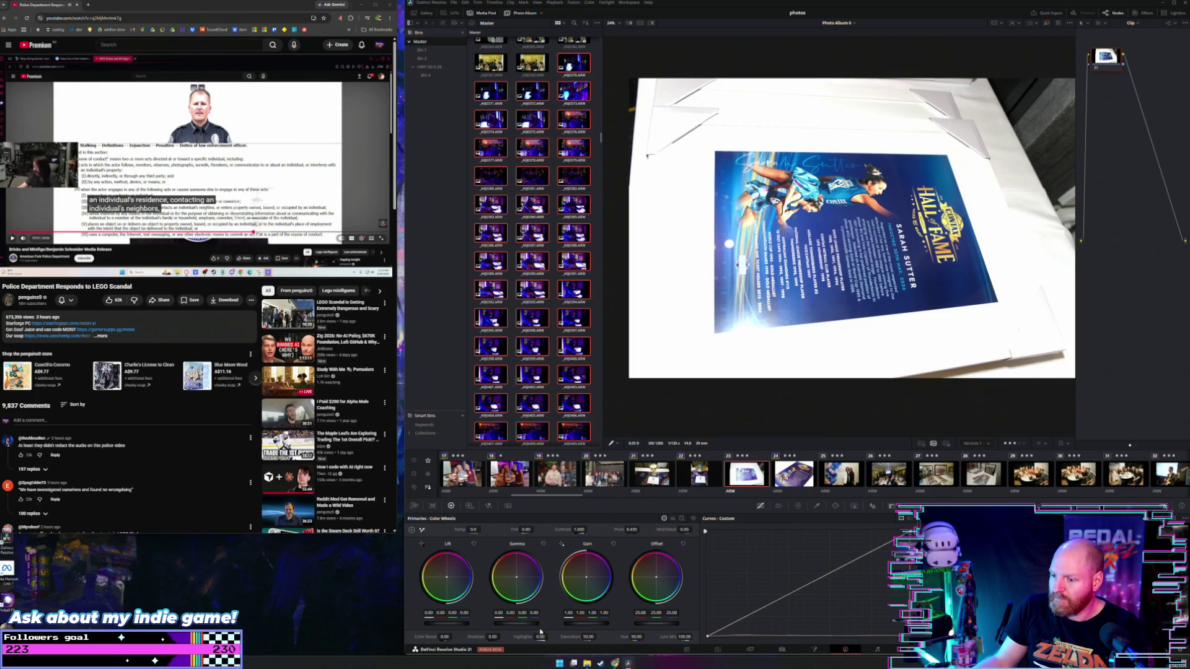
pyautogui.scroll(-4, 586, 623)
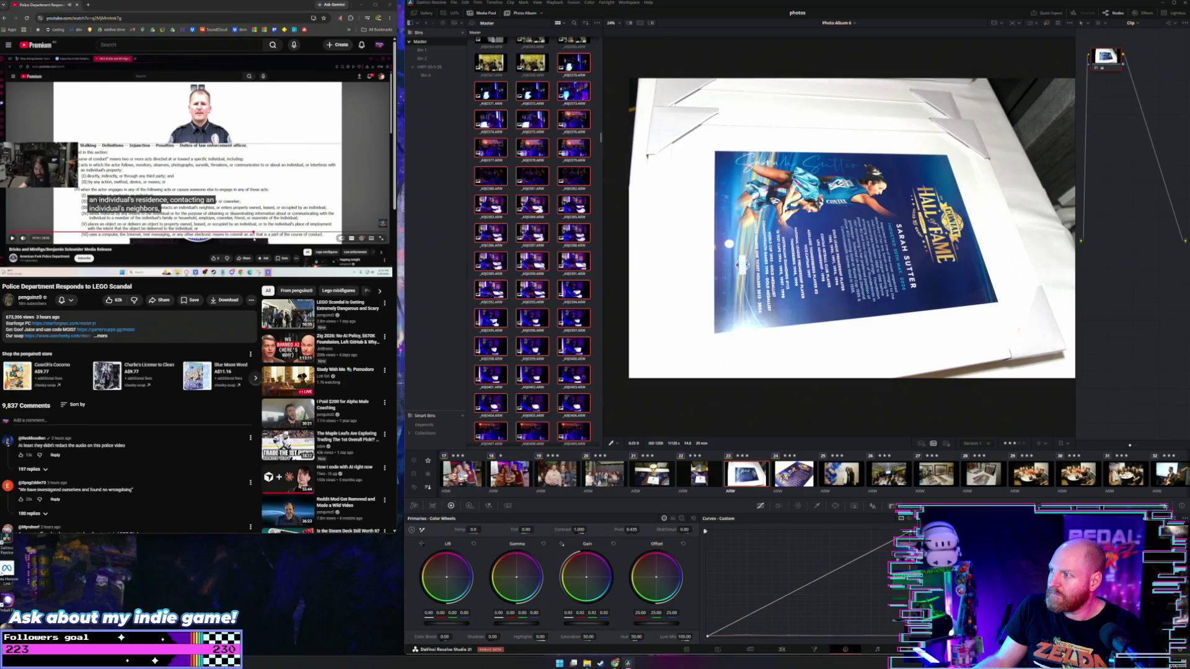
pyautogui.scroll(-1, 528, 625)
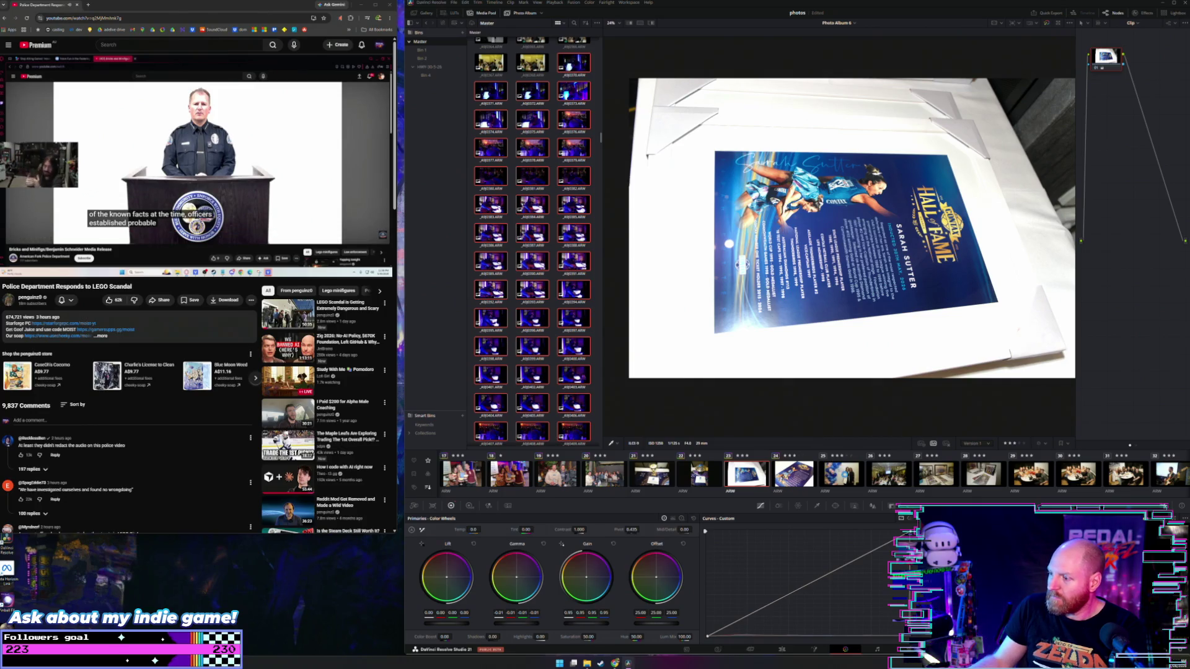
pyautogui.click(843, 476)
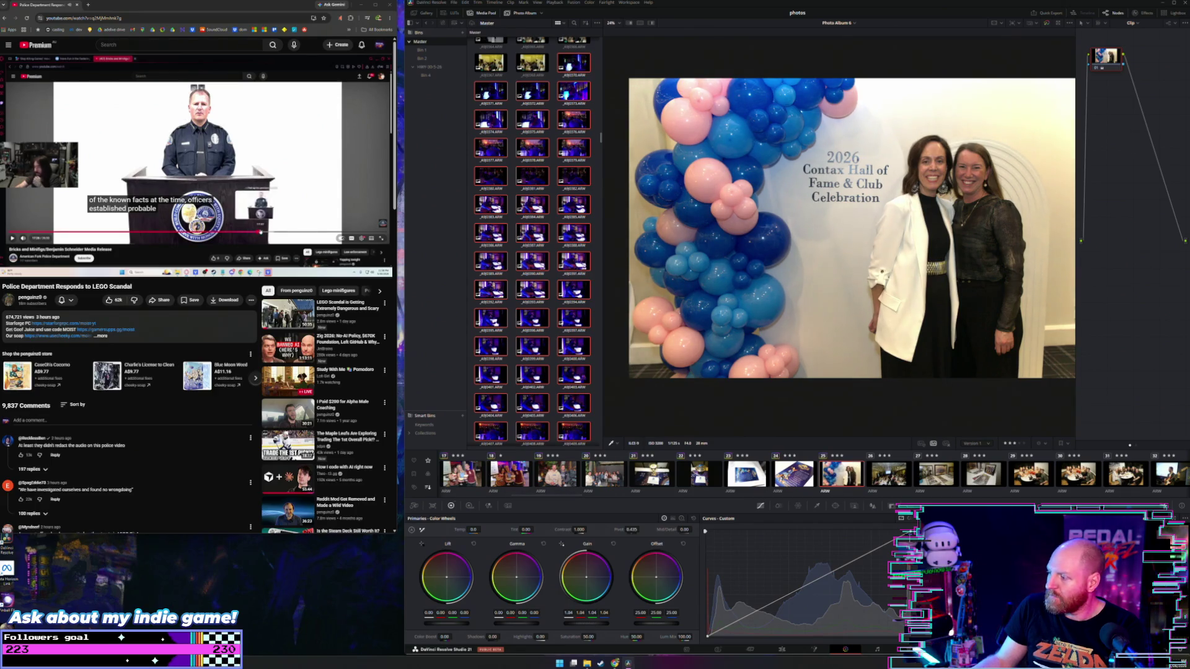
pyautogui.hotkey('ctrl', 'z')
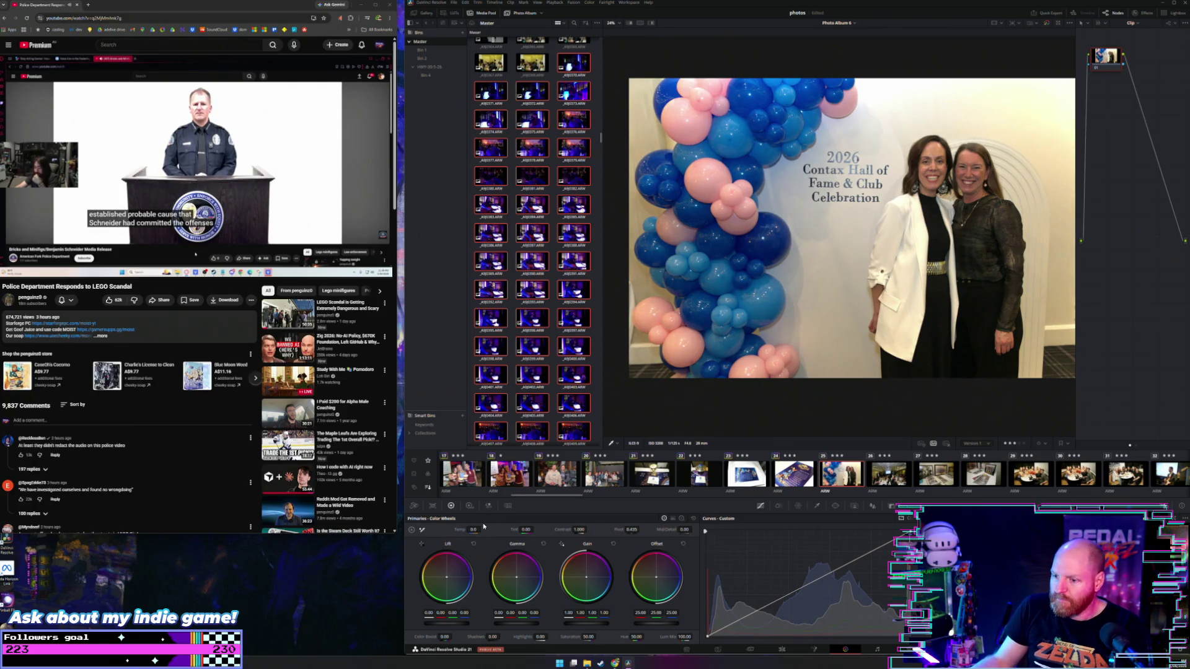
# Warm the balloon photo to Temp 630 with Shadows 9.50, then raise the banquet photo's highlights
pyautogui.moveTo(474, 530); pyautogui.dragTo(496, 530)
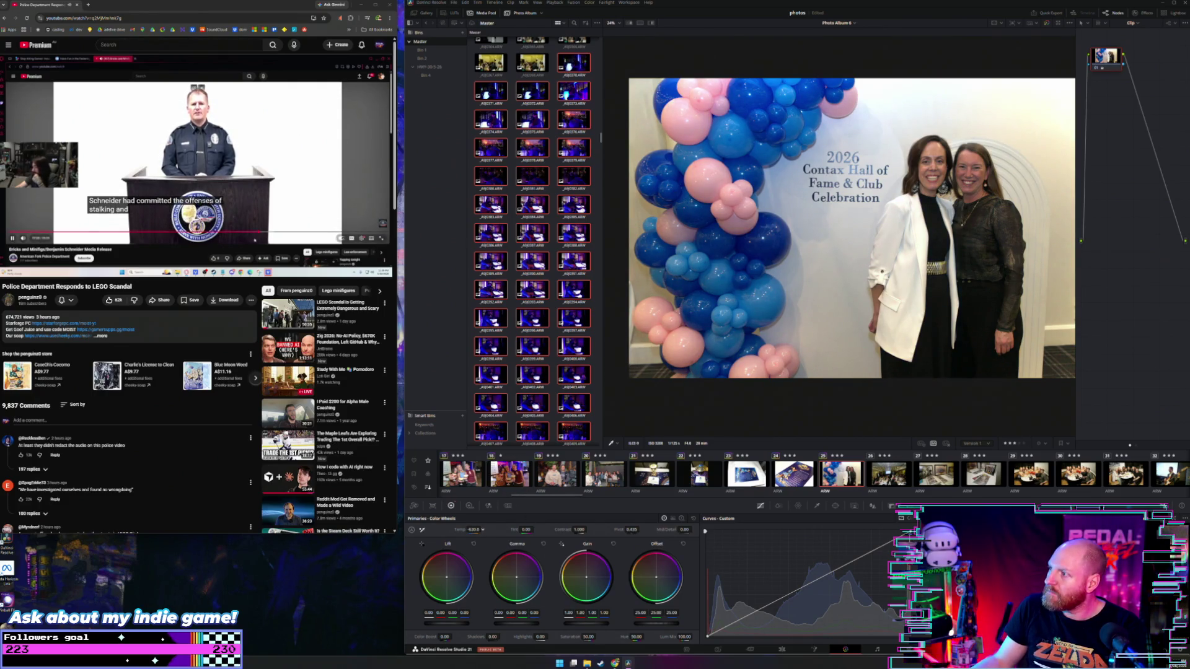
pyautogui.moveTo(491, 636); pyautogui.dragTo(521, 637)
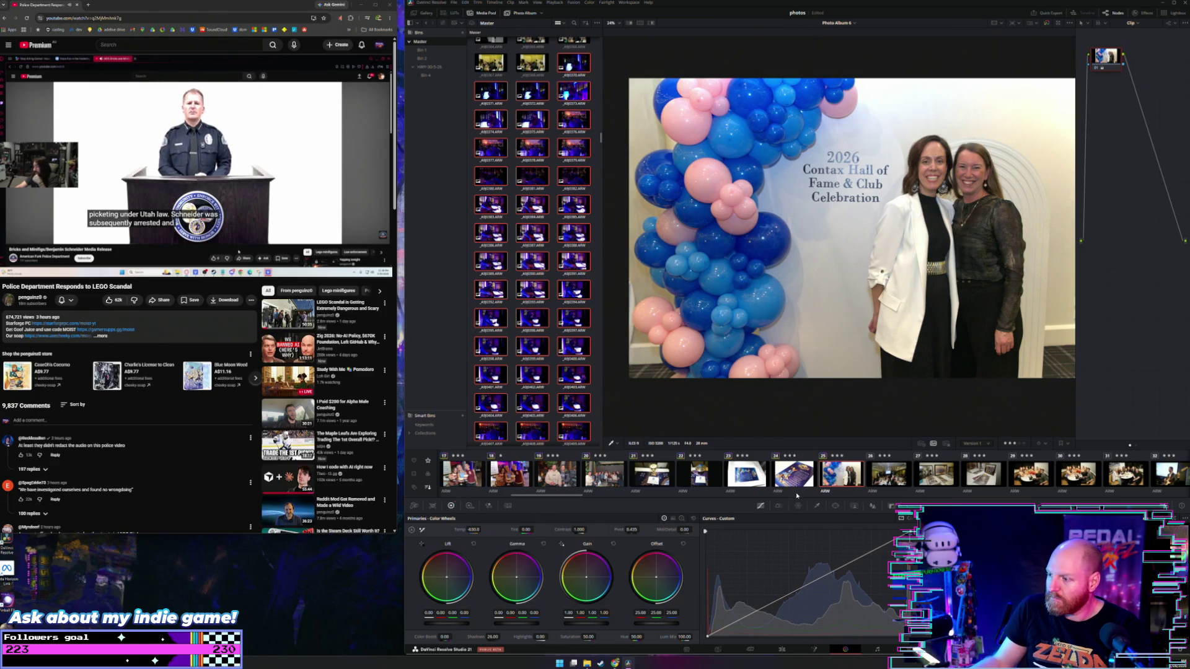
pyautogui.scroll(-1, 806, 478)
pyautogui.click(813, 476)
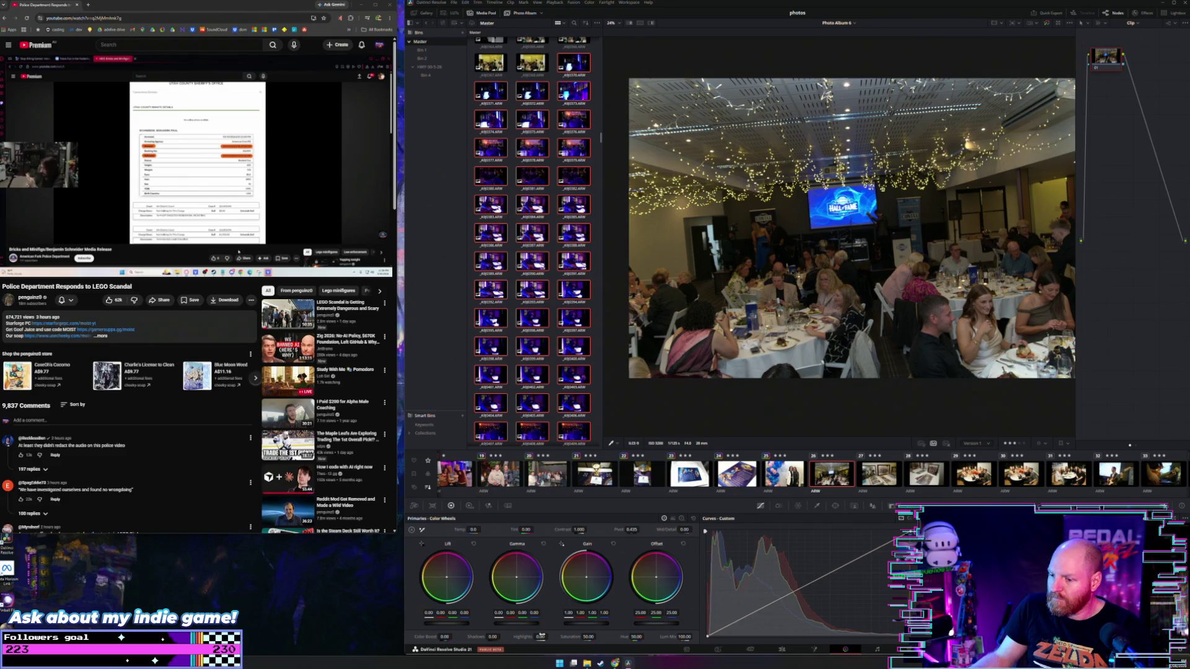
pyautogui.moveTo(540, 639)
pyautogui.mouseDown()
pyautogui.moveTo(592, 622)
pyautogui.moveTo(522, 627)
pyautogui.mouseUp()
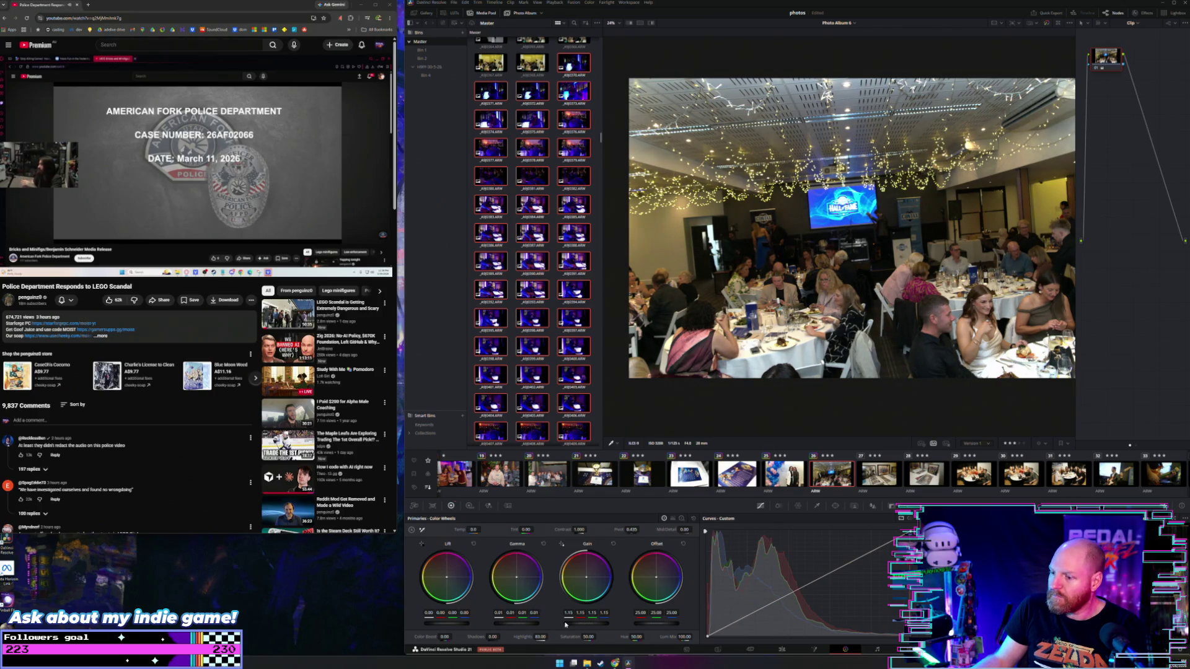
# Warm the banquet photo to Temp 270 and set its Camera Raw decoding to Camera metadata
pyautogui.click(167, 247)
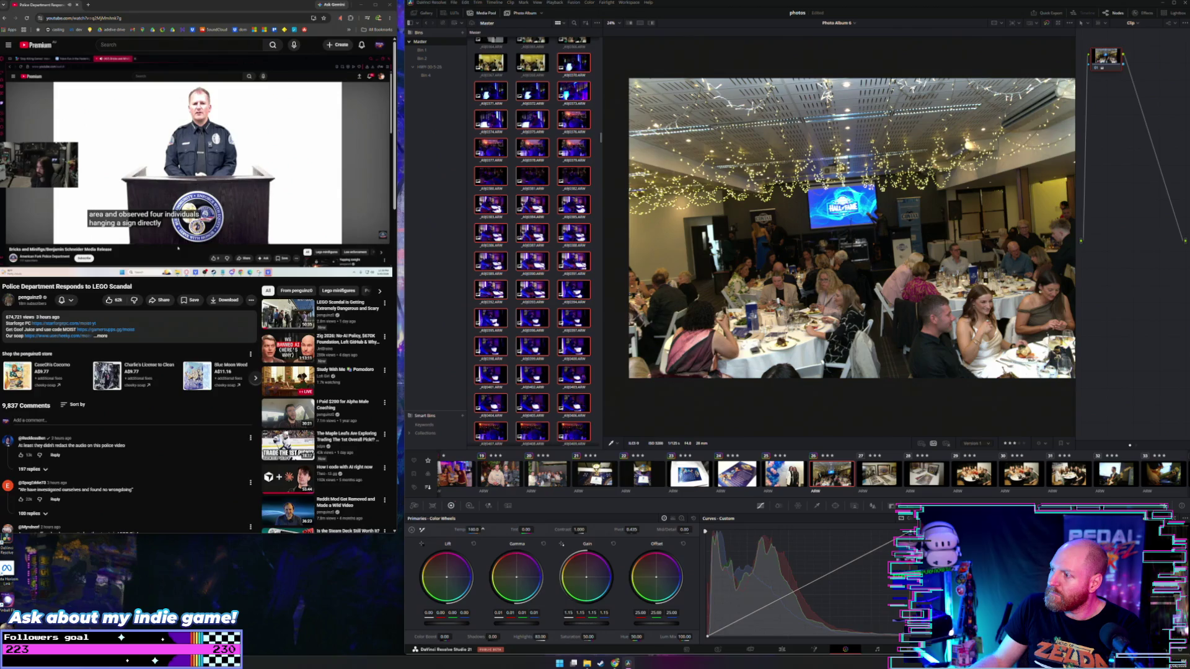
pyautogui.moveTo(472, 530); pyautogui.dragTo(474, 532)
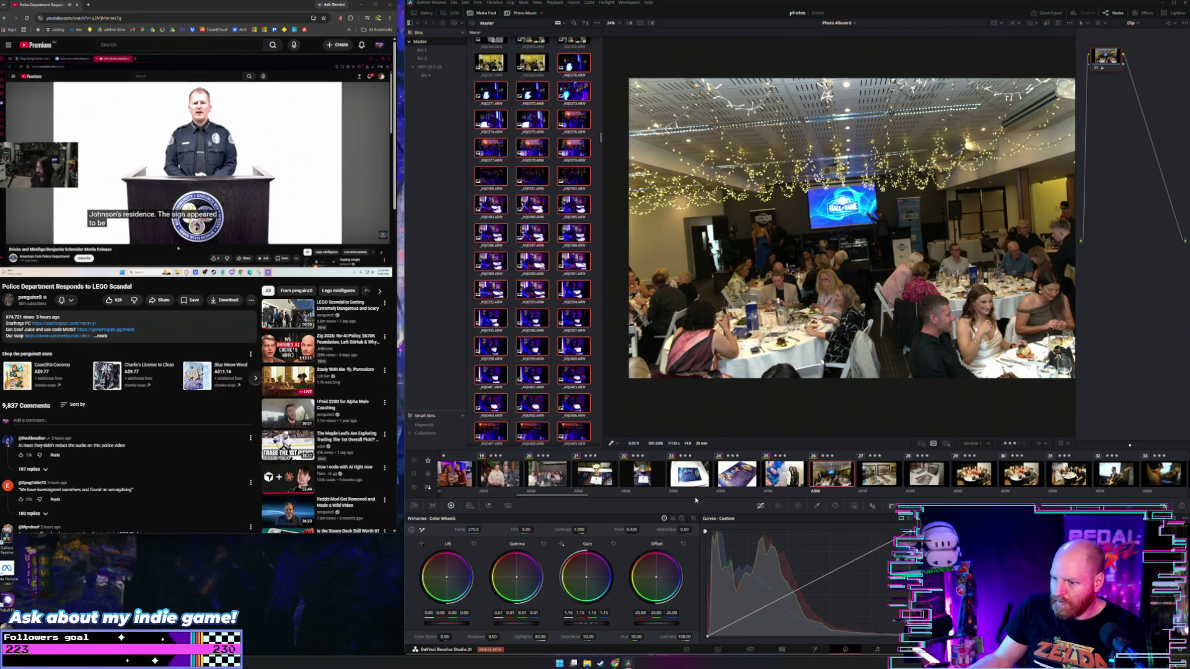
pyautogui.click(414, 506)
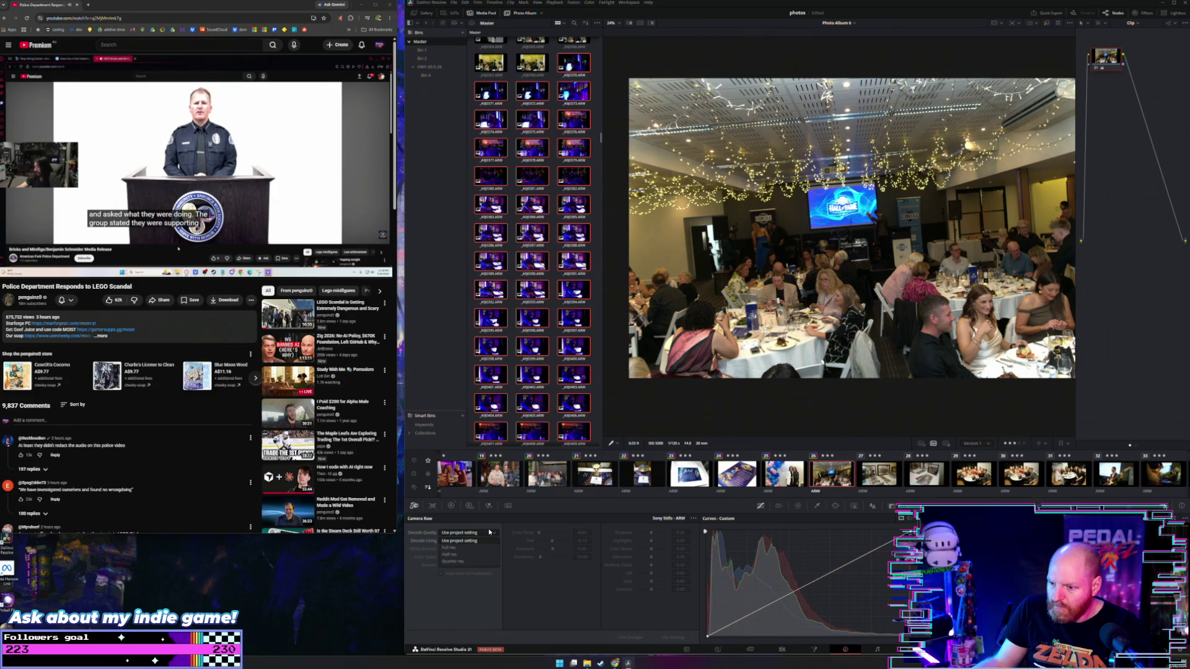
pyautogui.click(487, 541)
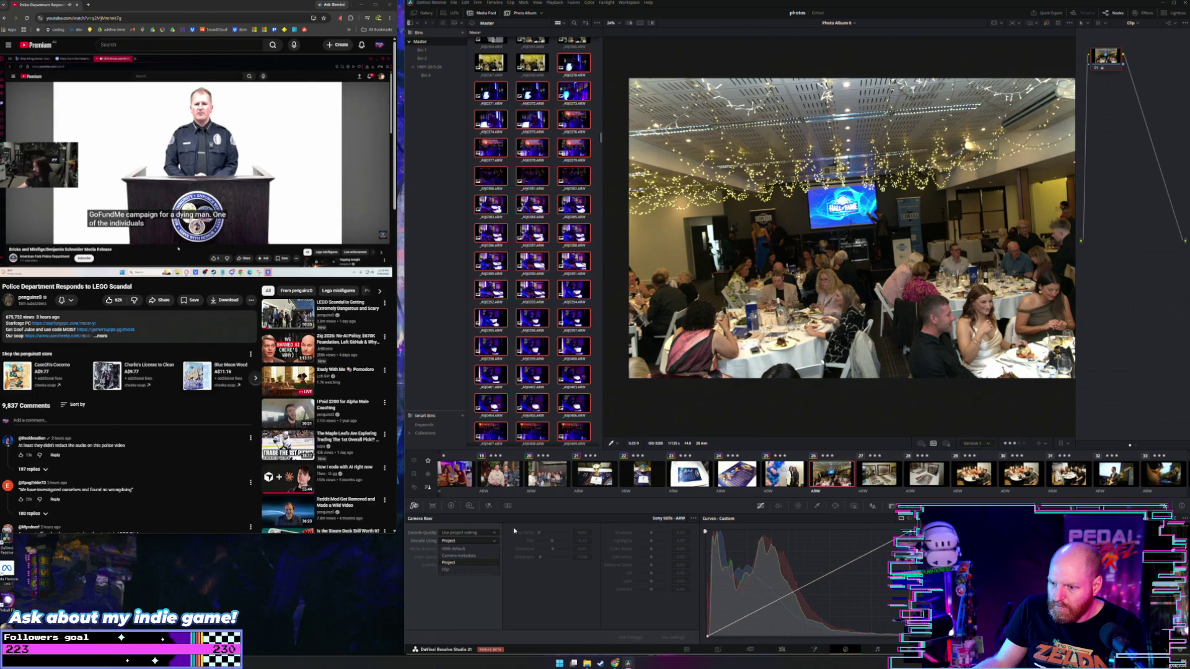
pyautogui.click(477, 562)
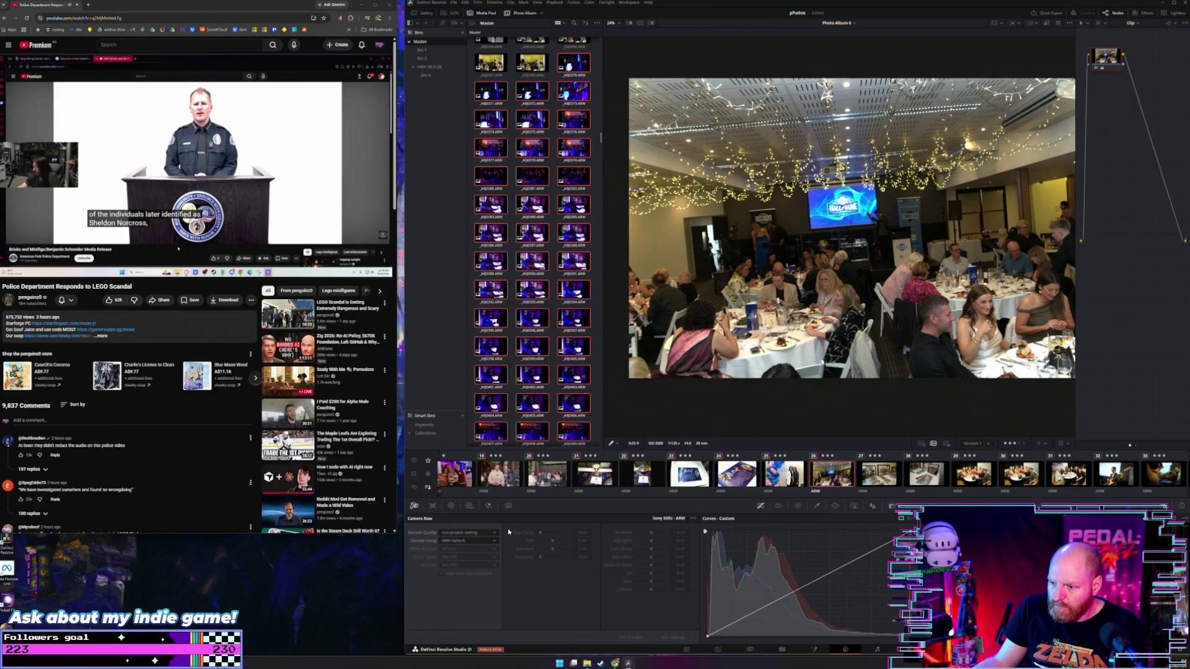
pyautogui.click(472, 541)
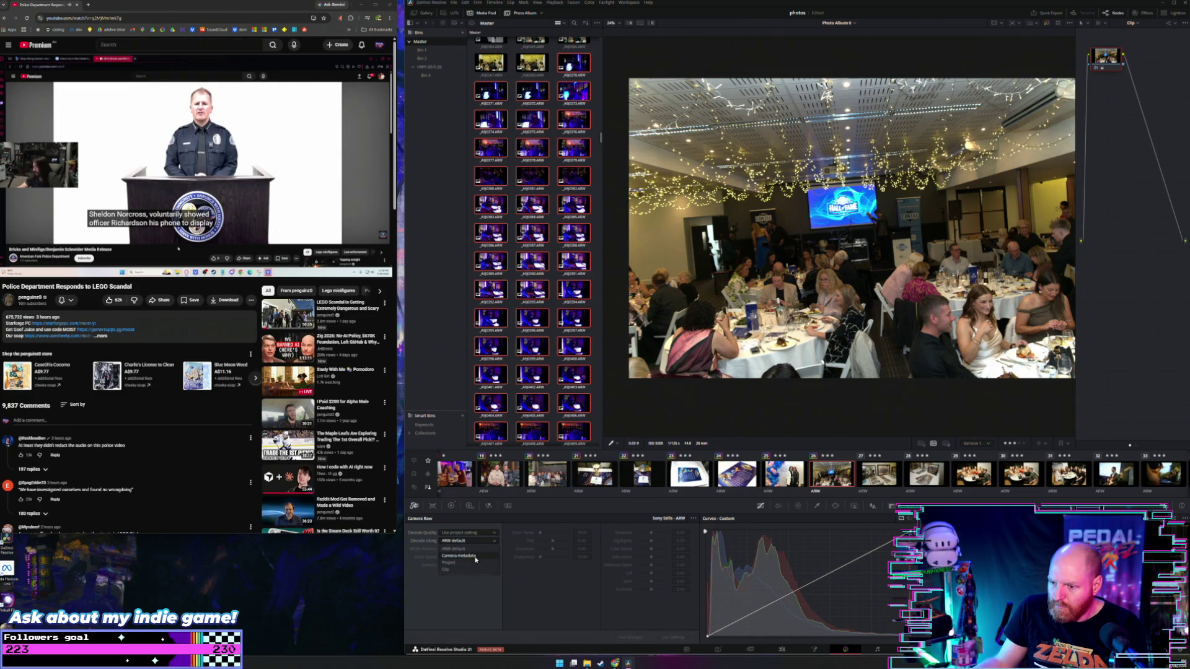
pyautogui.click(472, 555)
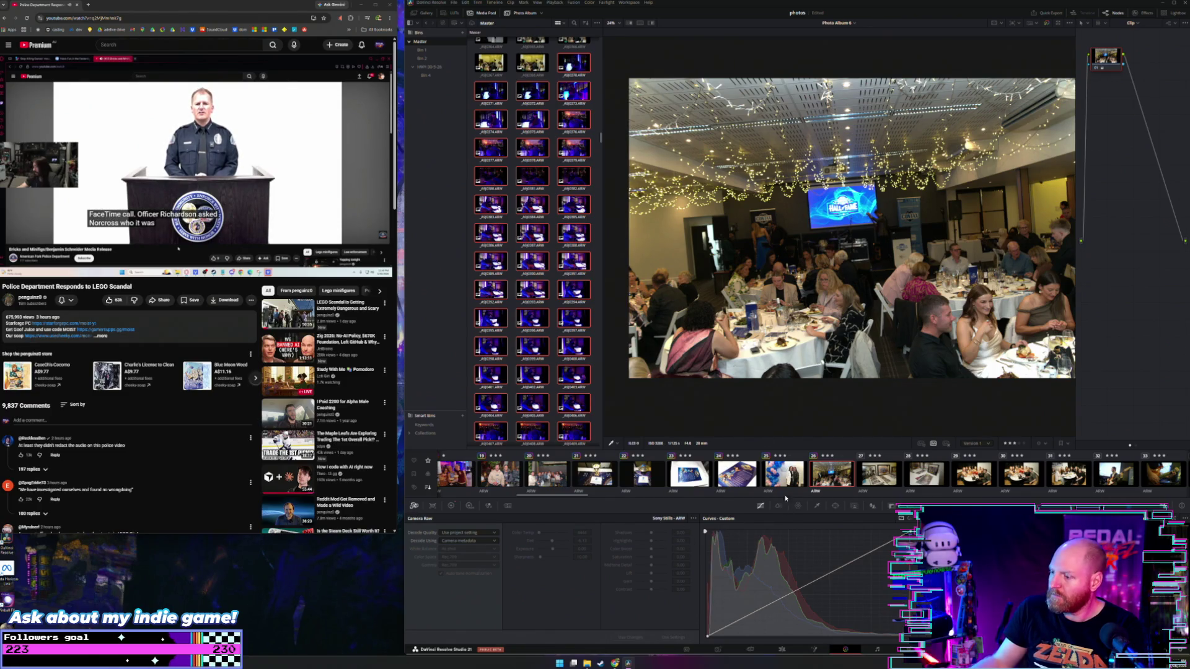
pyautogui.click(716, 650)
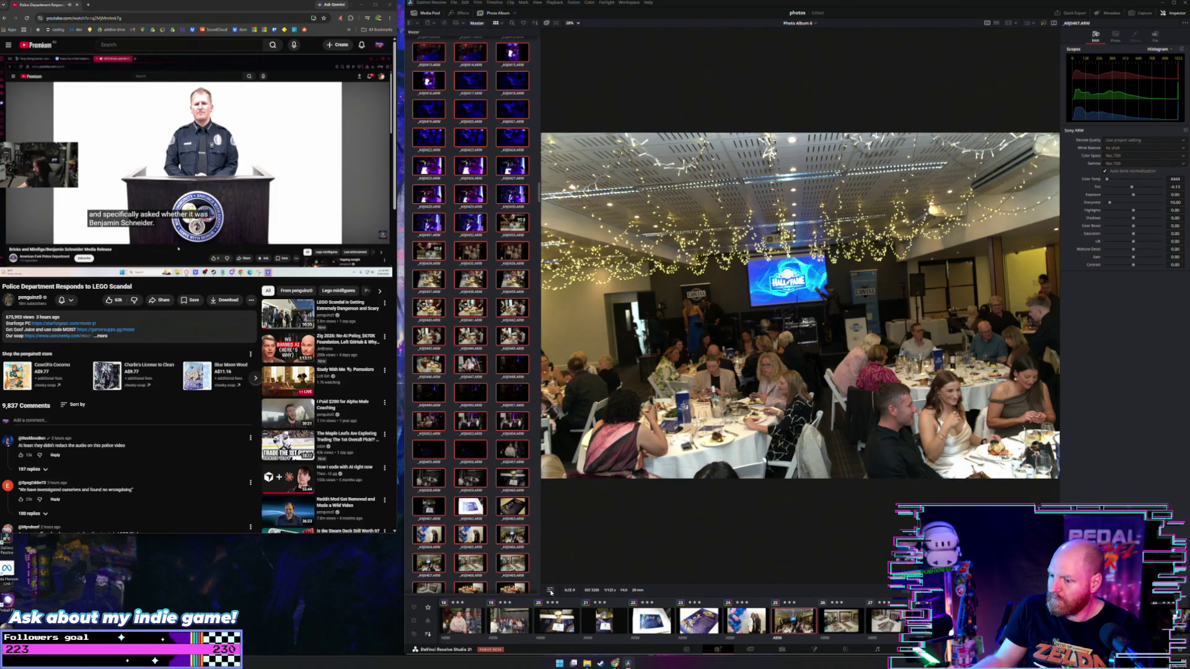
# Rotate the banquet photo 4.5° and zoom to 1.07, then bring up the framed team photos shot
pyautogui.click(550, 590)
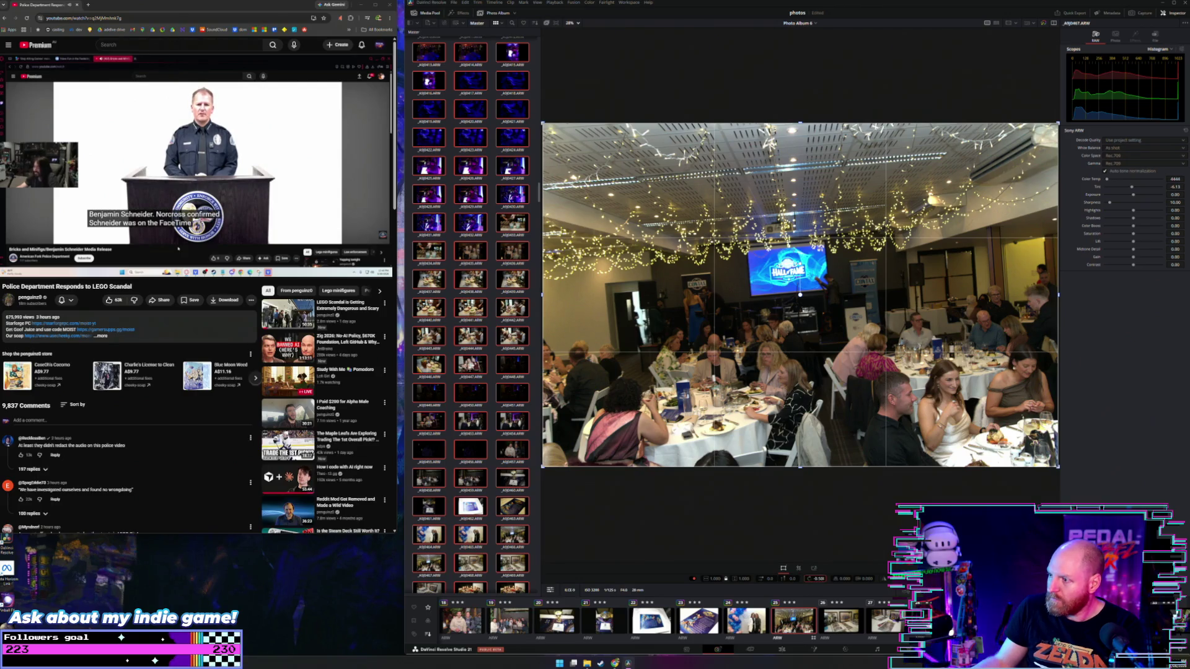
pyautogui.moveTo(819, 579); pyautogui.dragTo(860, 579)
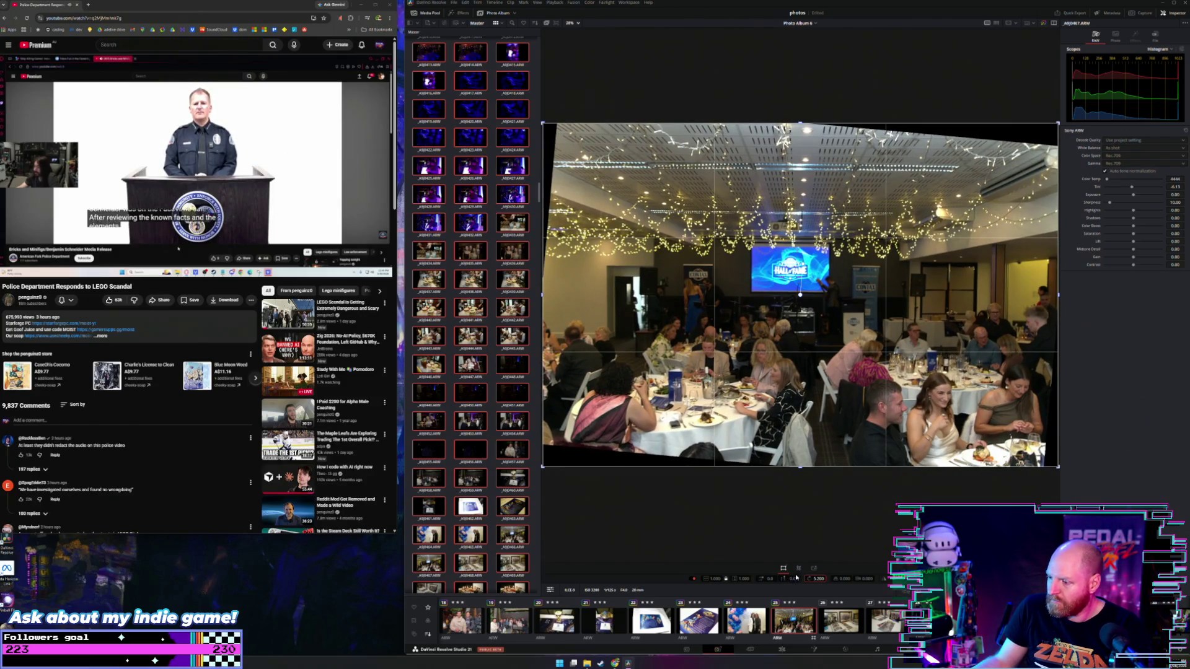
pyautogui.moveTo(714, 579); pyautogui.dragTo(731, 579)
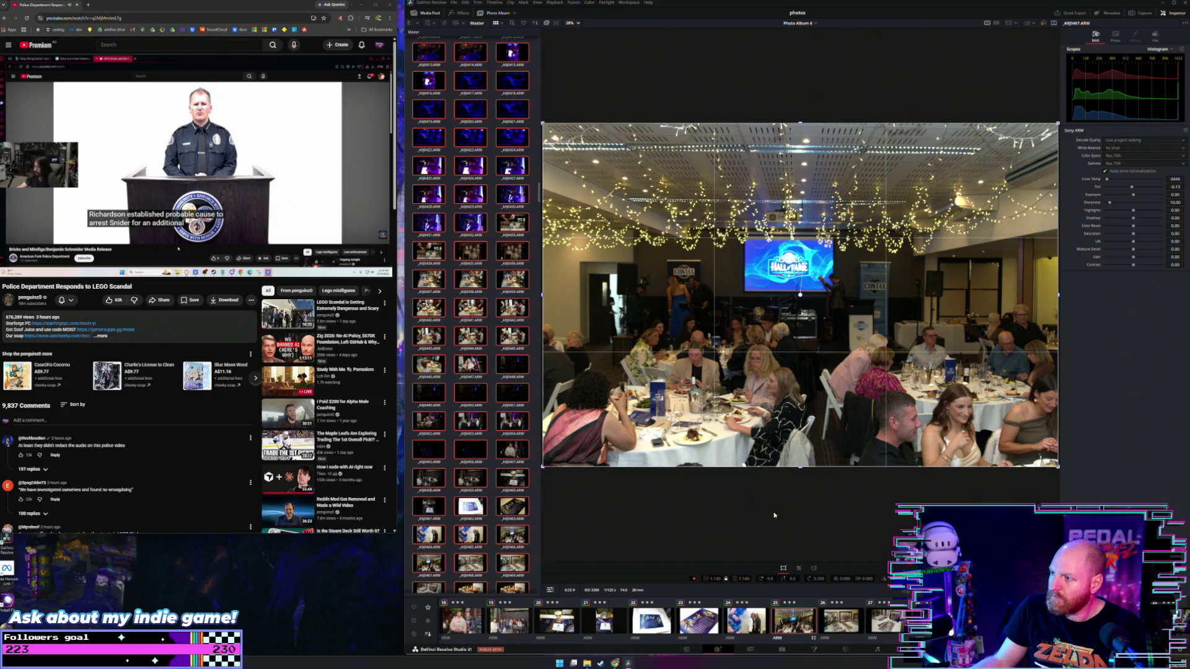
pyautogui.click(550, 592)
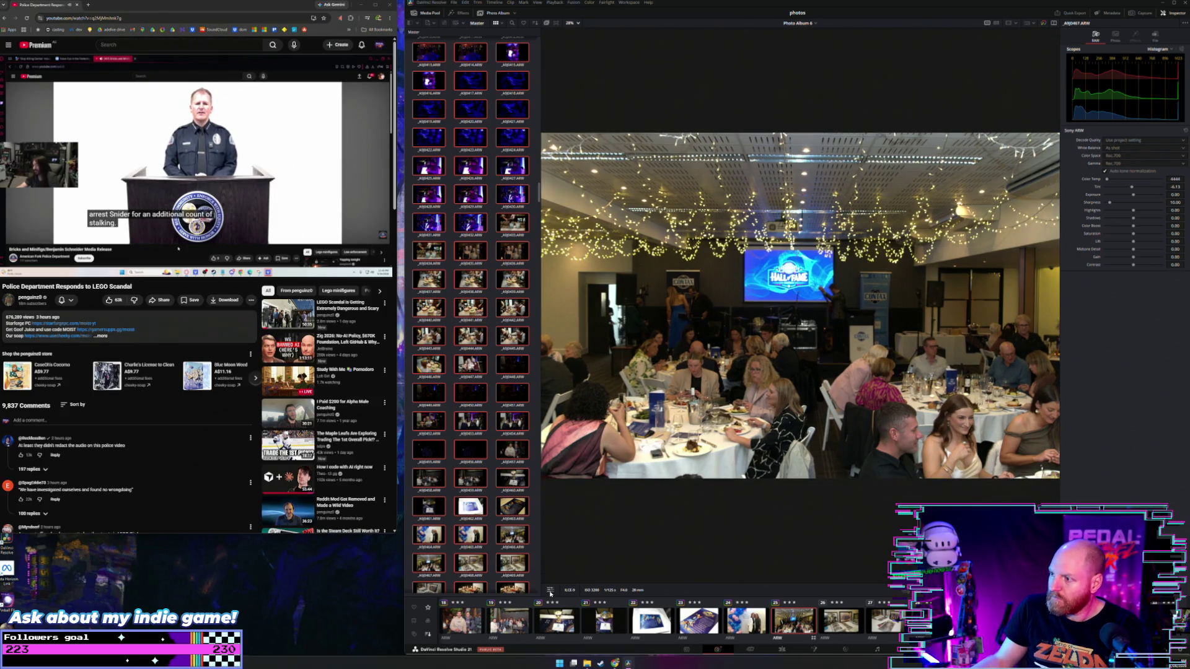
pyautogui.click(837, 621)
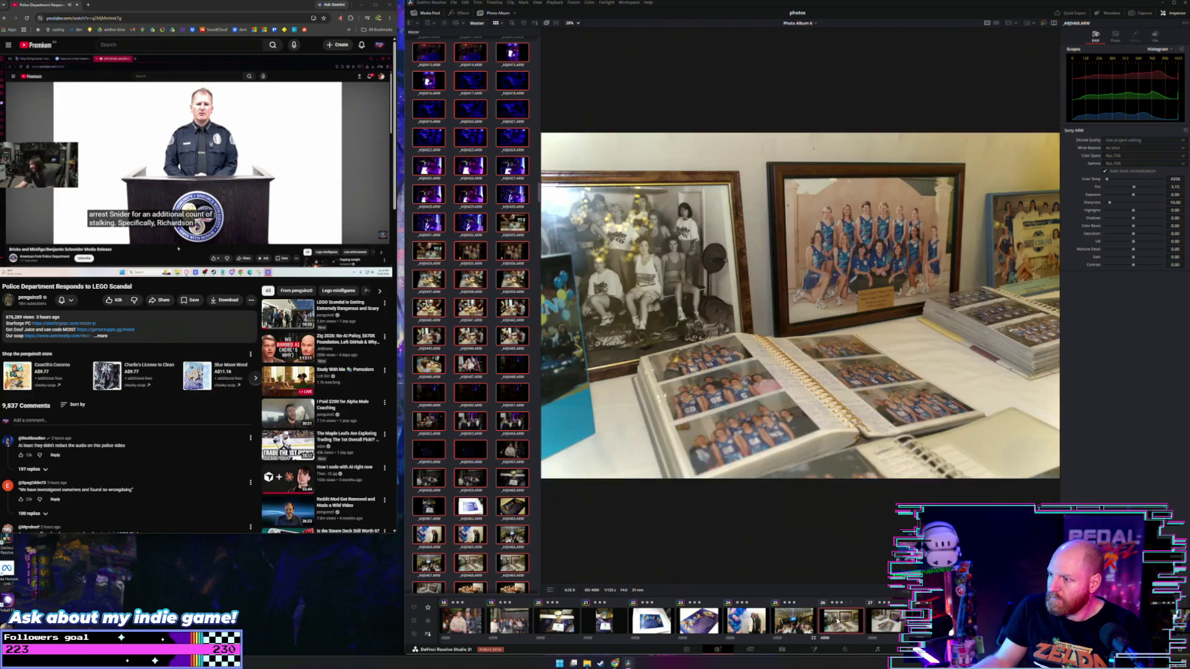
pyautogui.click(846, 649)
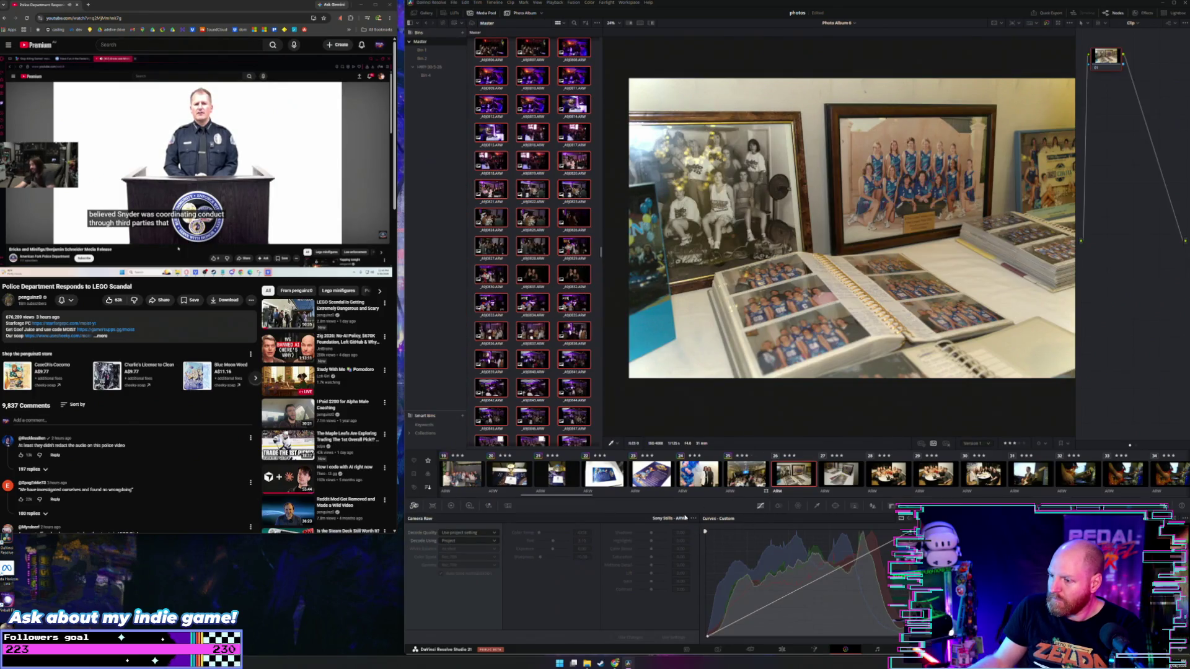
# Paste the brighter grade onto a shift-selected range of album photos
pyautogui.click(451, 506)
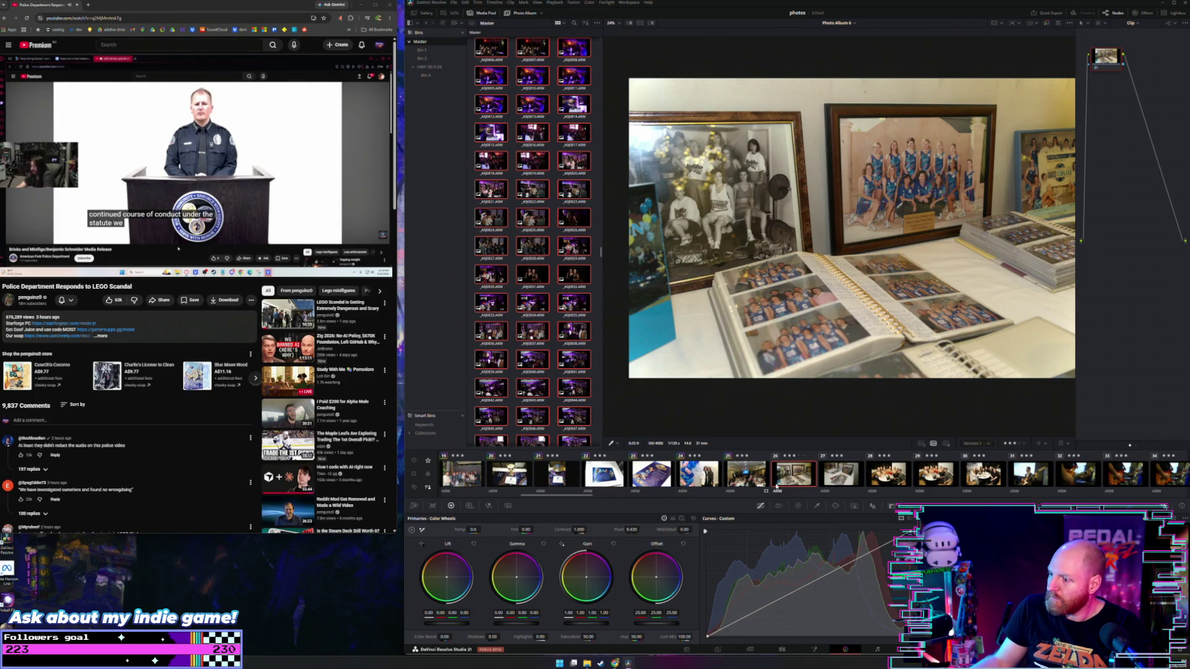
pyautogui.scroll(1, 775, 484)
pyautogui.click(804, 476)
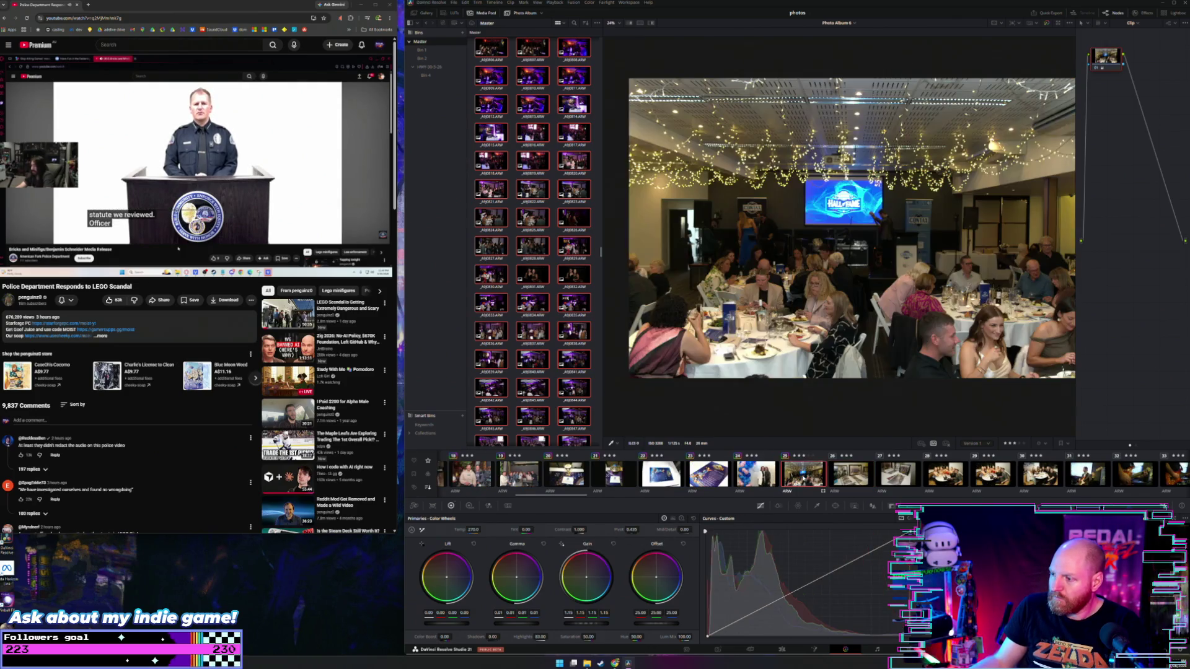
pyautogui.scroll(-1, 804, 478)
pyautogui.click(801, 478)
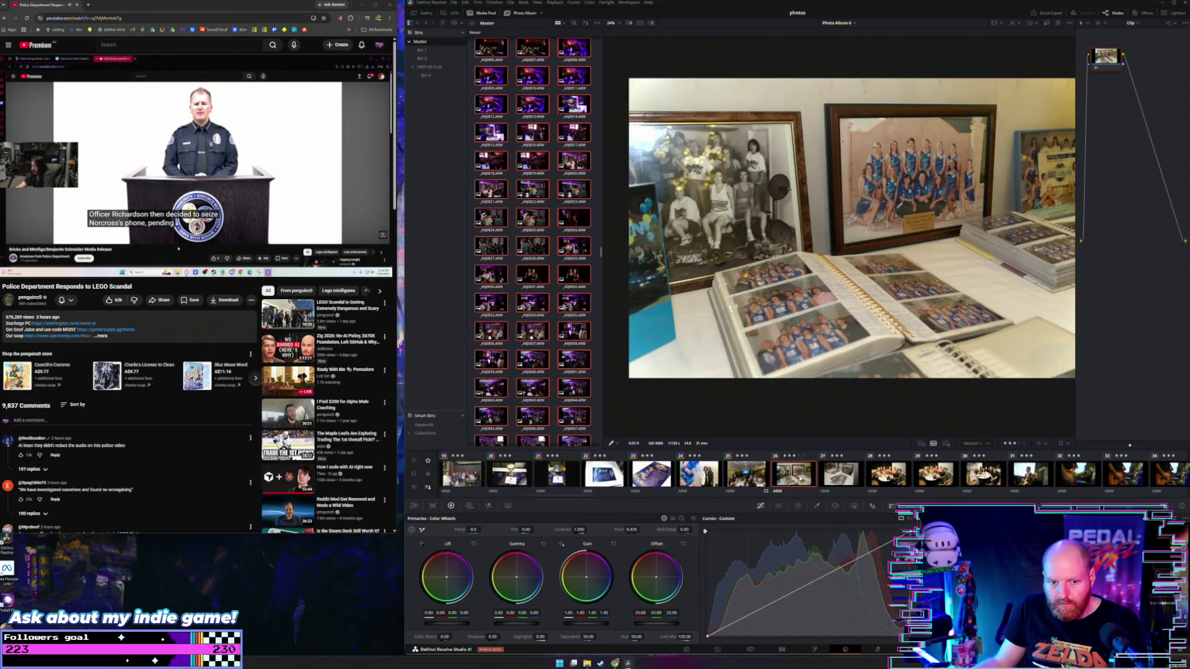
pyautogui.scroll(-2, 800, 478)
pyautogui.scroll(-8, 800, 478)
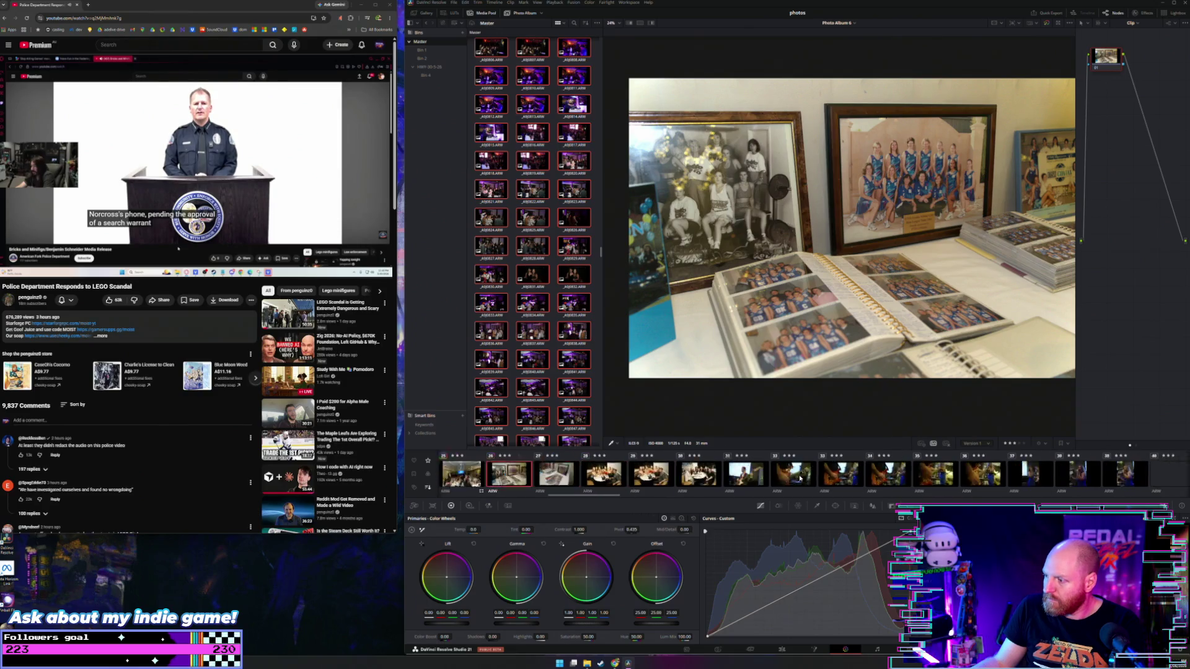
pyautogui.scroll(-2, 800, 478)
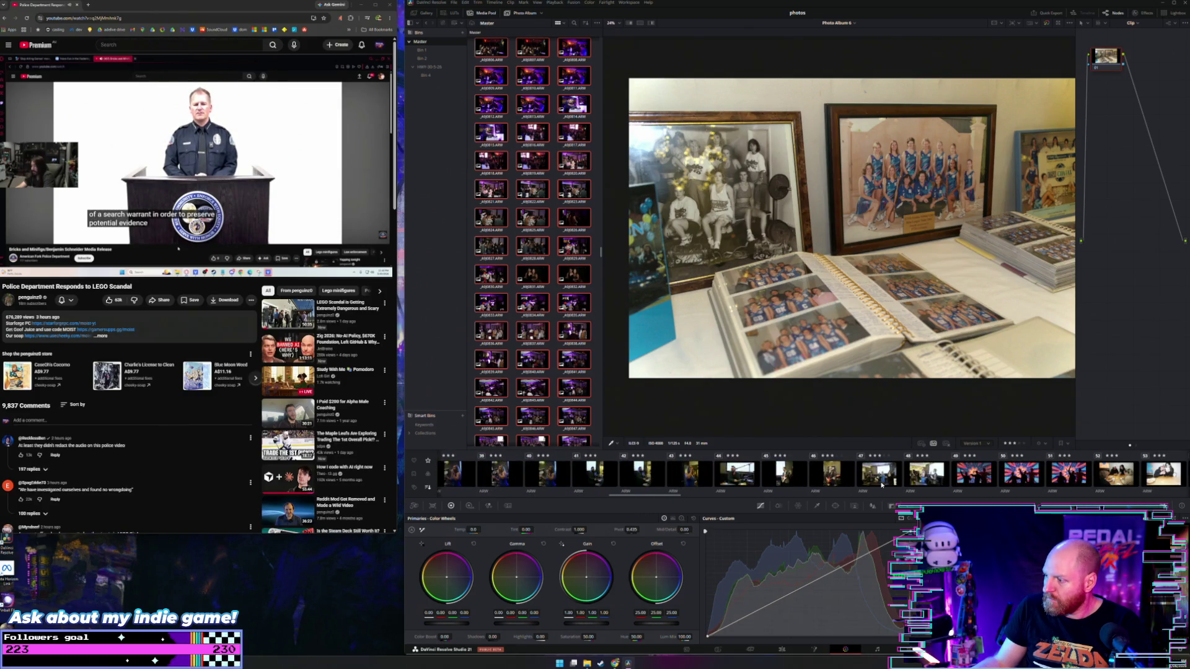
pyautogui.keyDown('shift'); pyautogui.click(936, 479); pyautogui.keyUp('shift')
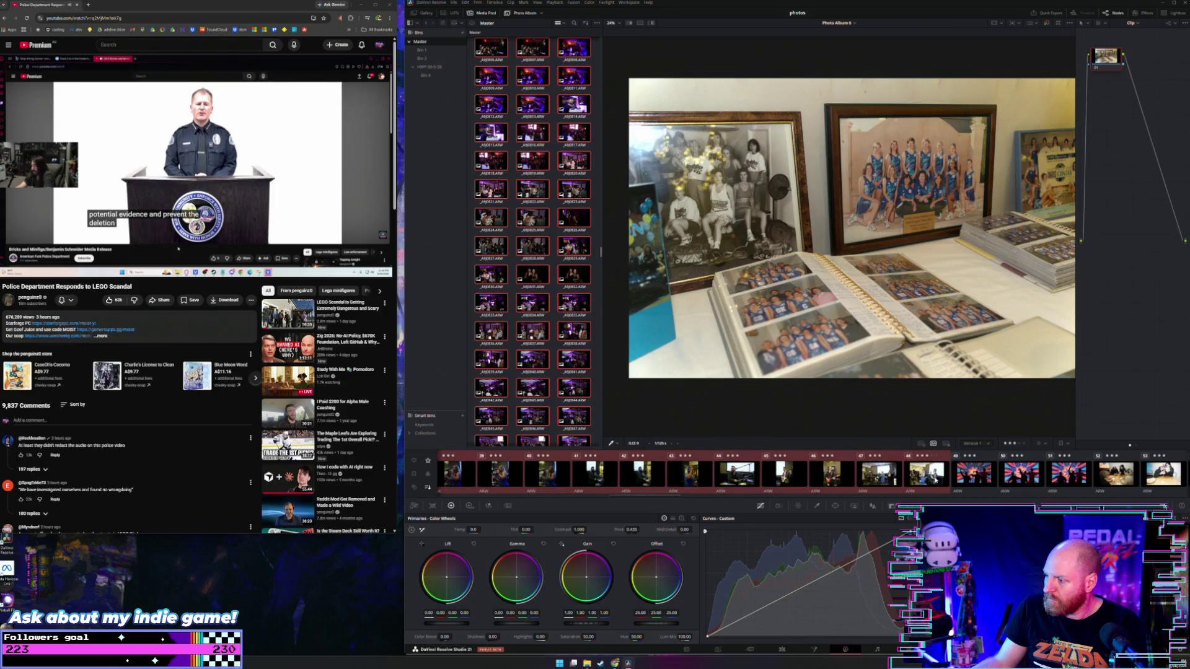
pyautogui.hotkey('ctrl', 'v')
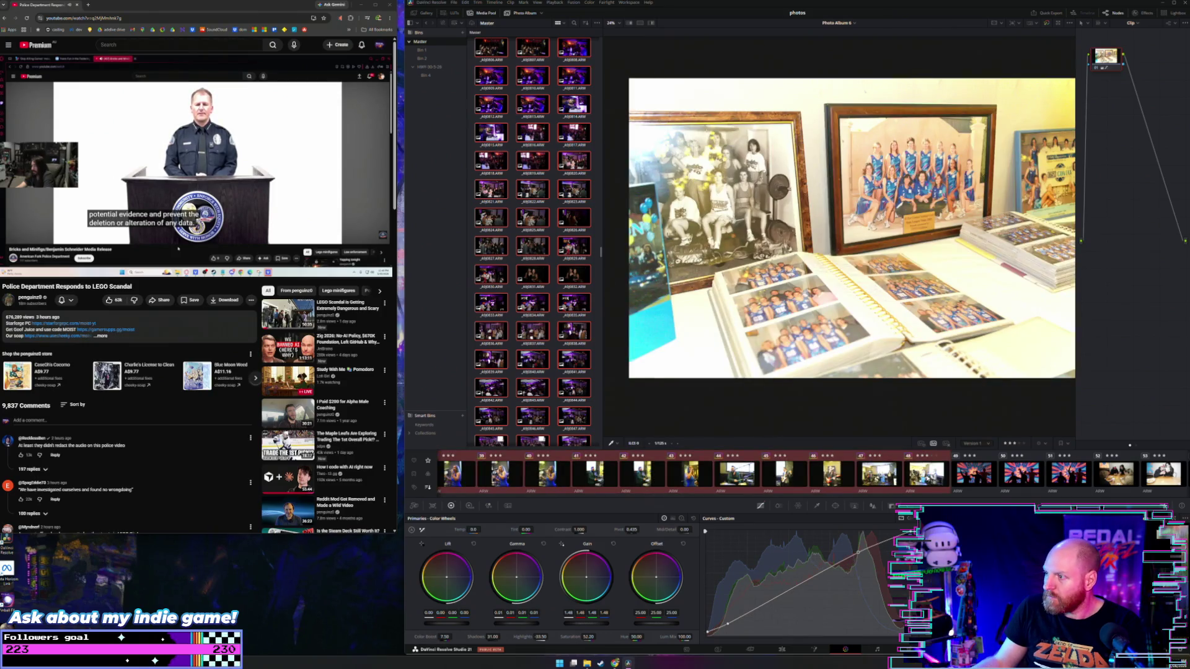
# Ease the framed team photos shot's gain back to 1.16 and step to the next photo
pyautogui.scroll(10, 800, 474)
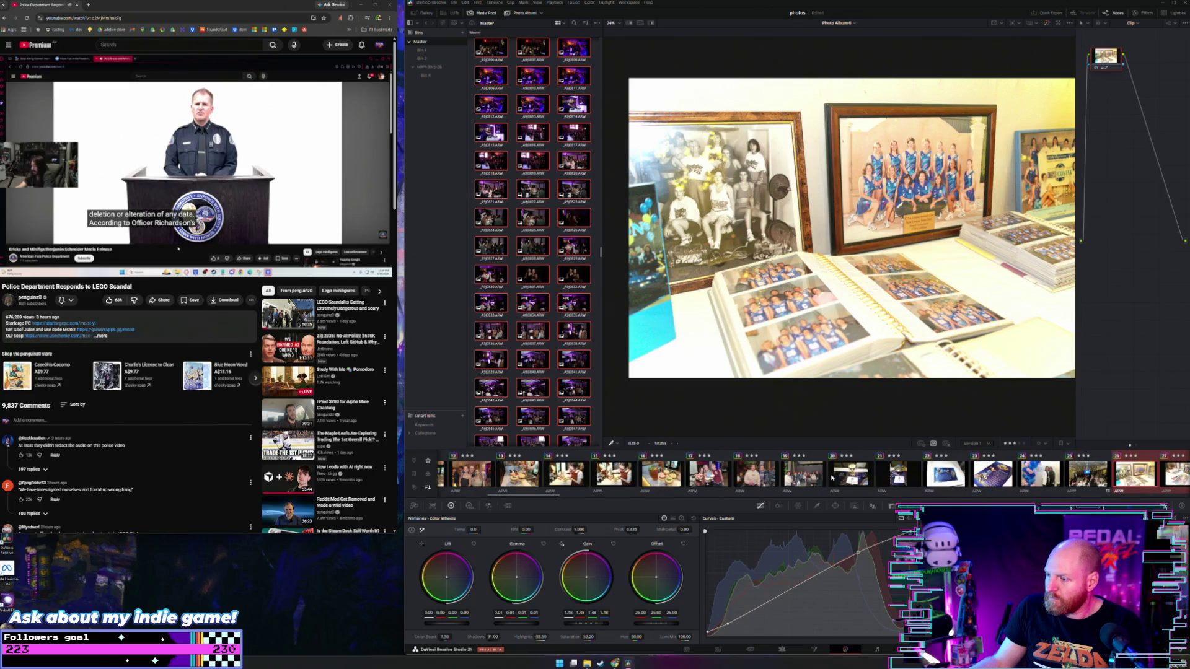
pyautogui.click(907, 475)
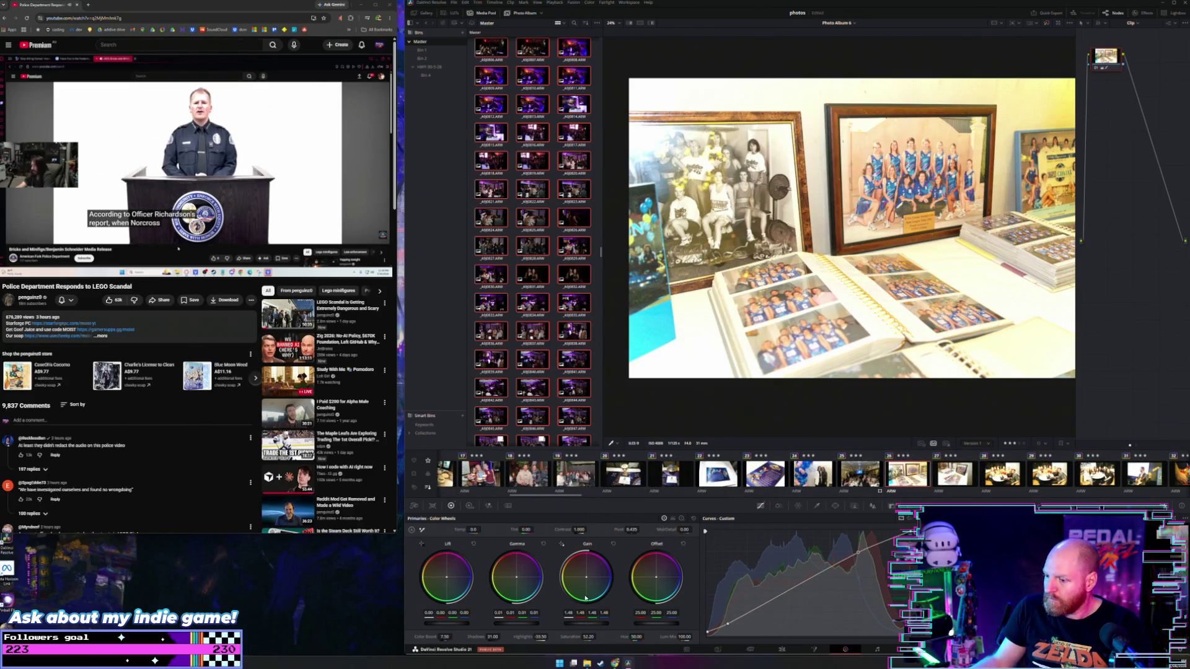
pyautogui.moveTo(590, 631); pyautogui.dragTo(577, 630)
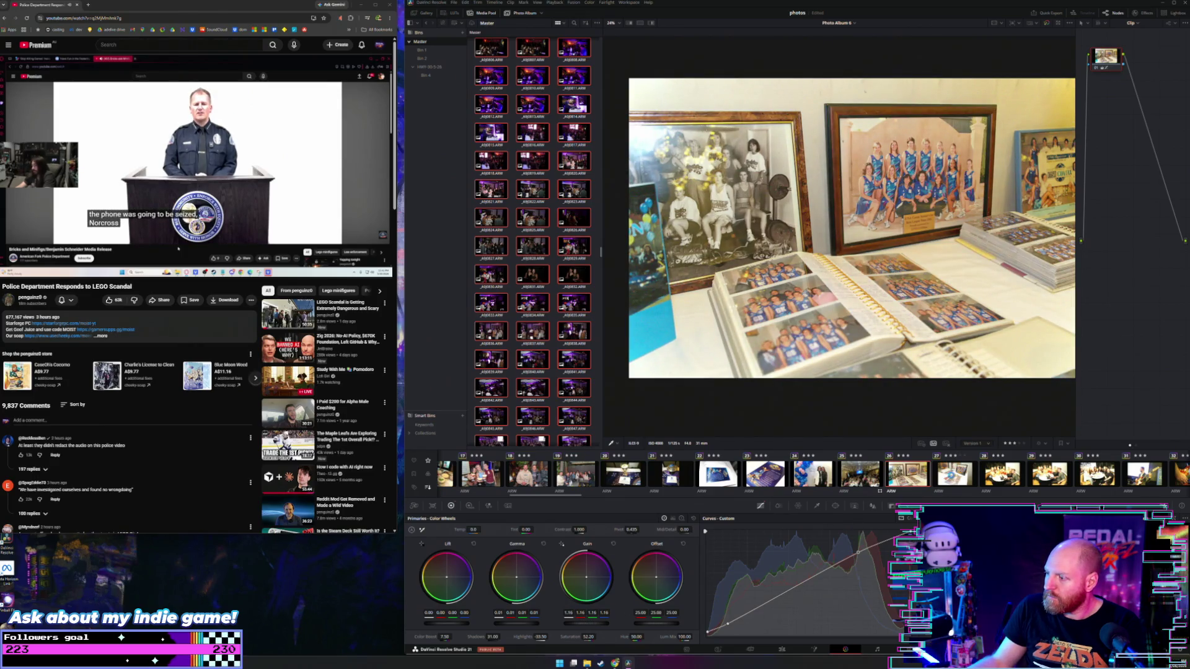
pyautogui.press('Down')
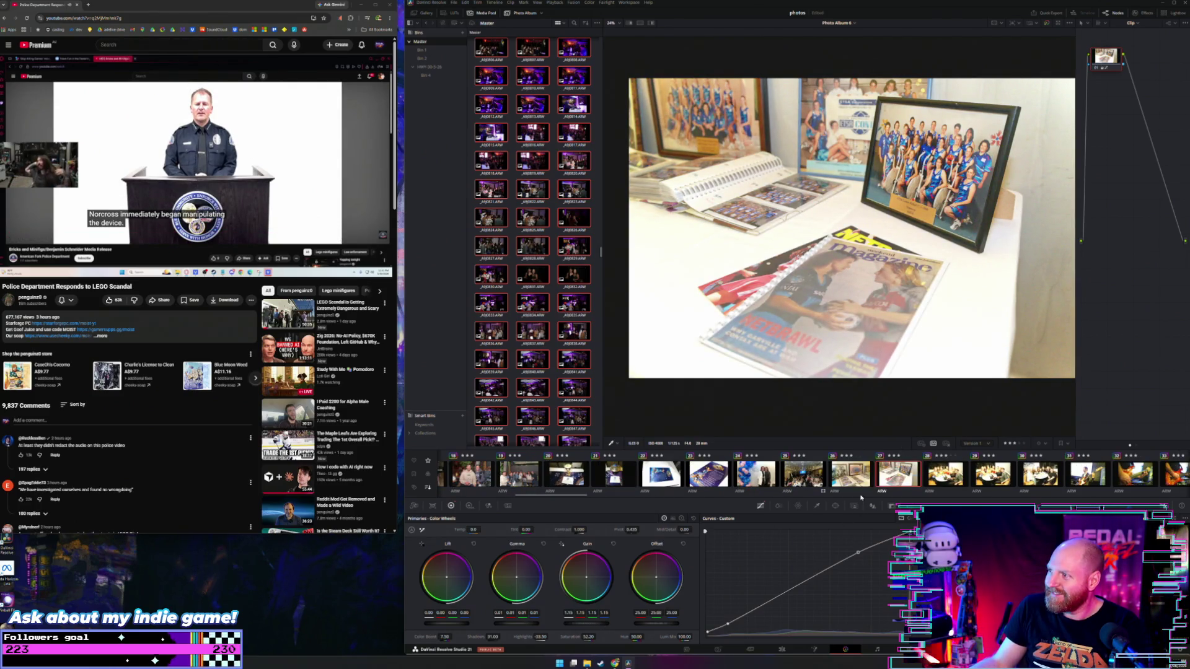
# Darken the red-drinks group photo's gain and set Temp -1050 and Tint -3.50
pyautogui.press('Down')
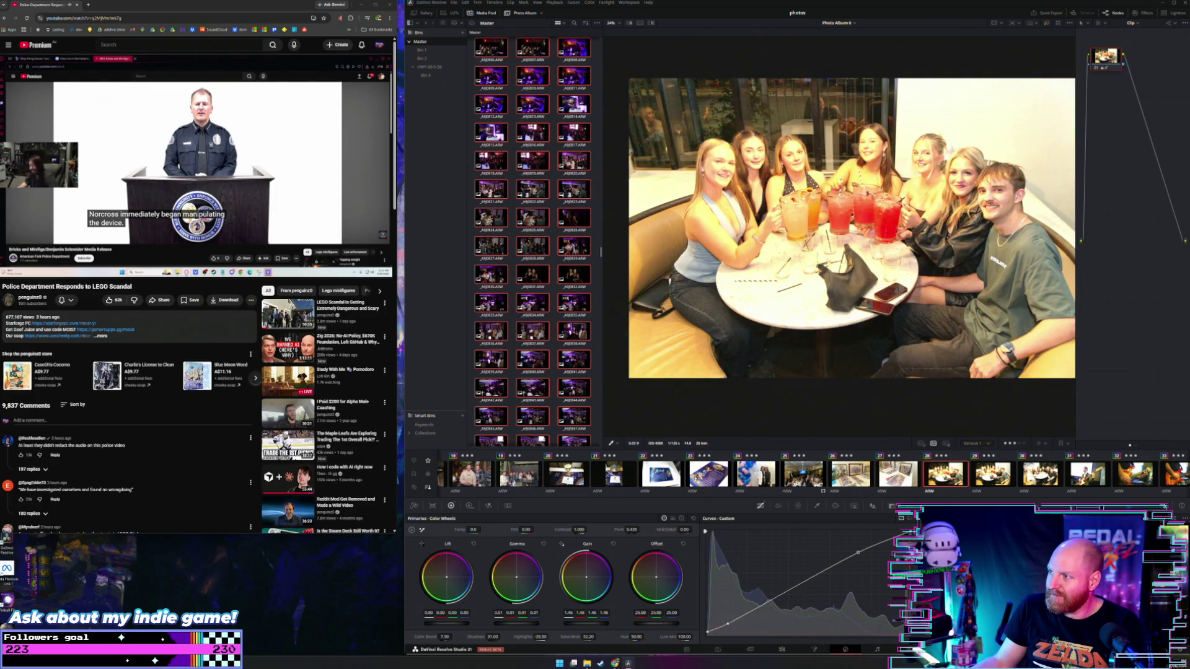
pyautogui.moveTo(586, 622); pyautogui.dragTo(518, 623)
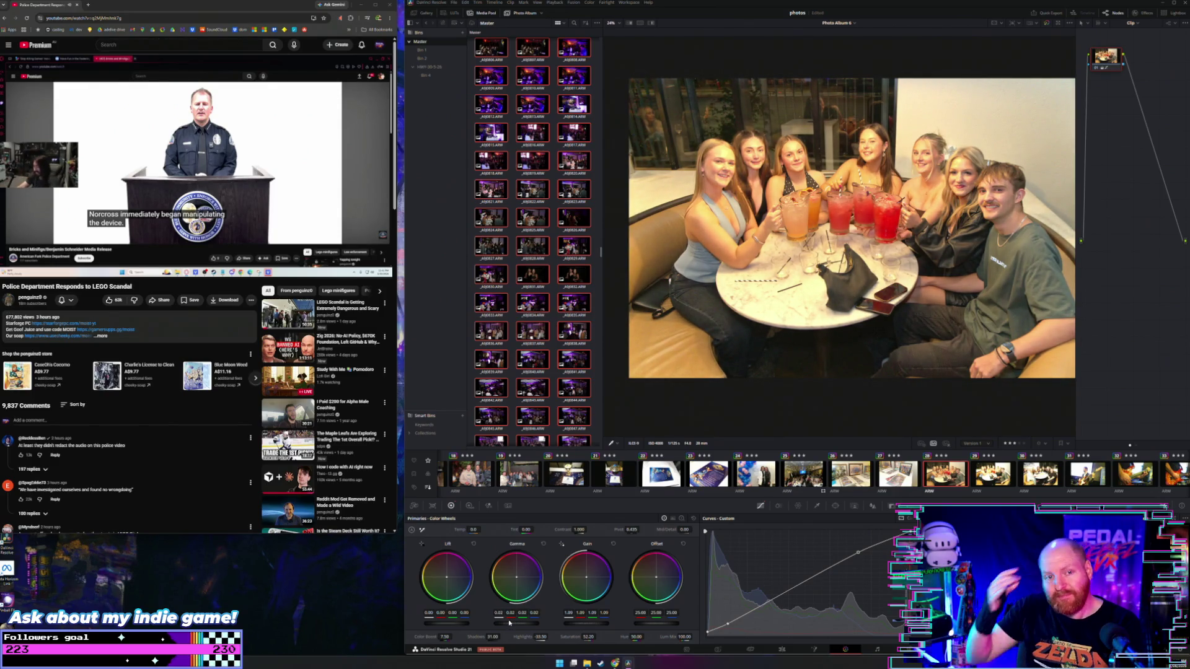
pyautogui.write('-1050')
pyautogui.press('Return')
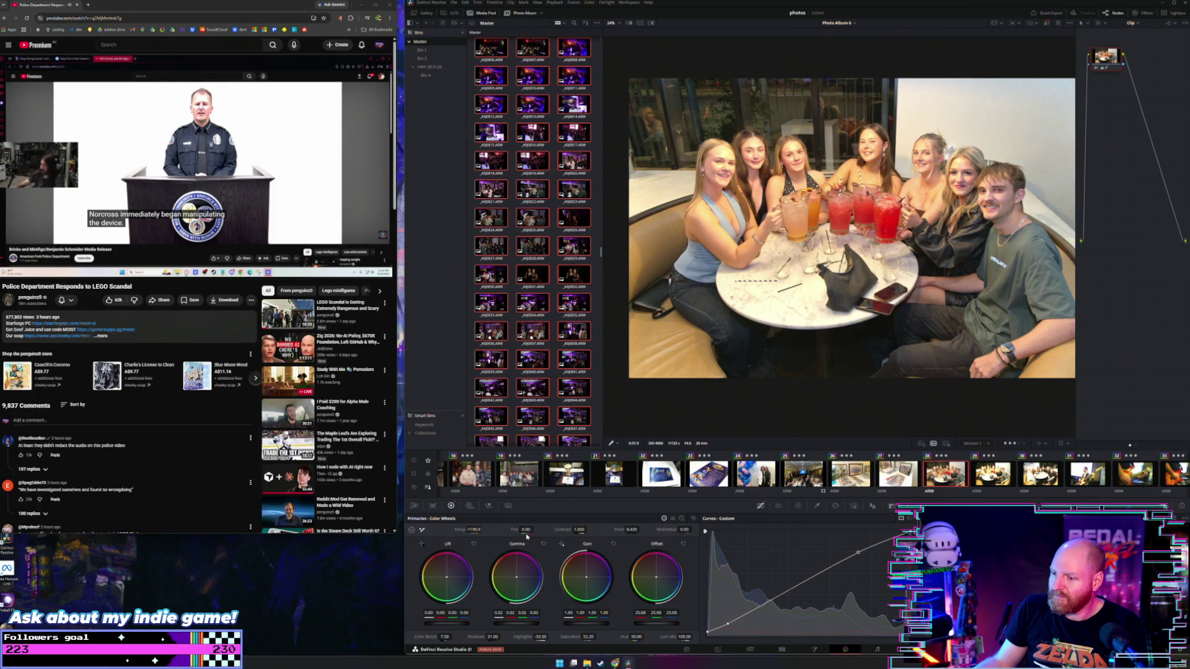
pyautogui.write('-3.5')
pyautogui.press('Return')
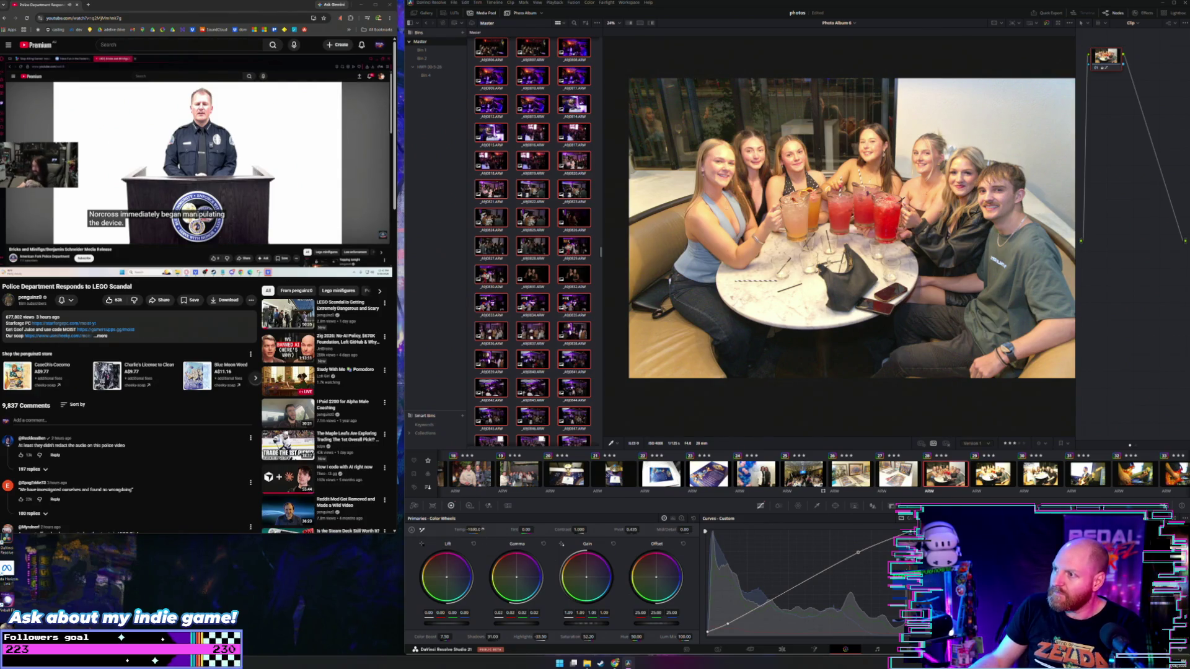
# Save the edits, then cool the women-around-a-table photo to Temp -1690
pyautogui.moveTo(139, 149)
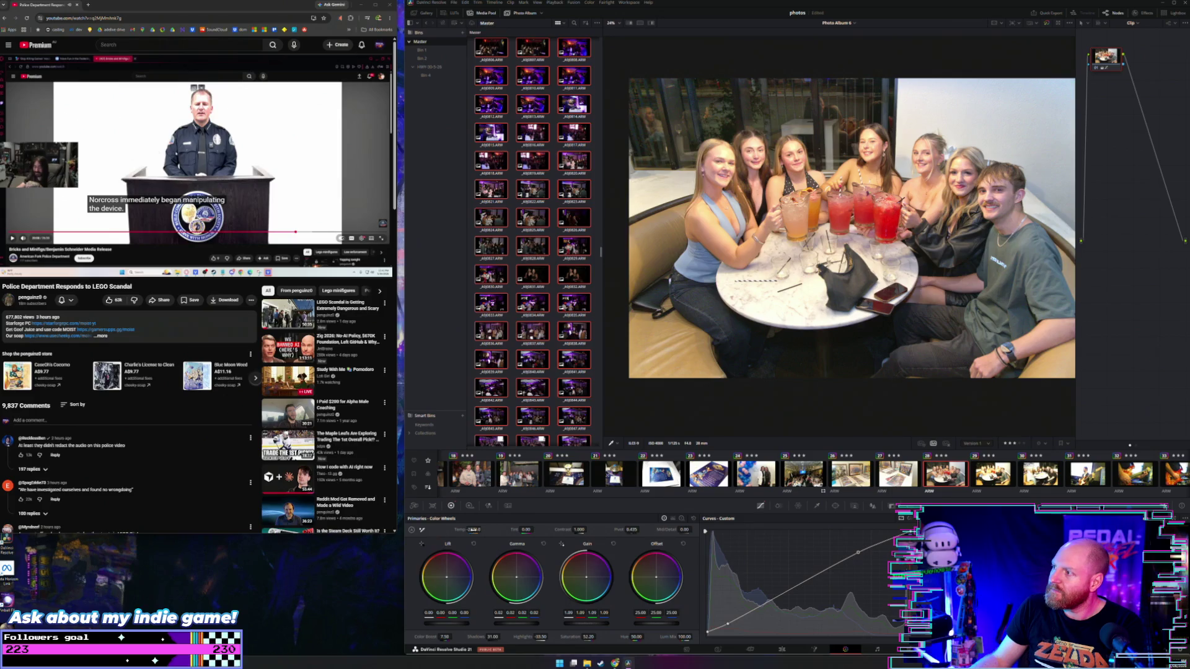
pyautogui.scroll(-3, 852, 481)
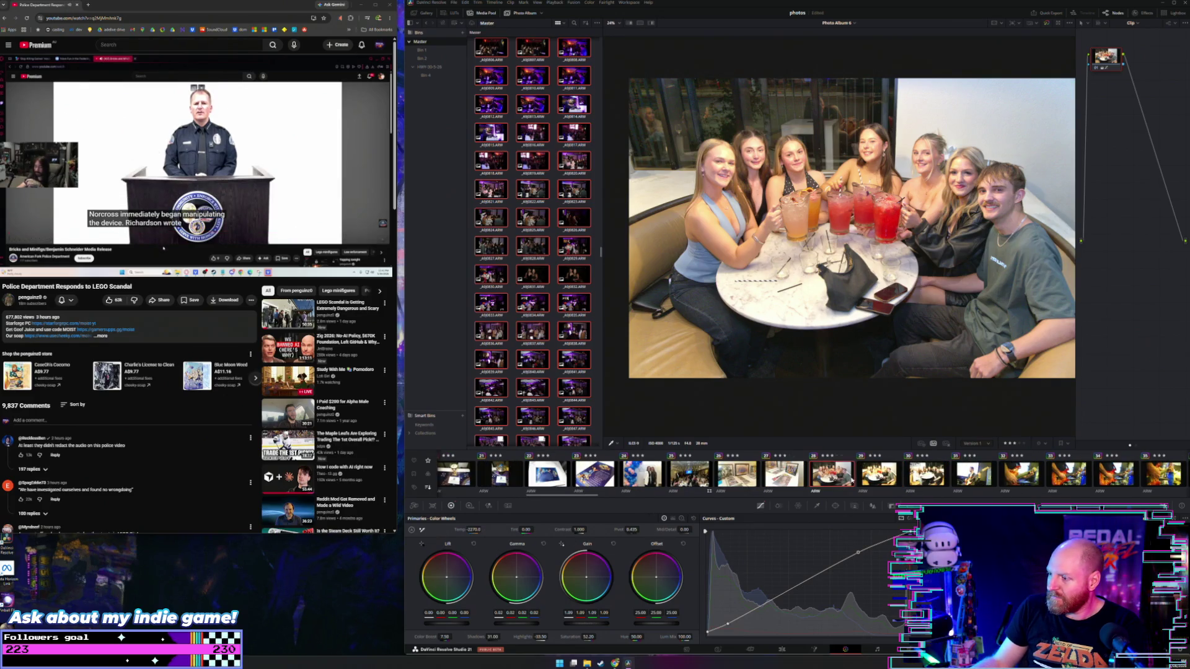
pyautogui.hotkey('shift', 'd')
pyautogui.hotkey('shift', 'd')
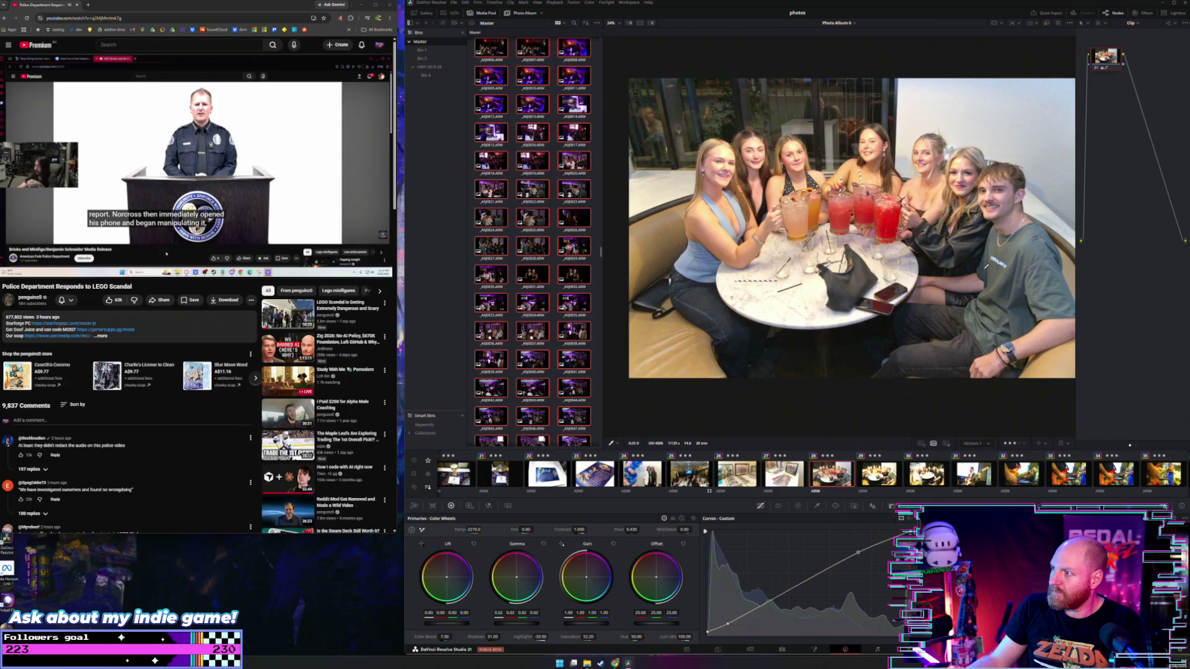
pyautogui.moveTo(1110, 59); pyautogui.dragTo(1119, 62)
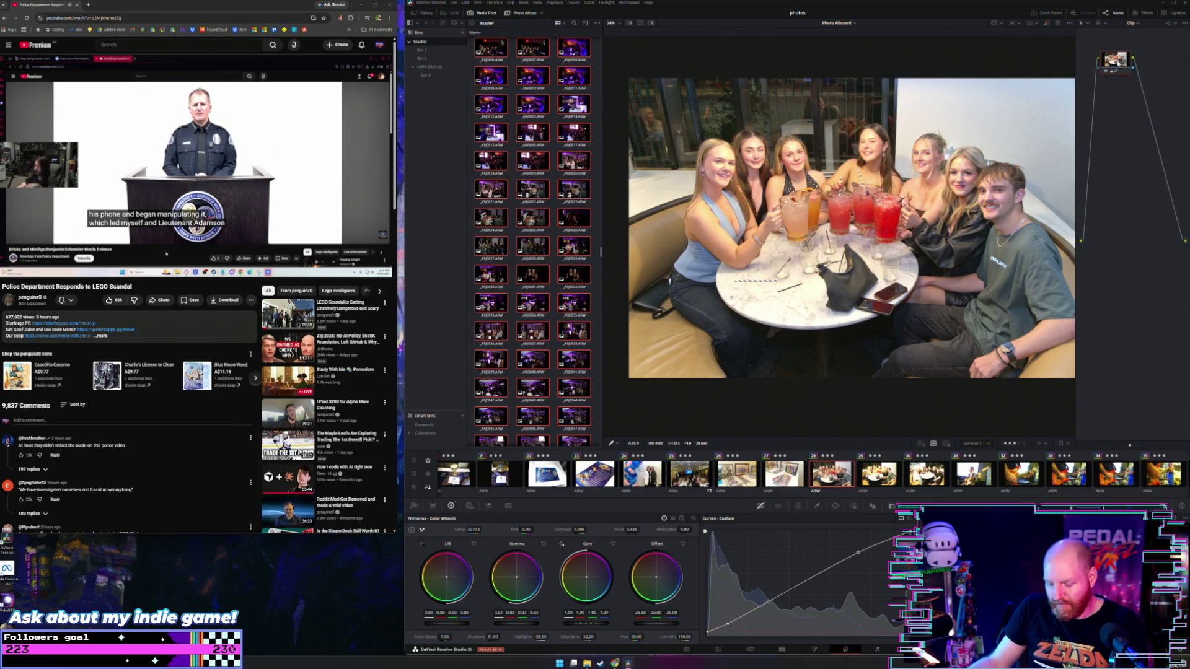
pyautogui.hotkey('shift', 'Right')
pyautogui.hotkey('shift', 'Right')
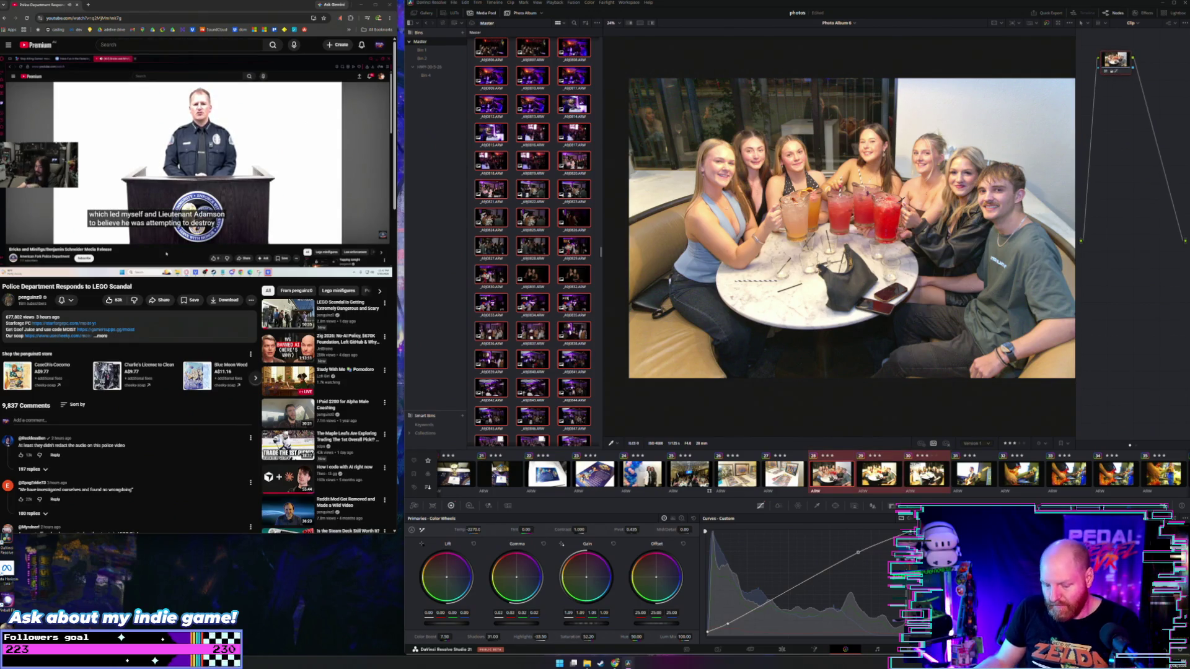
pyautogui.click(881, 475)
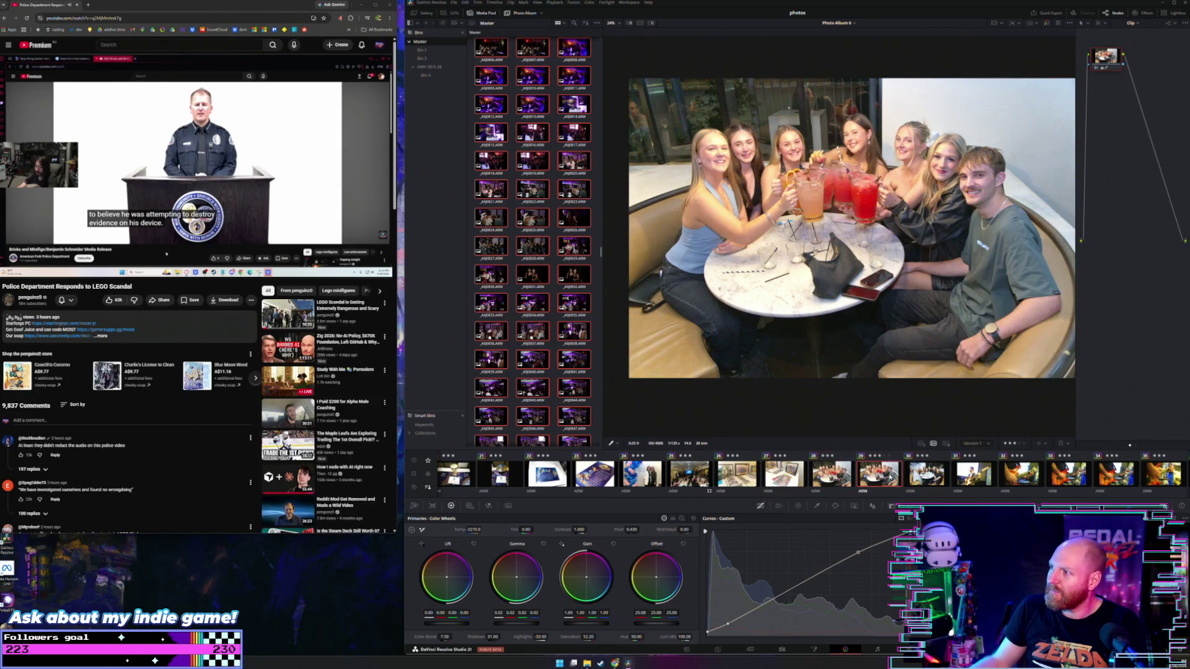
pyautogui.click(918, 472)
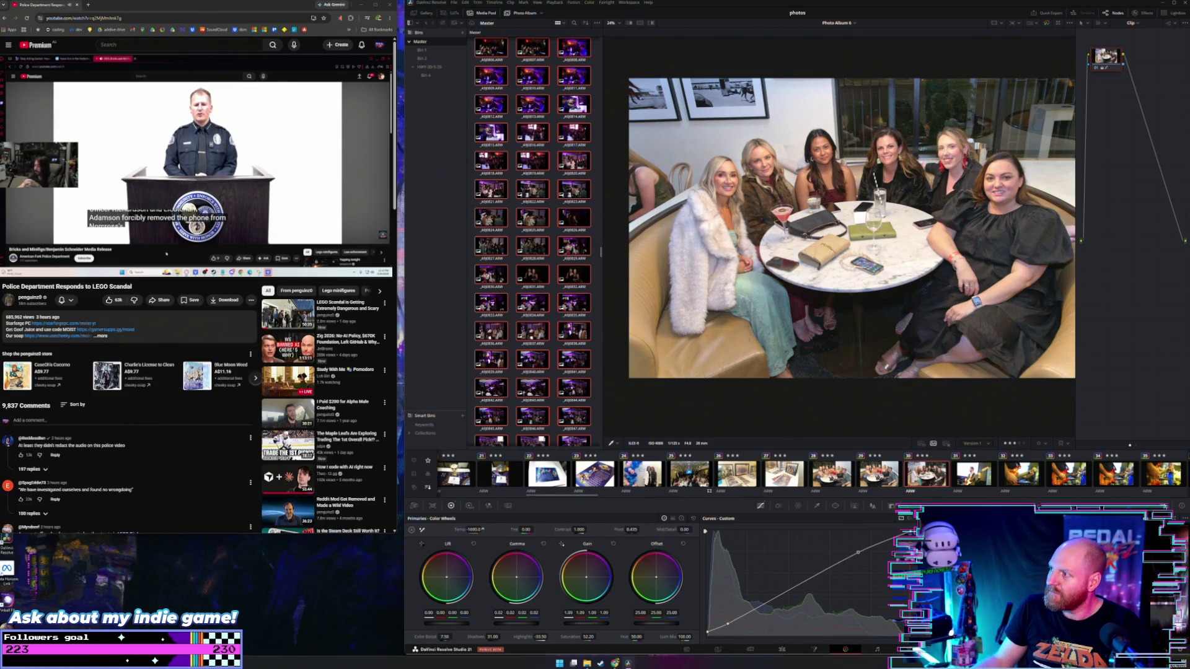
pyautogui.moveTo(473, 529); pyautogui.dragTo(841, 515)
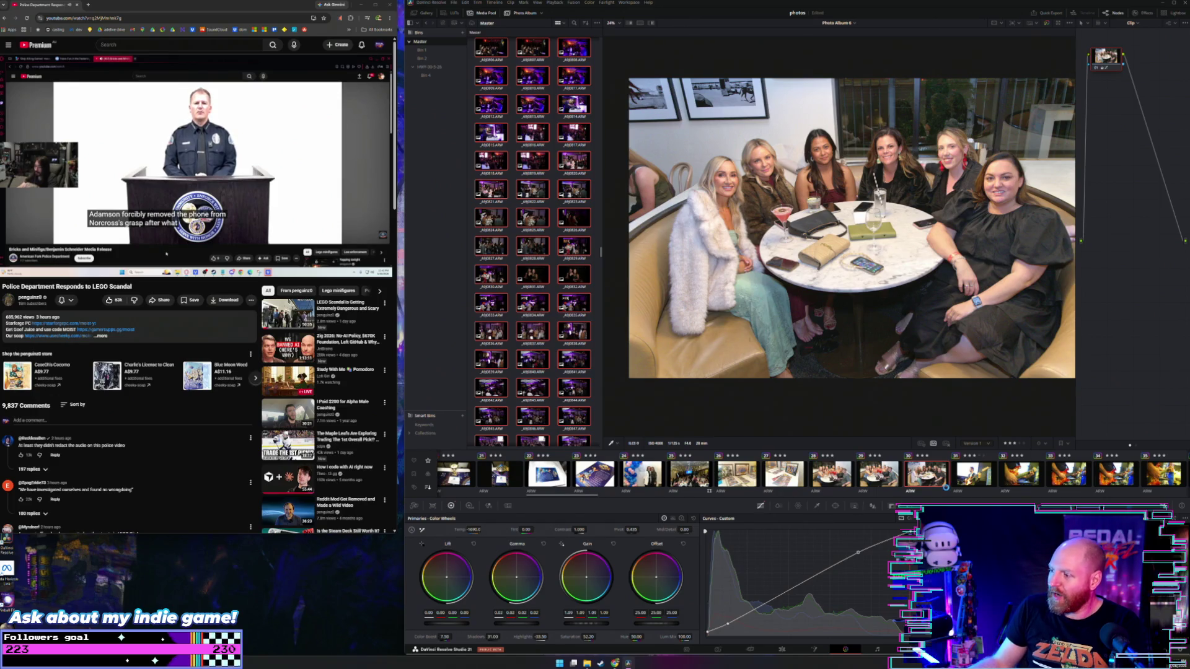
pyautogui.click(951, 486)
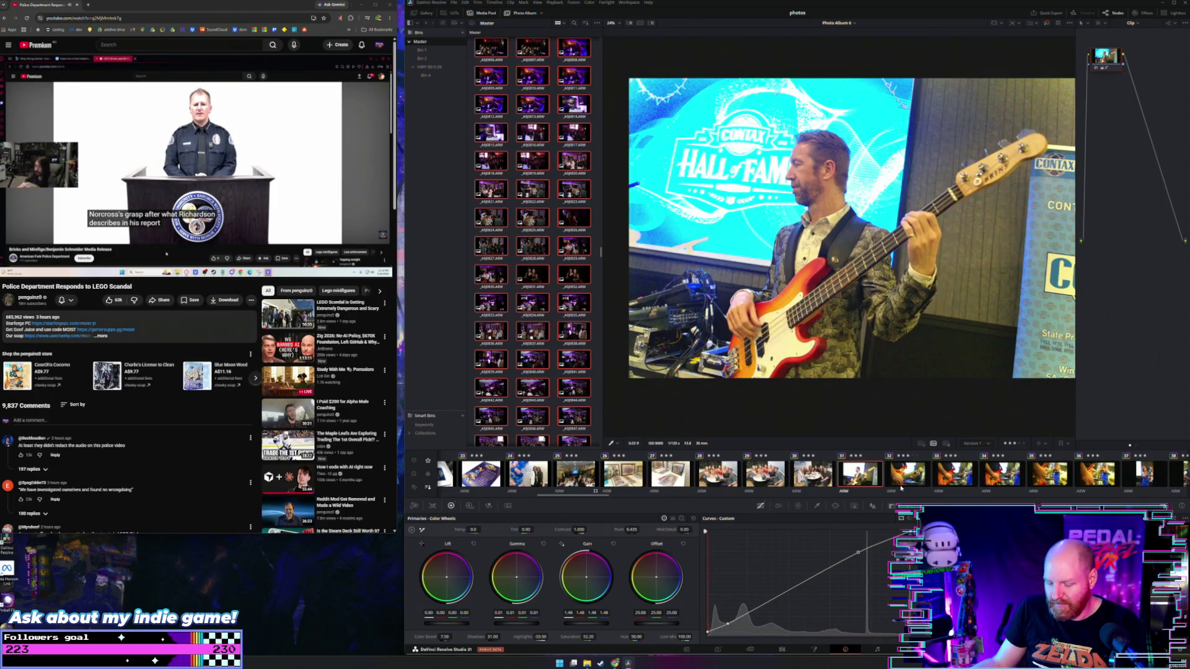
# Paste the previous grade on the bass photo, then adjust gain, highlights, lift, Temp and Tint 25
pyautogui.hotkey('ctrl', 'v')
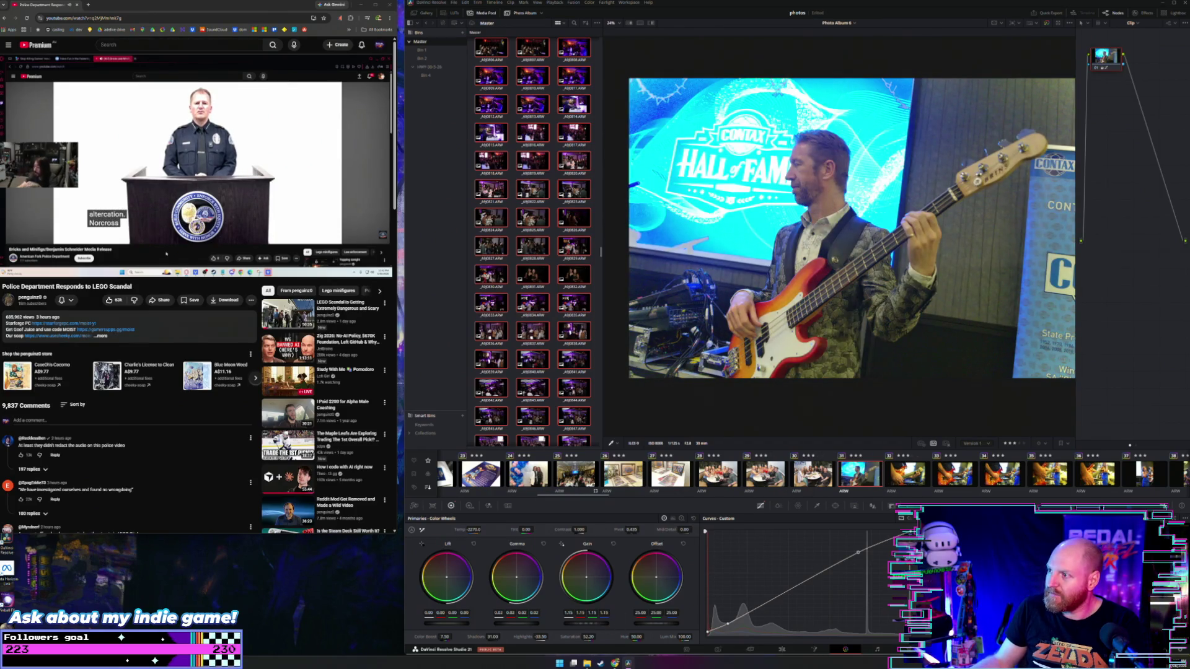
pyautogui.moveTo(575, 623)
pyautogui.mouseDown()
pyautogui.moveTo(582, 613)
pyautogui.moveTo(512, 623)
pyautogui.mouseUp()
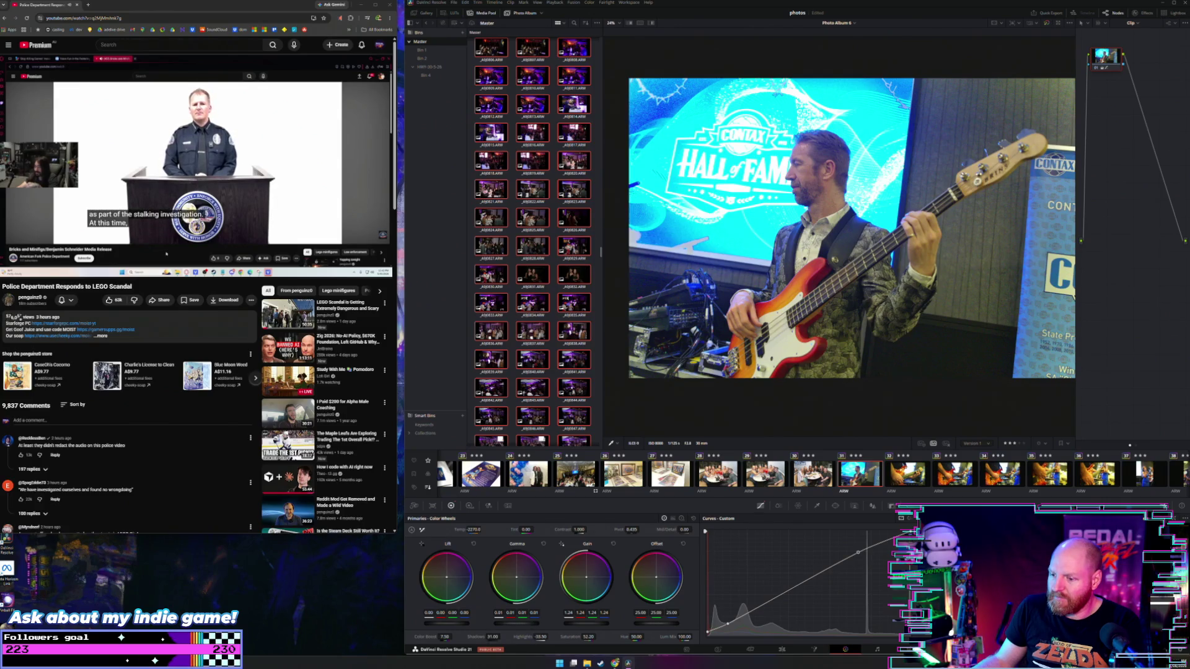
pyautogui.moveTo(561, 637); pyautogui.dragTo(536, 637)
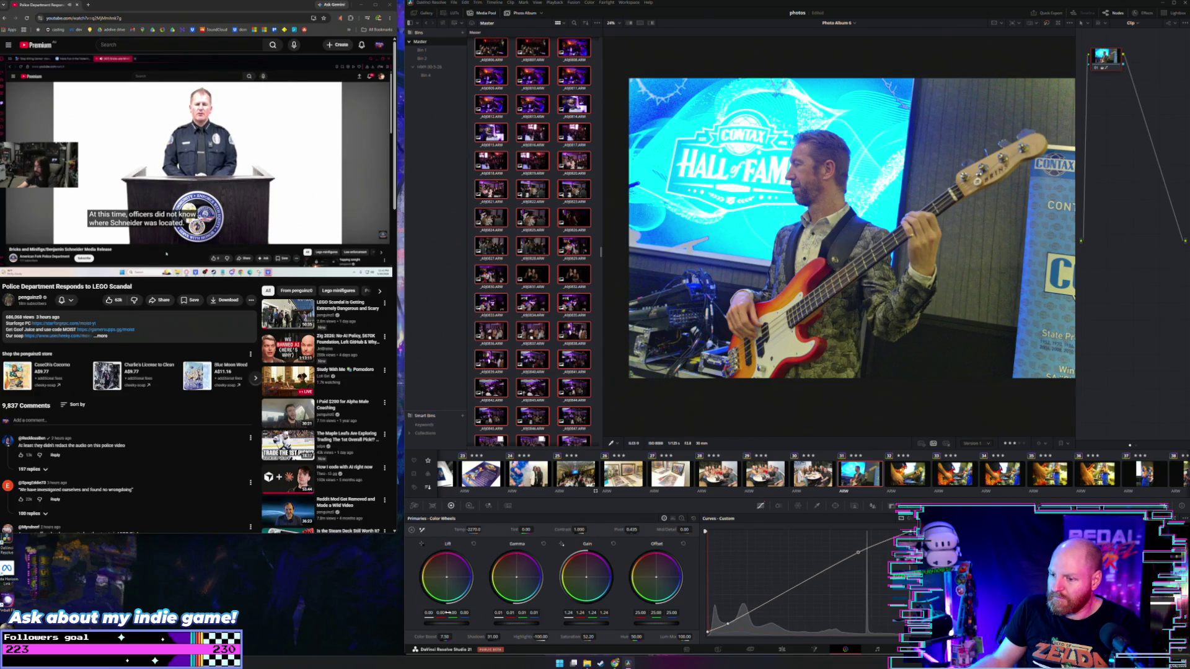
pyautogui.moveTo(447, 613); pyautogui.dragTo(441, 612)
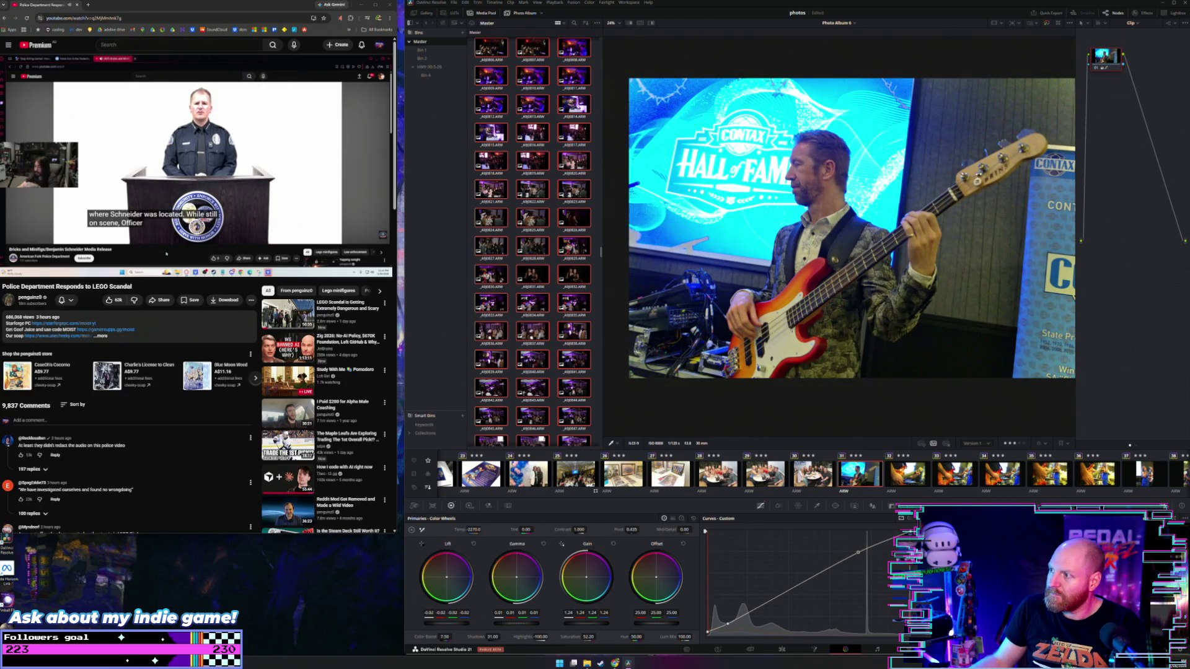
pyautogui.moveTo(474, 530); pyautogui.dragTo(462, 530)
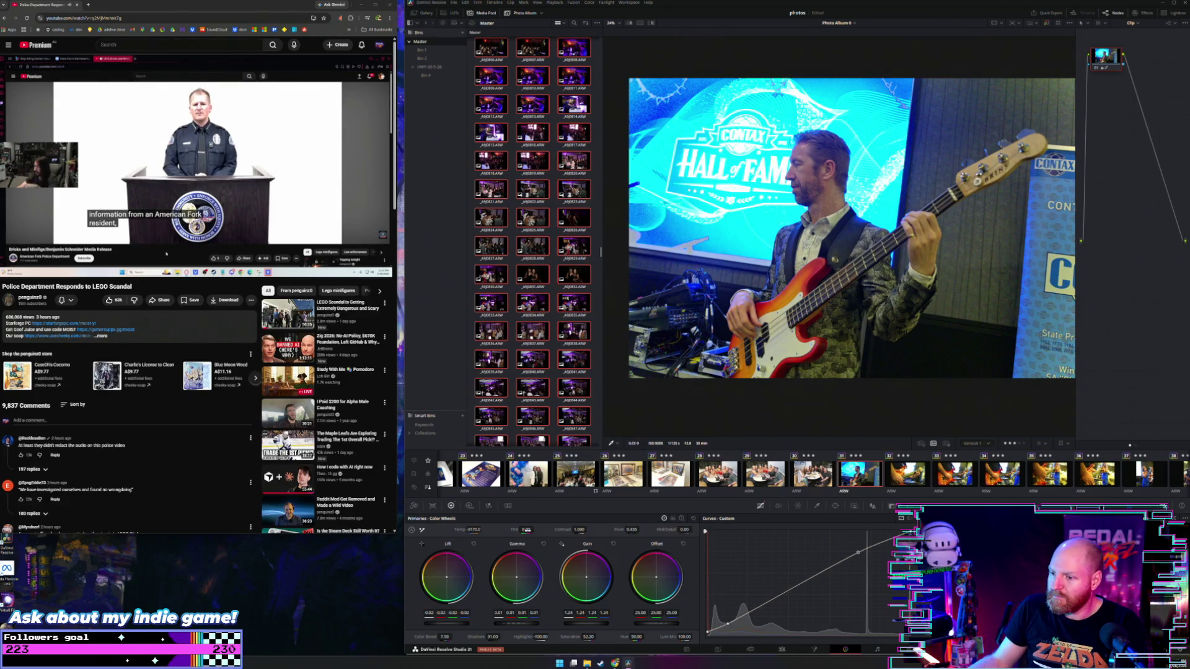
pyautogui.moveTo(535, 530); pyautogui.dragTo(544, 530)
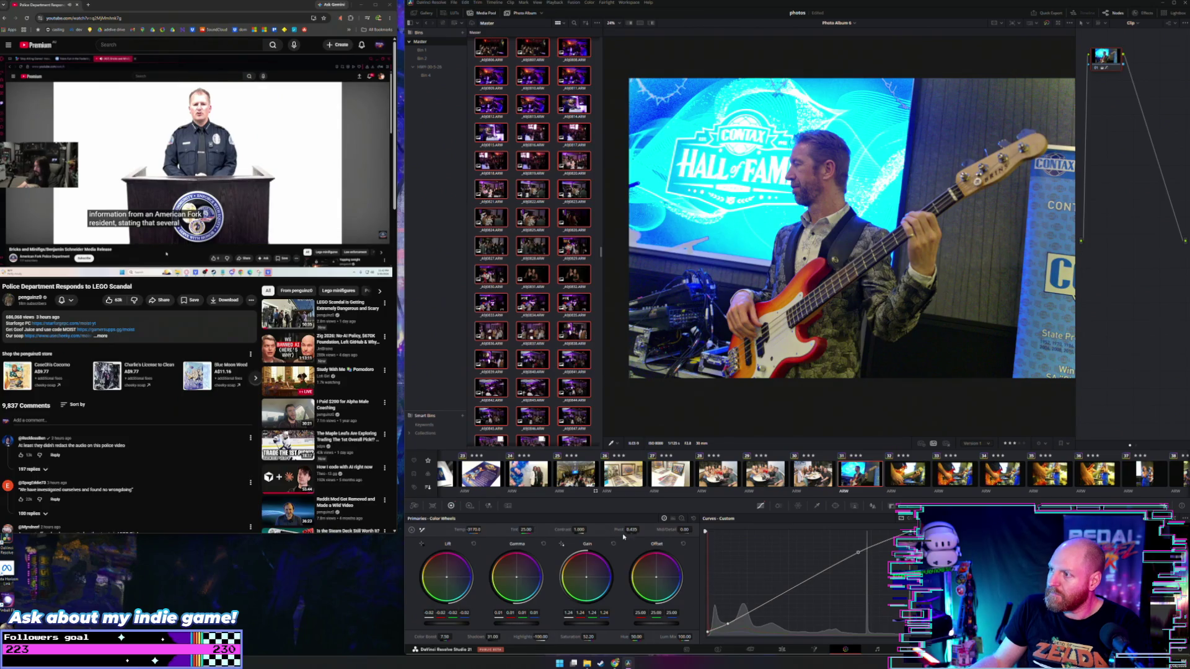
pyautogui.click(900, 473)
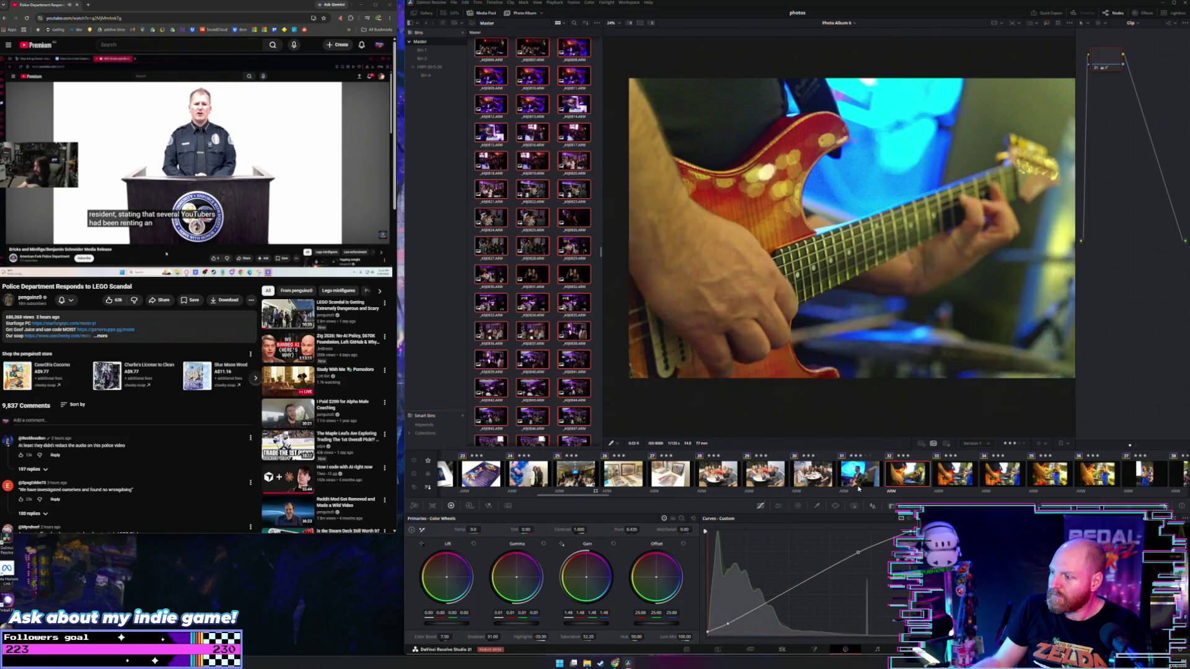
# Apply the existing grade to guitar clips 32–36, then adjust Temp and raise Gain on the close-up
pyautogui.keyDown('shift'); pyautogui.click(1082, 476); pyautogui.keyUp('shift')
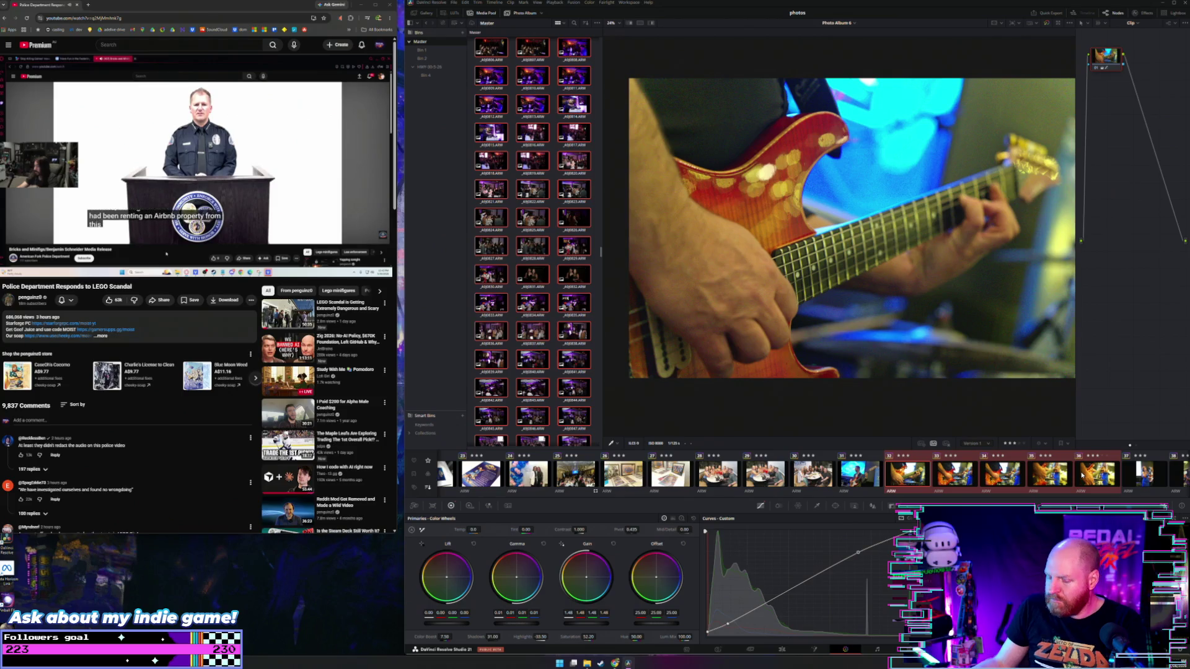
pyautogui.middleClick(973, 481)
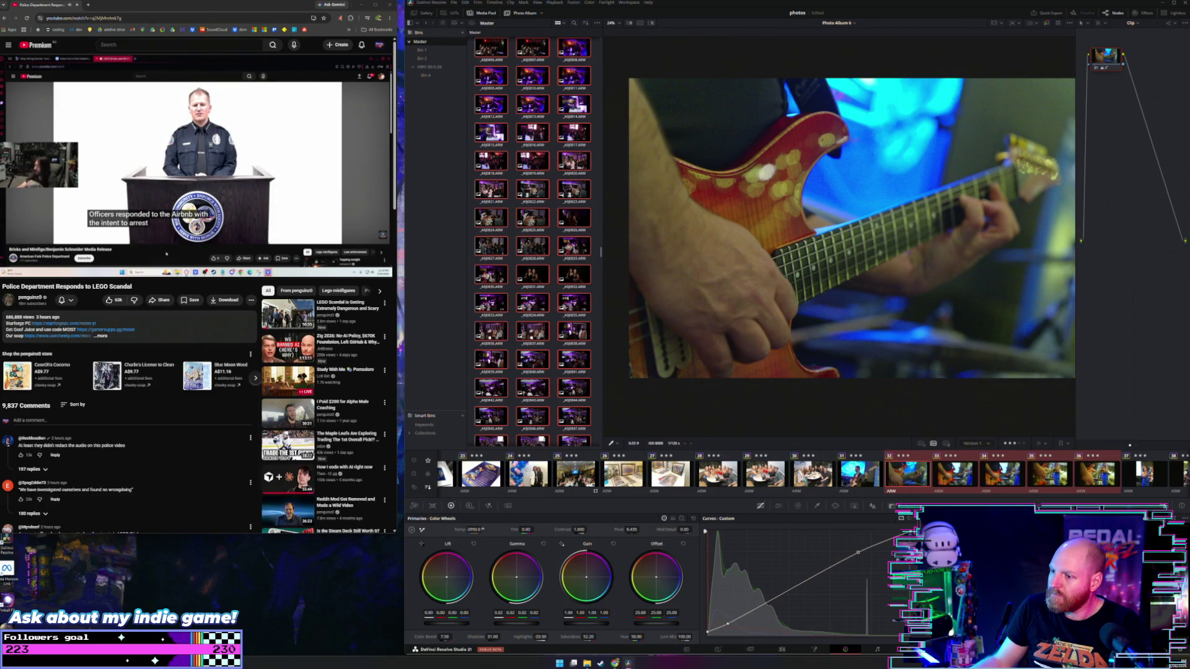
pyautogui.moveTo(481, 530); pyautogui.dragTo(536, 529)
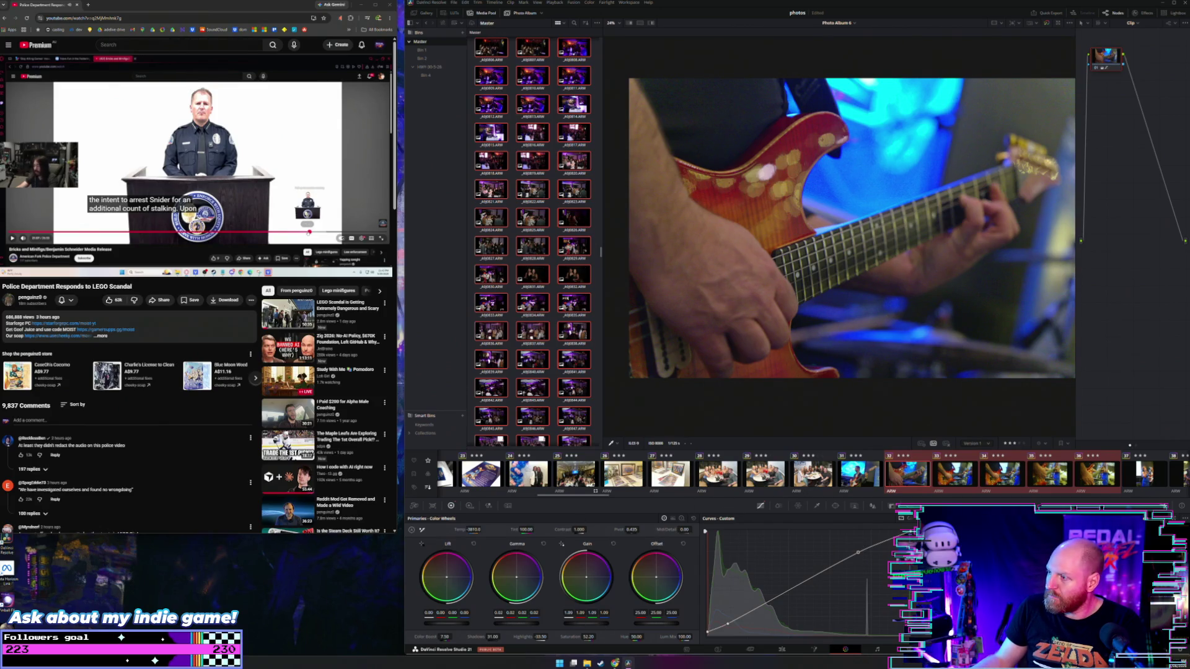
pyautogui.moveTo(578, 622); pyautogui.dragTo(589, 622)
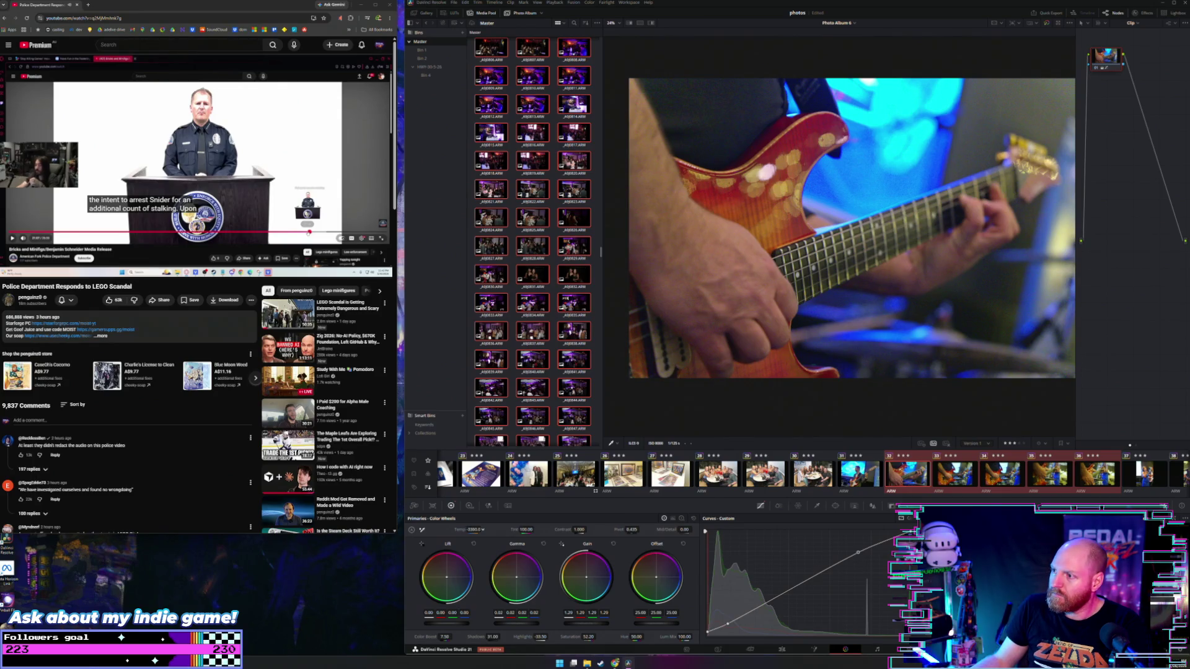
pyautogui.moveTo(469, 530); pyautogui.dragTo(475, 530)
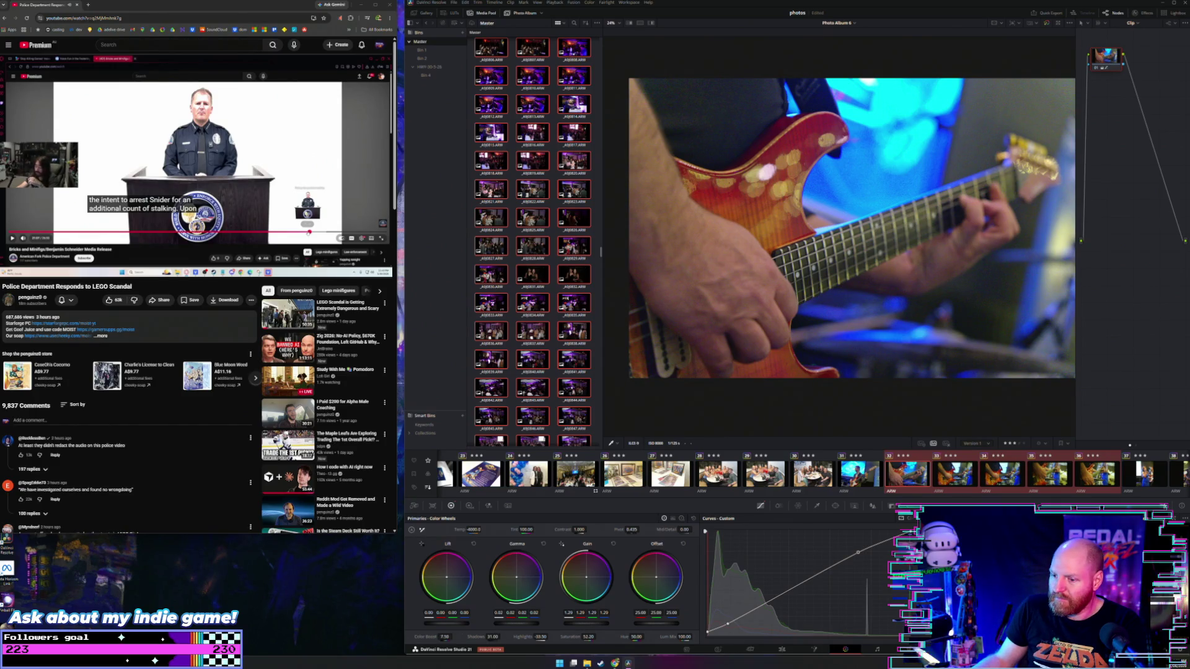
# Set Color Boost to 11.58 and Offset to 19.00, and brighten the close-up slightly more
pyautogui.moveTo(444, 637)
pyautogui.mouseDown()
pyautogui.moveTo(459, 636)
pyautogui.moveTo(437, 637)
pyautogui.mouseUp()
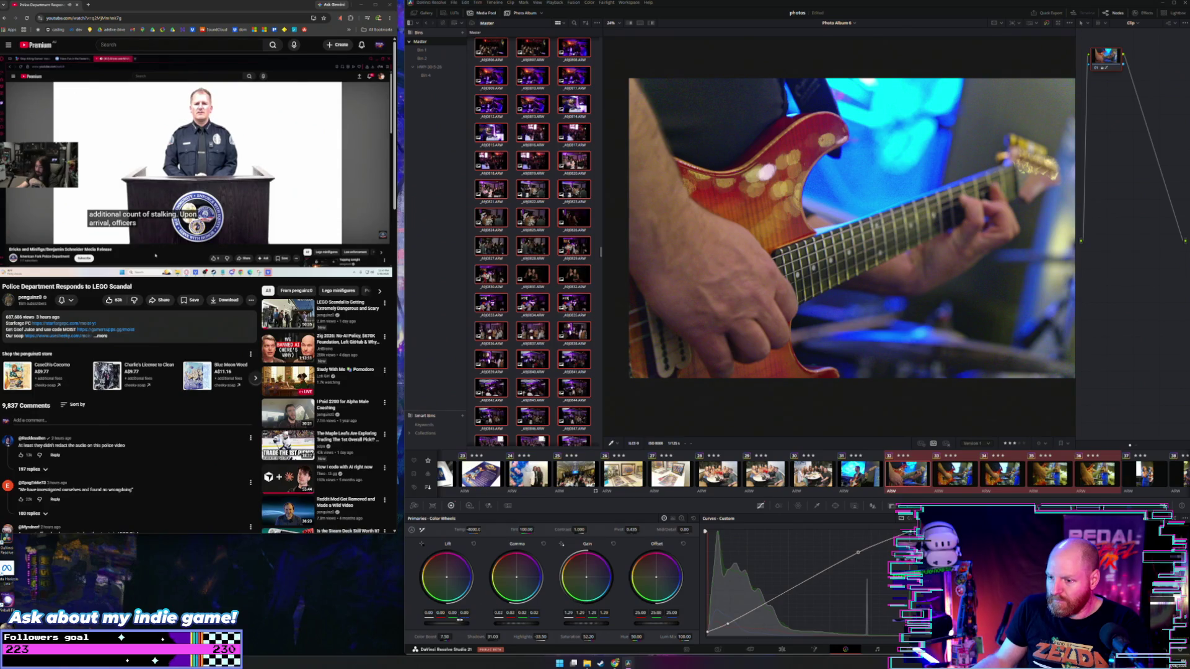
pyautogui.moveTo(656, 622); pyautogui.dragTo(646, 621)
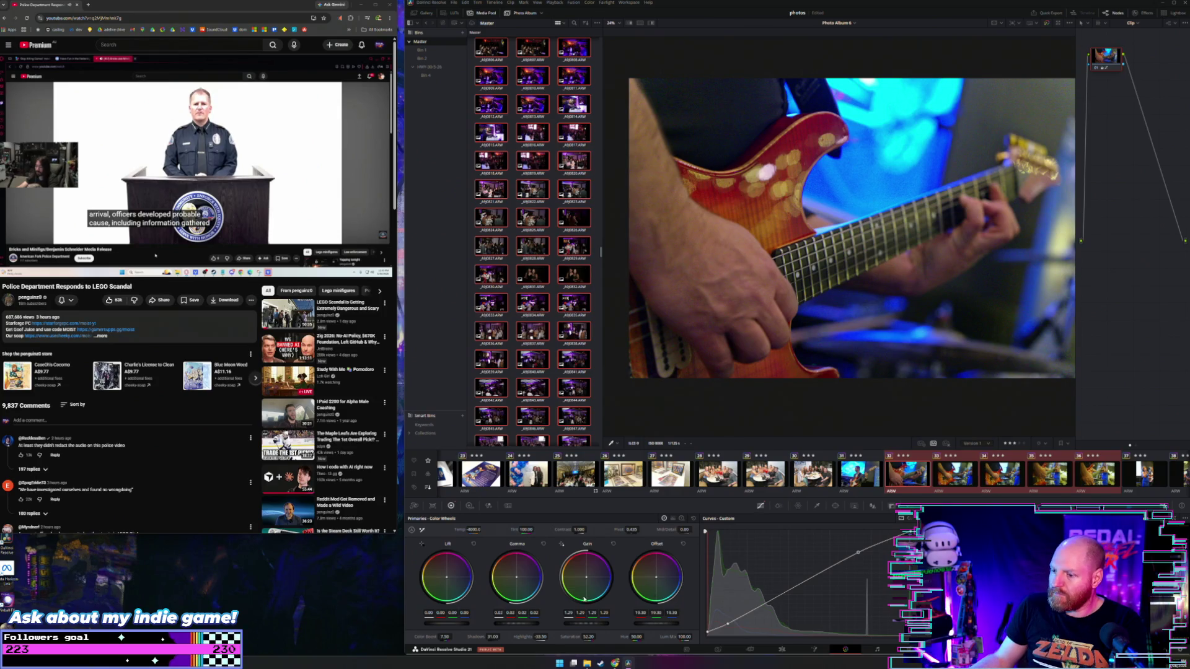
pyautogui.moveTo(586, 622); pyautogui.dragTo(590, 621)
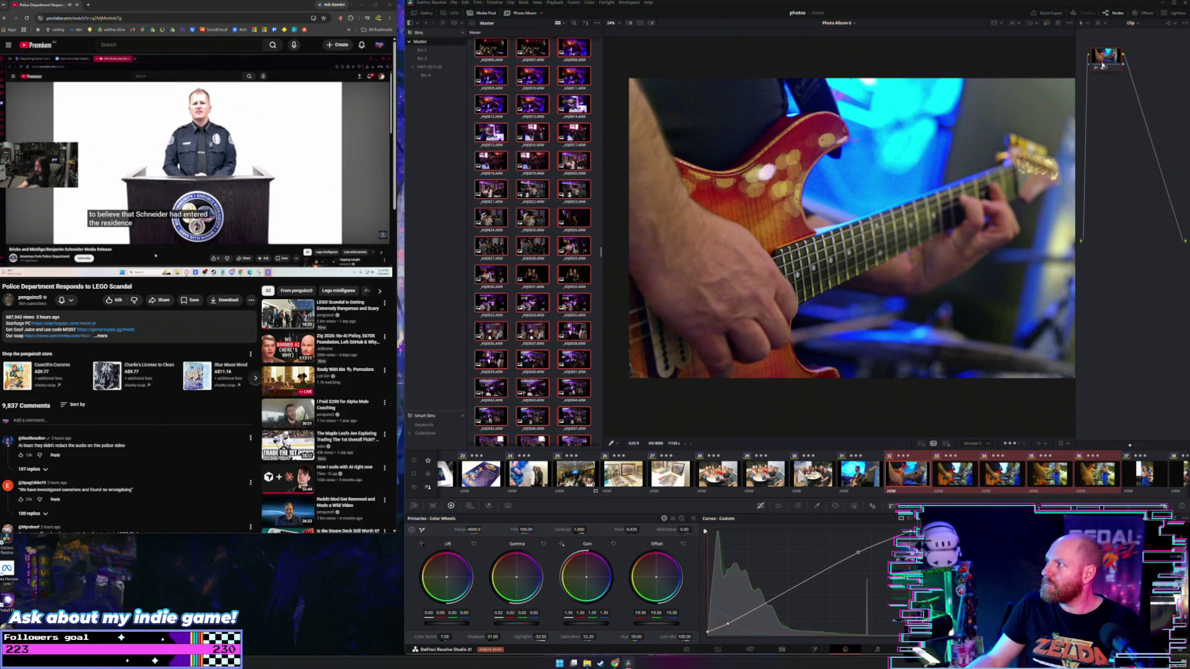
pyautogui.moveTo(1104, 64); pyautogui.dragTo(1113, 68)
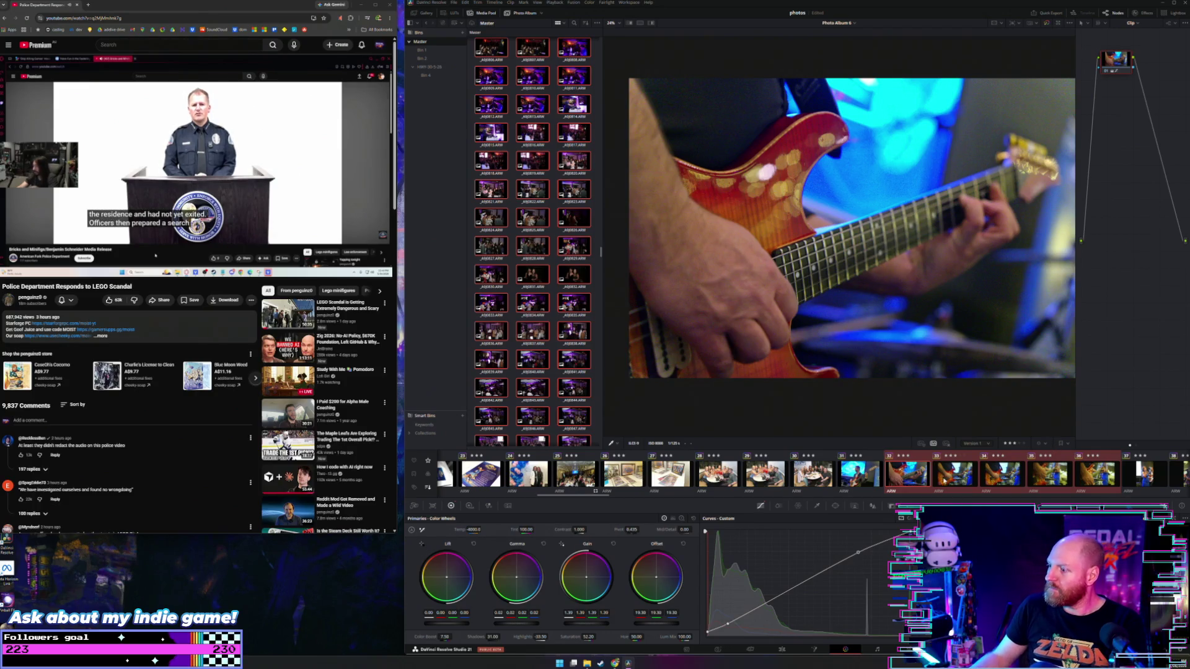
# Step through the guitar photos, reselecting the range and reviewing each close-up
pyautogui.press('Down')
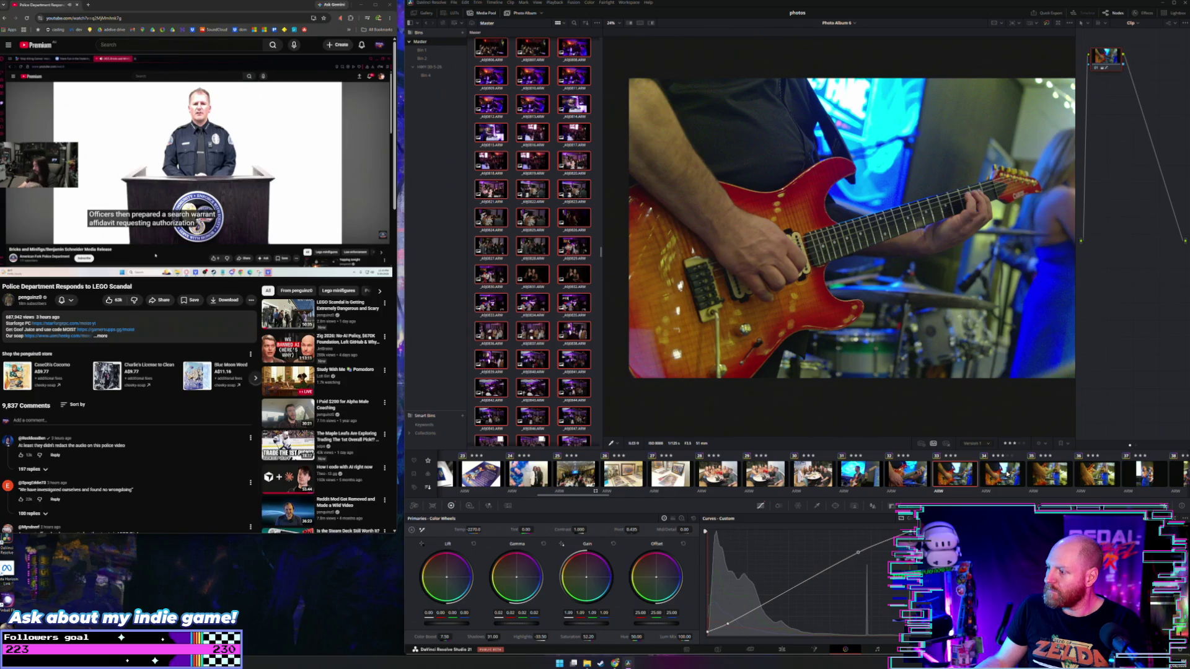
pyautogui.click(915, 474)
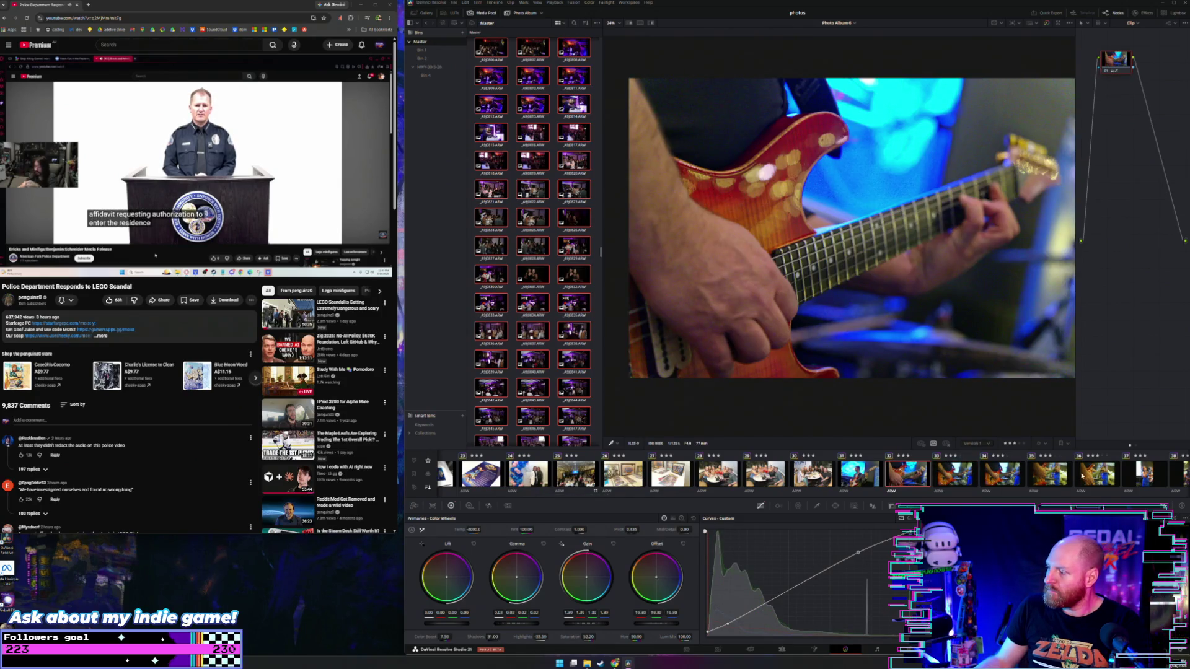
pyautogui.moveTo(1121, 72); pyautogui.dragTo(1127, 84)
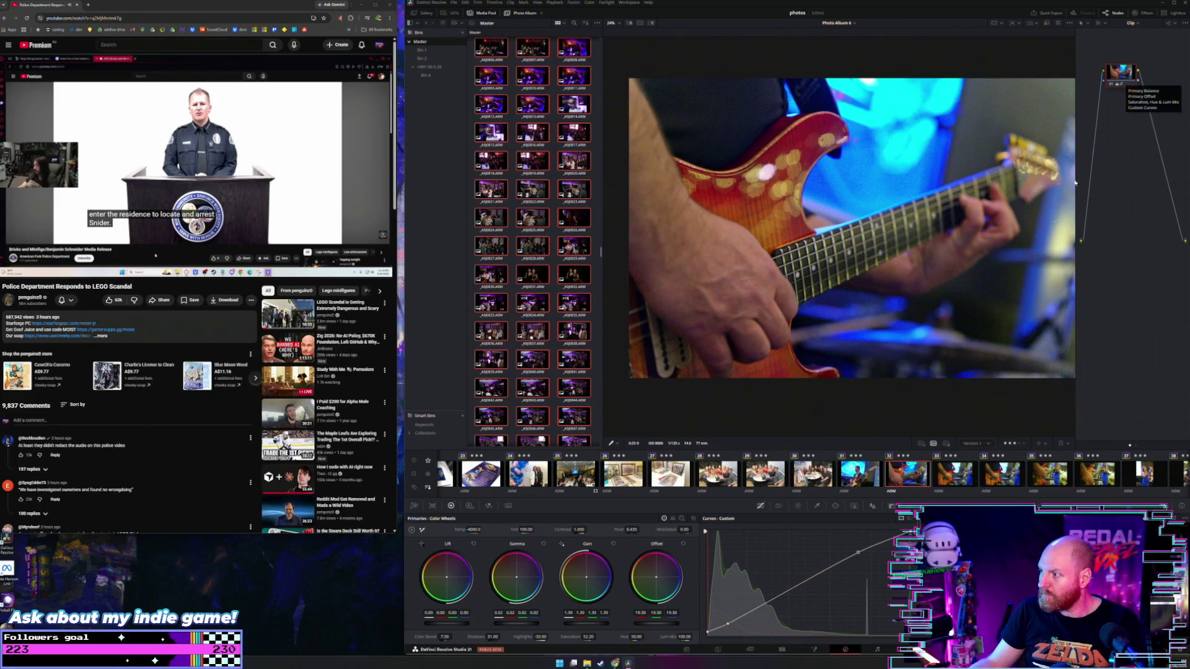
pyautogui.keyDown('shift'); pyautogui.click(1096, 475); pyautogui.keyUp('shift')
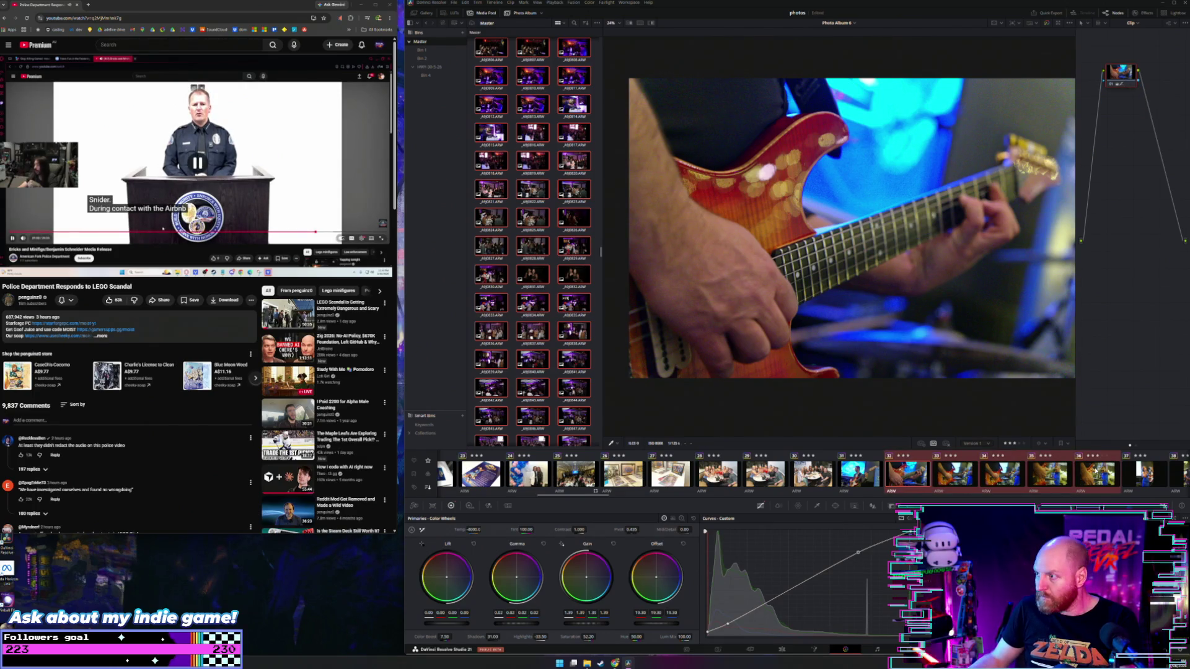
pyautogui.click(963, 475)
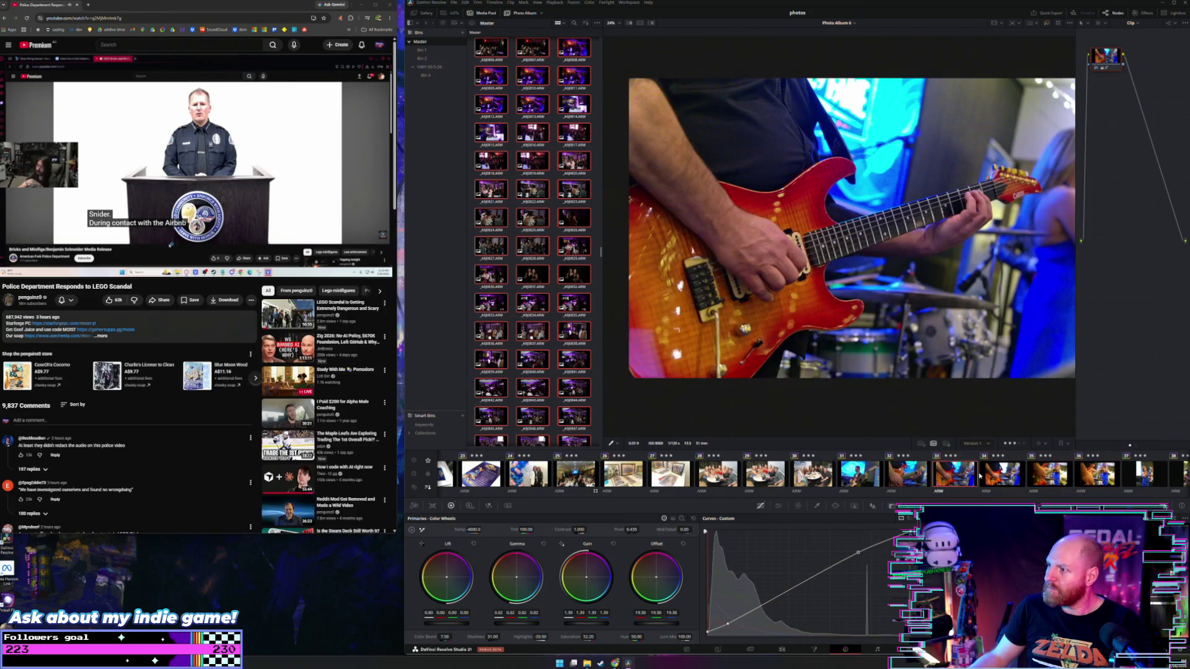
pyautogui.click(999, 476)
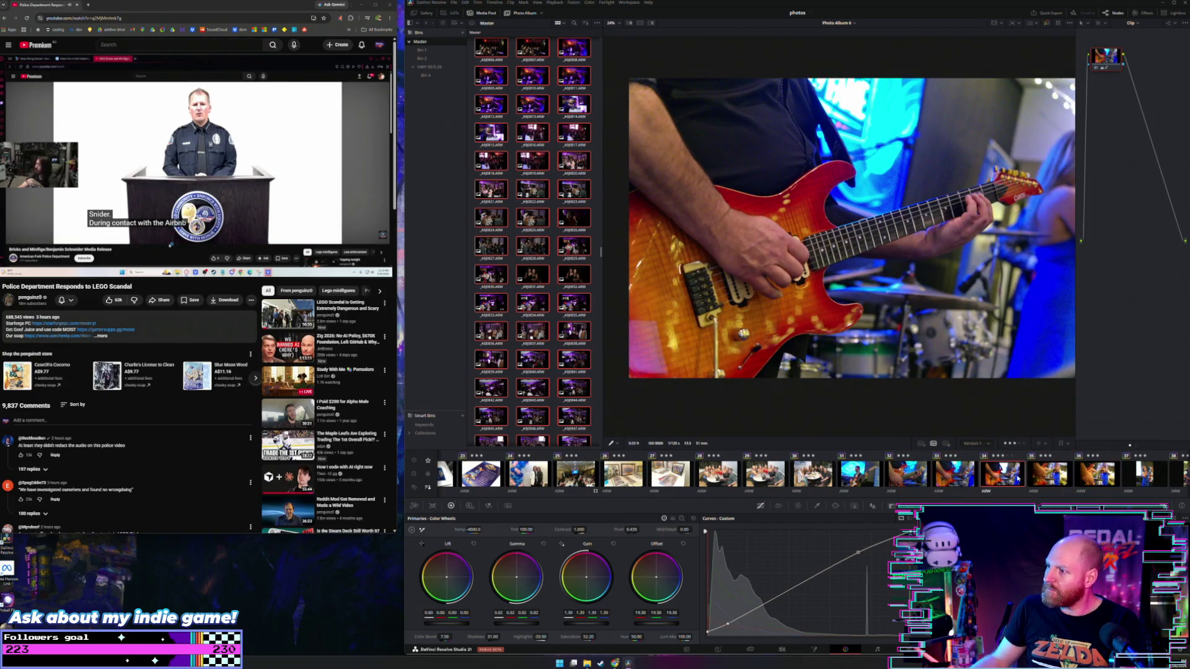
pyautogui.click(1066, 478)
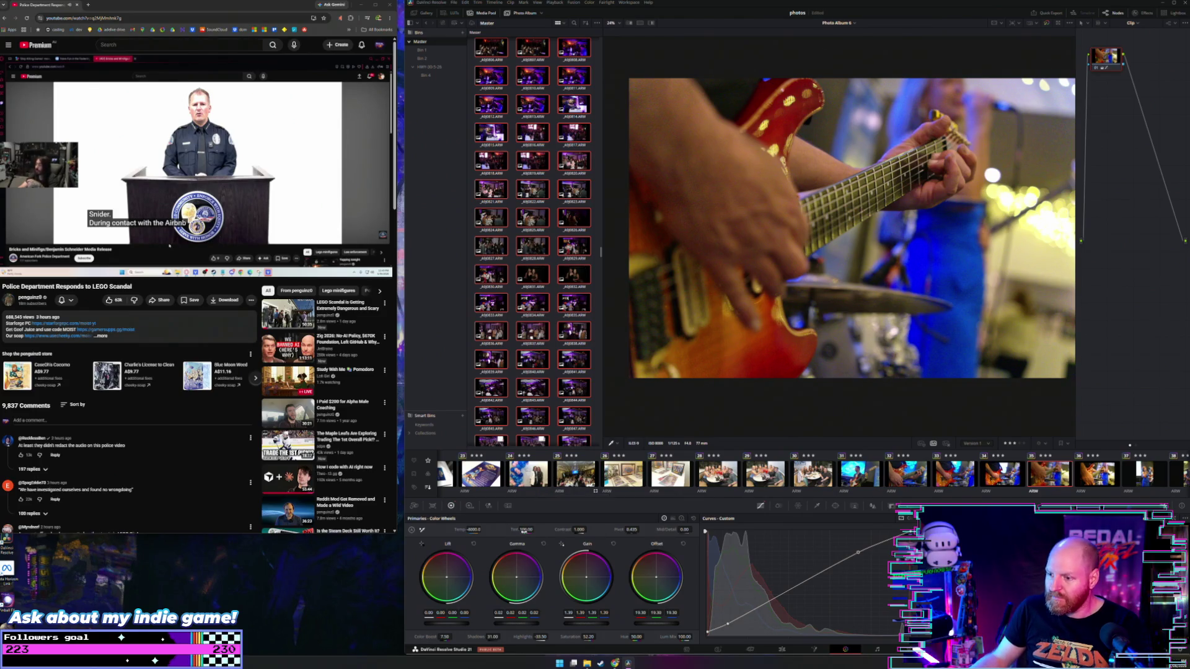
# Adjust the guitar shot's colour, ending at about Temp 3800 and Tint 100
pyautogui.moveTo(535, 530); pyautogui.dragTo(536, 530)
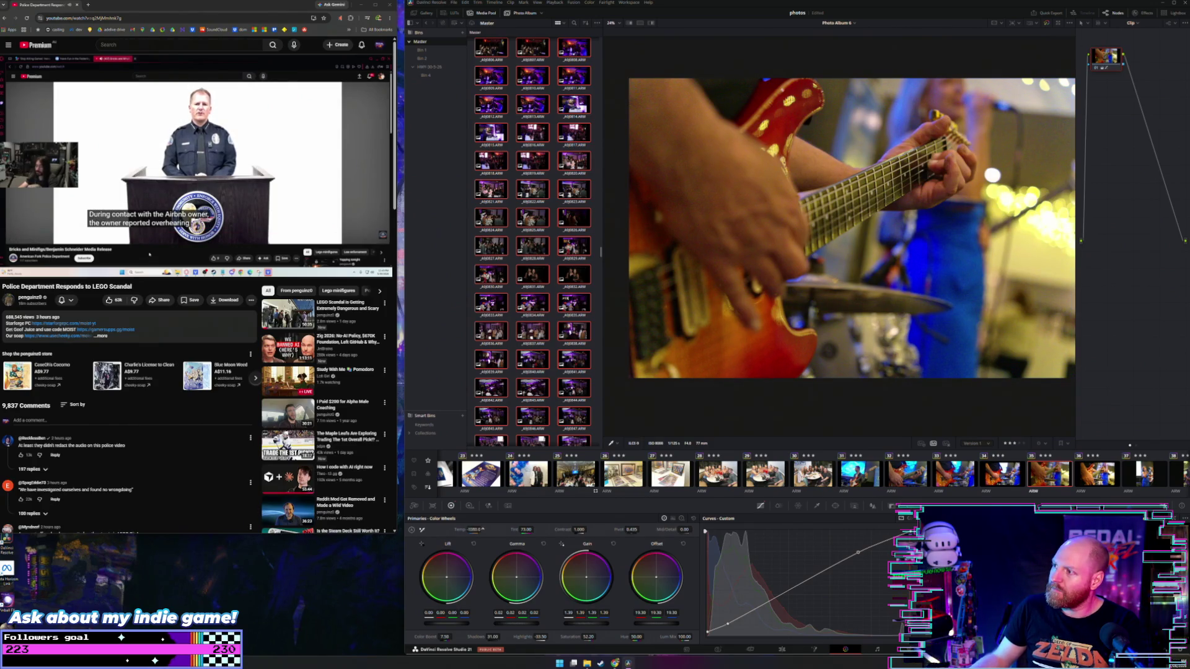
pyautogui.moveTo(476, 530)
pyautogui.mouseDown()
pyautogui.moveTo(490, 530)
pyautogui.moveTo(475, 530)
pyautogui.mouseUp()
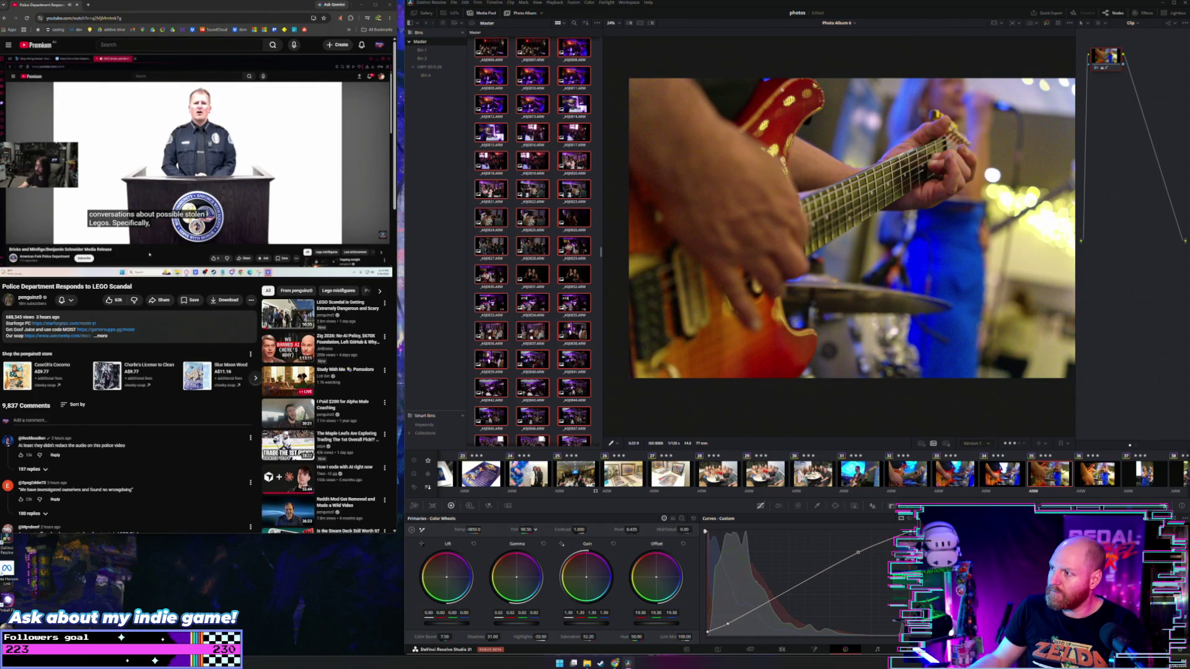
pyautogui.moveTo(526, 530); pyautogui.dragTo(536, 531)
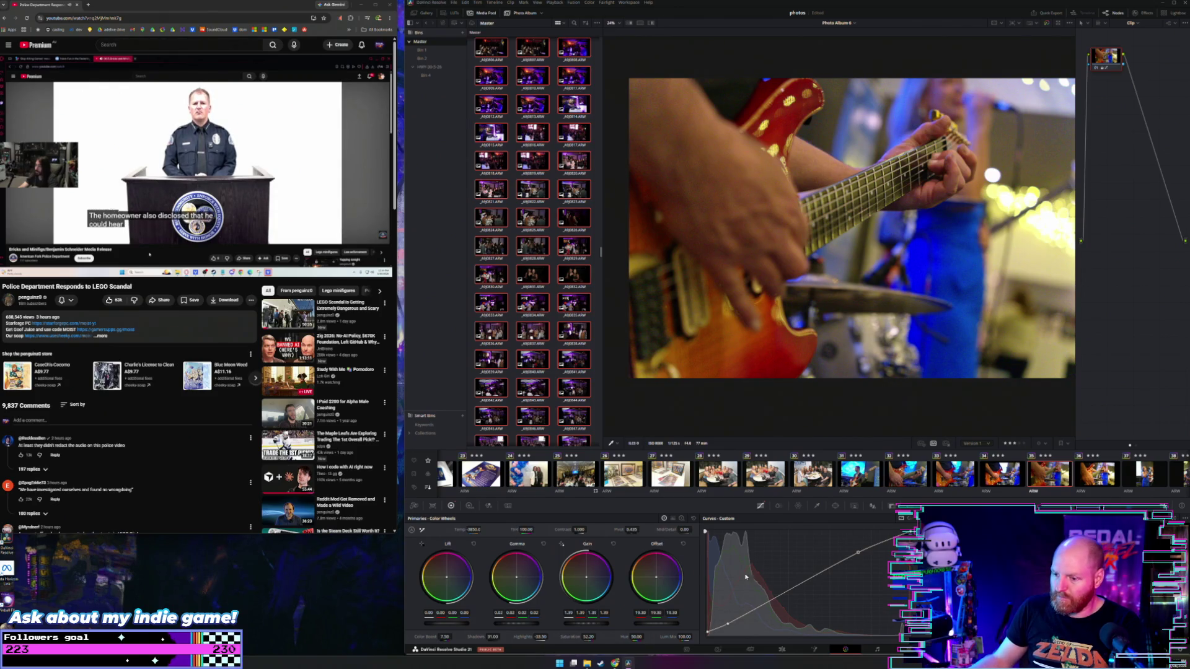
pyautogui.press('Down')
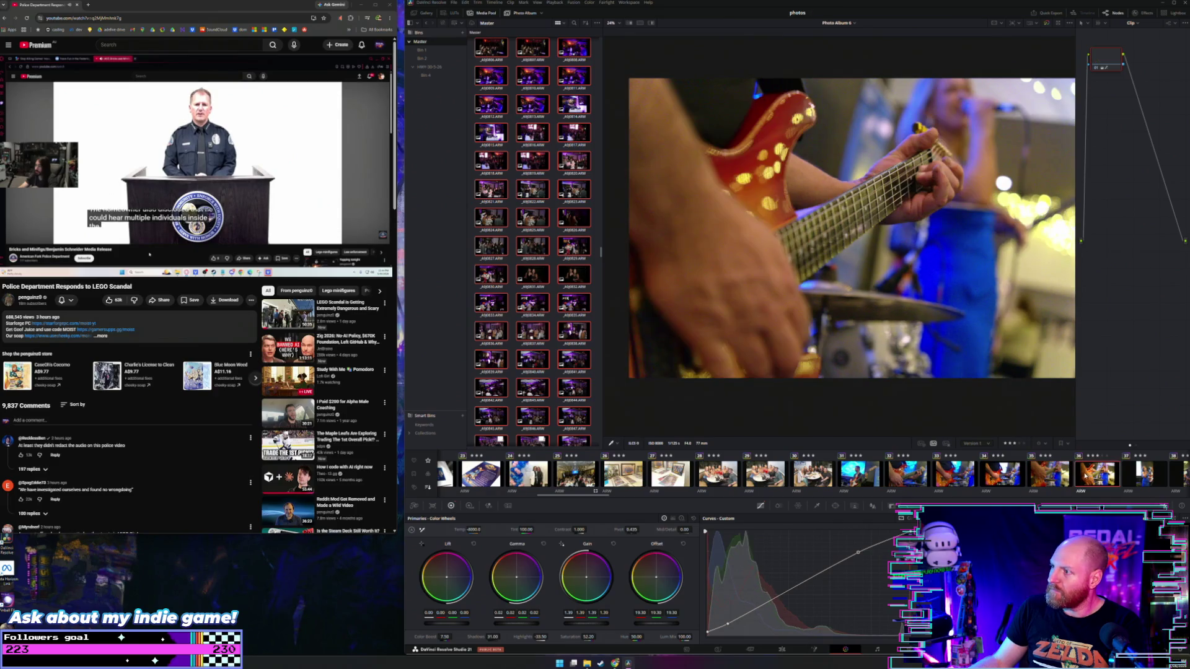
# Set the next guitar photo to Temp 3180 and Tint 27.50
pyautogui.moveTo(475, 530); pyautogui.dragTo(459, 530)
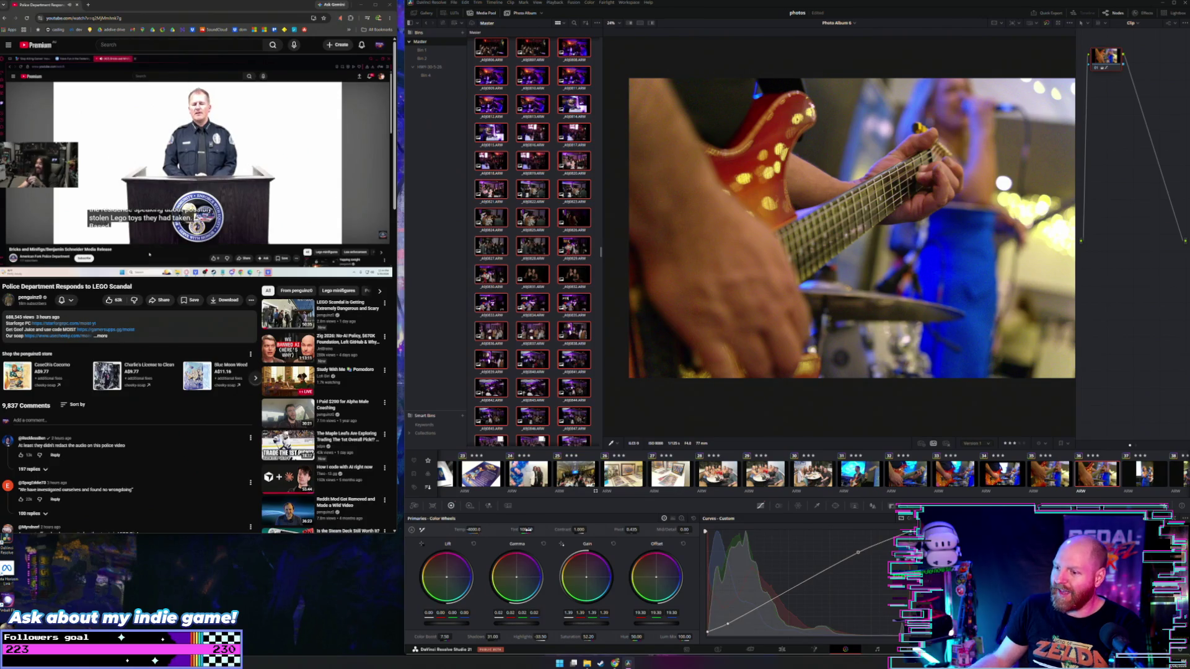
pyautogui.moveTo(536, 530)
pyautogui.mouseDown()
pyautogui.moveTo(519, 530)
pyautogui.moveTo(558, 530)
pyautogui.mouseUp()
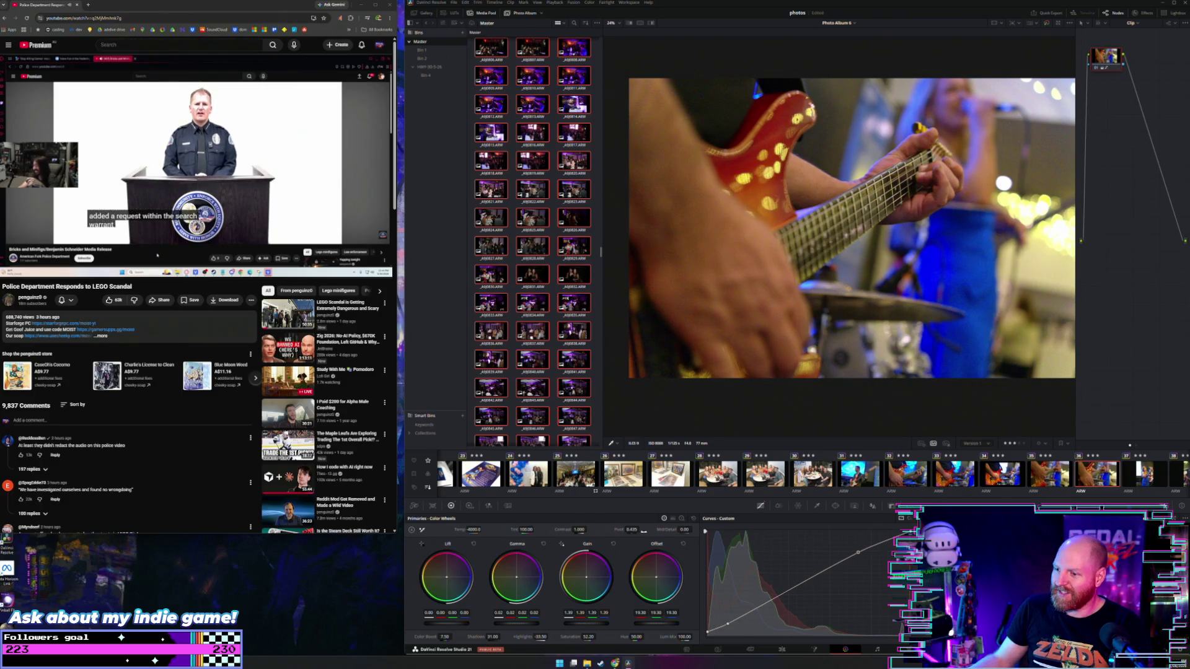
pyautogui.hscroll(3, 949, 474)
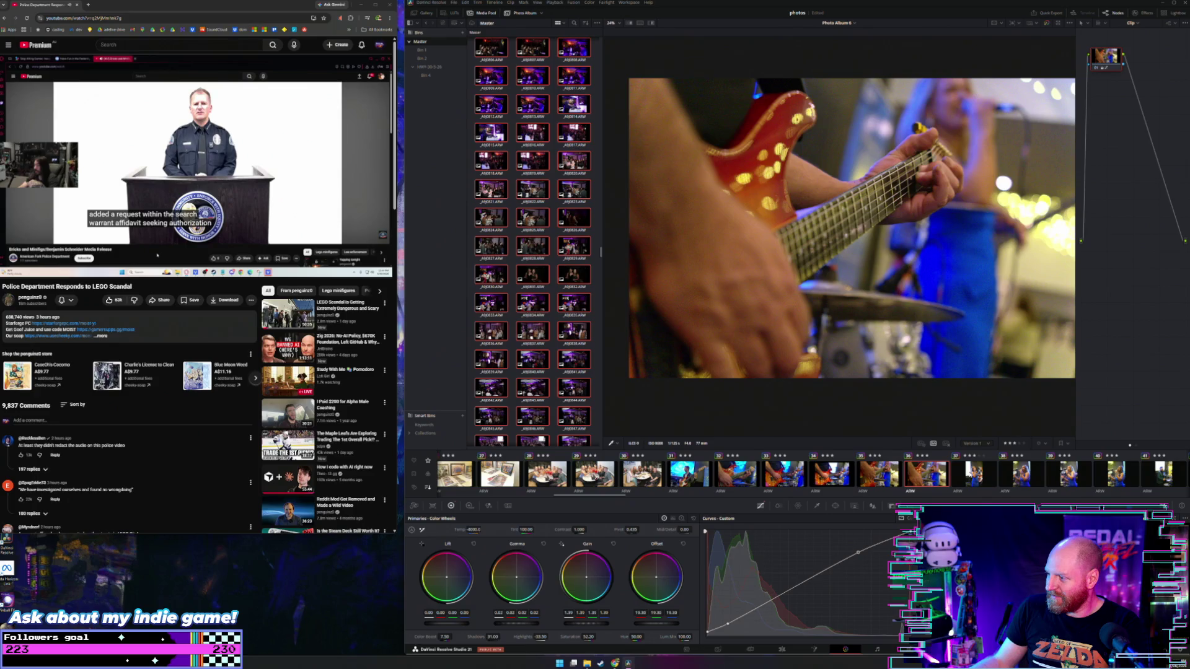
pyautogui.press('Down')
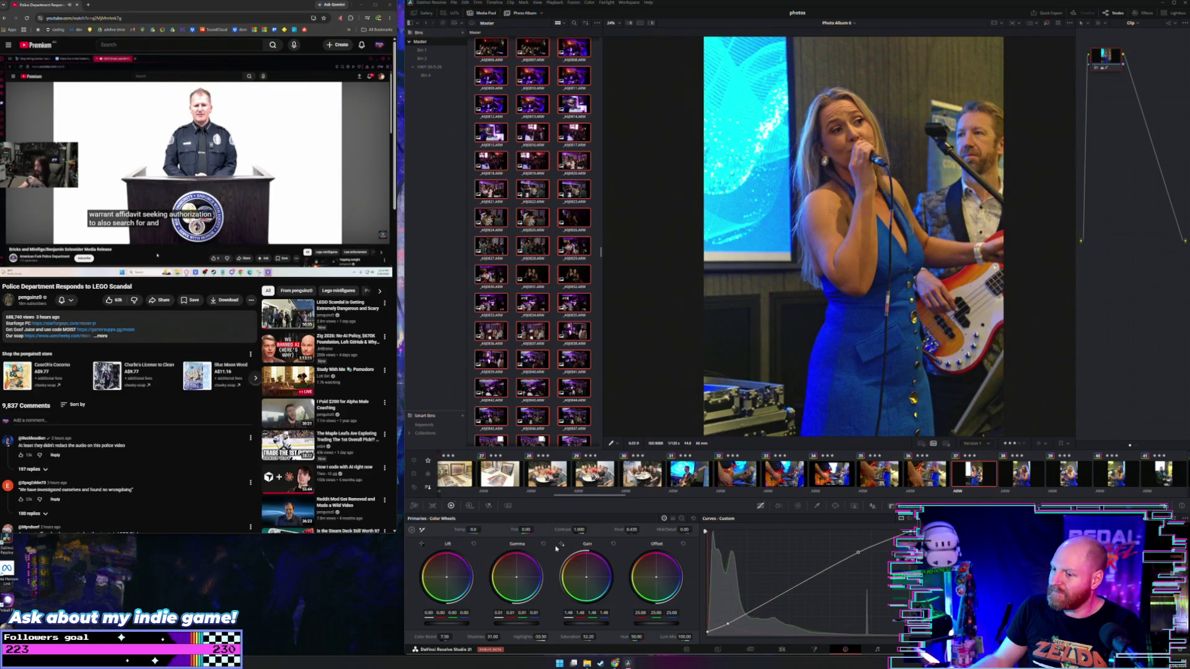
# Cool, brighten and lift the singer photo's midtones, comparing it with the guitar close-up
pyautogui.moveTo(473, 530)
pyautogui.mouseDown()
pyautogui.moveTo(434, 530)
pyautogui.moveTo(444, 530)
pyautogui.mouseUp()
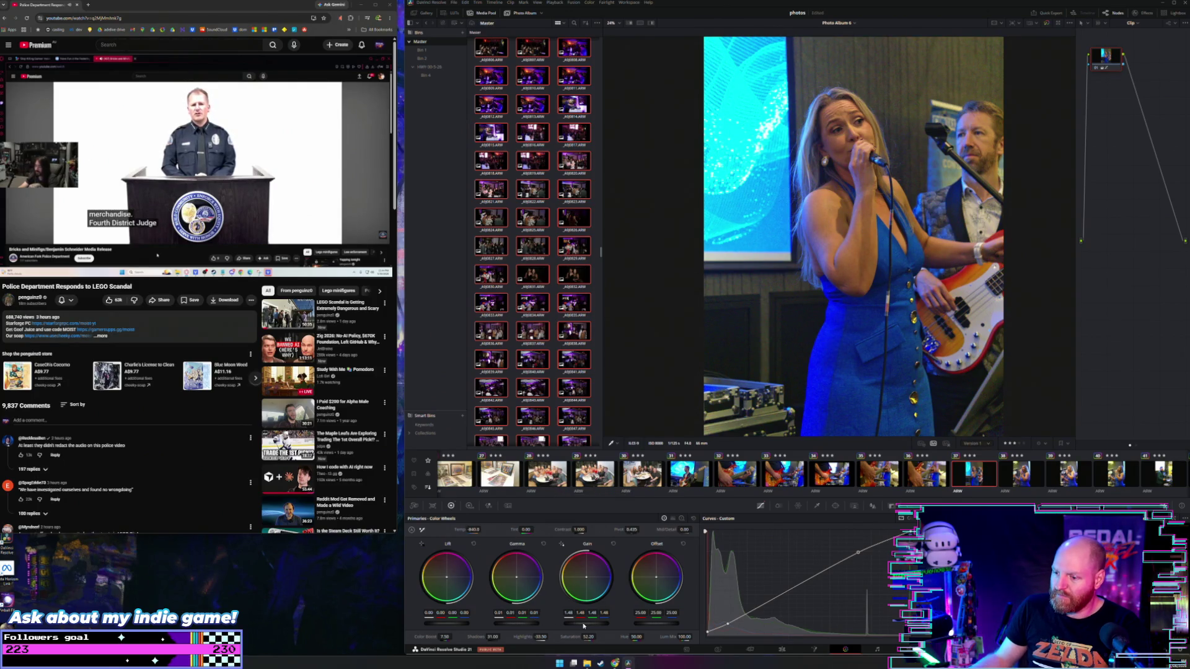
pyautogui.moveTo(587, 622); pyautogui.dragTo(611, 623)
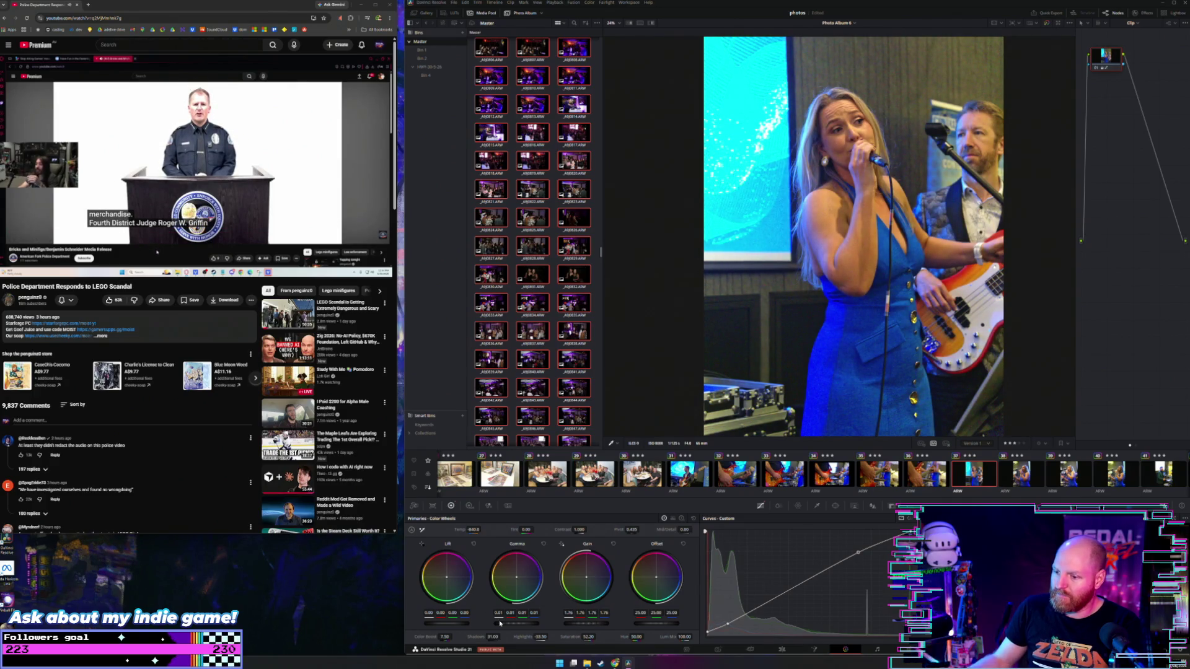
pyautogui.moveTo(517, 623); pyautogui.dragTo(521, 623)
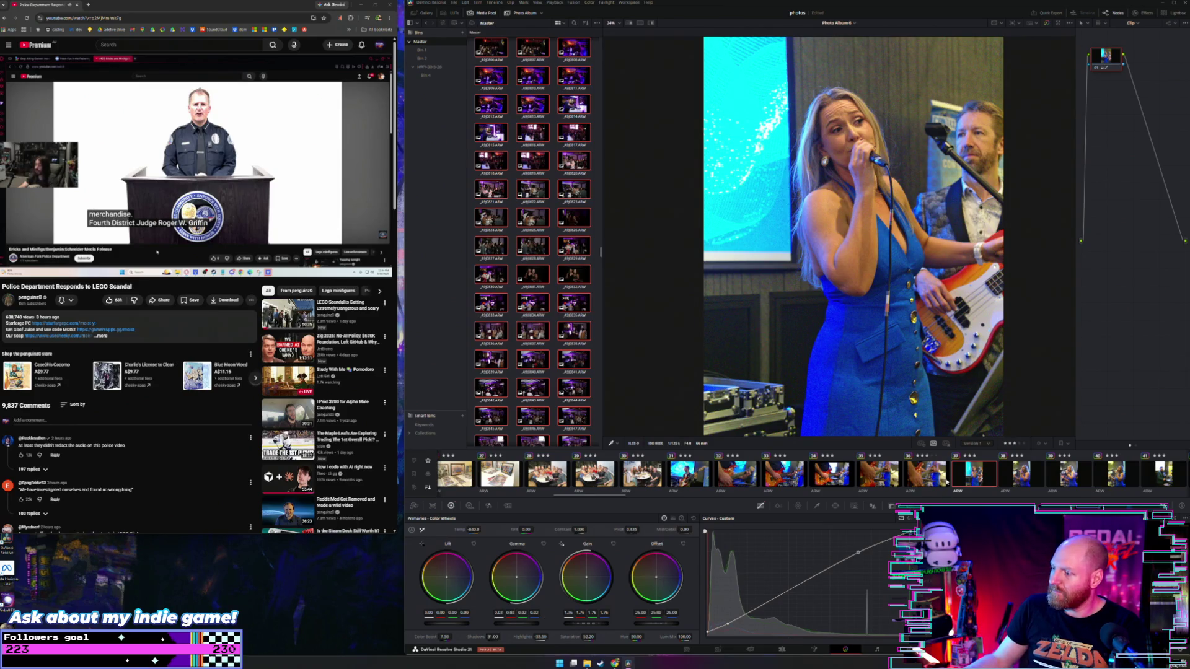
pyautogui.click(926, 474)
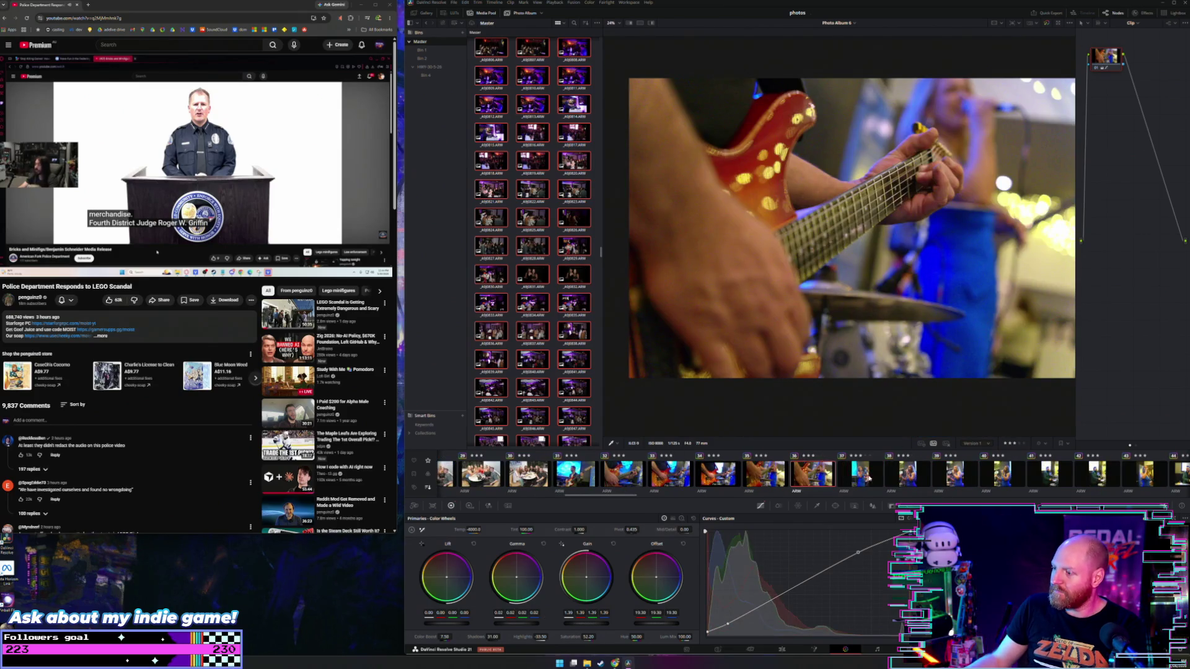
pyautogui.click(860, 476)
pyautogui.click(822, 478)
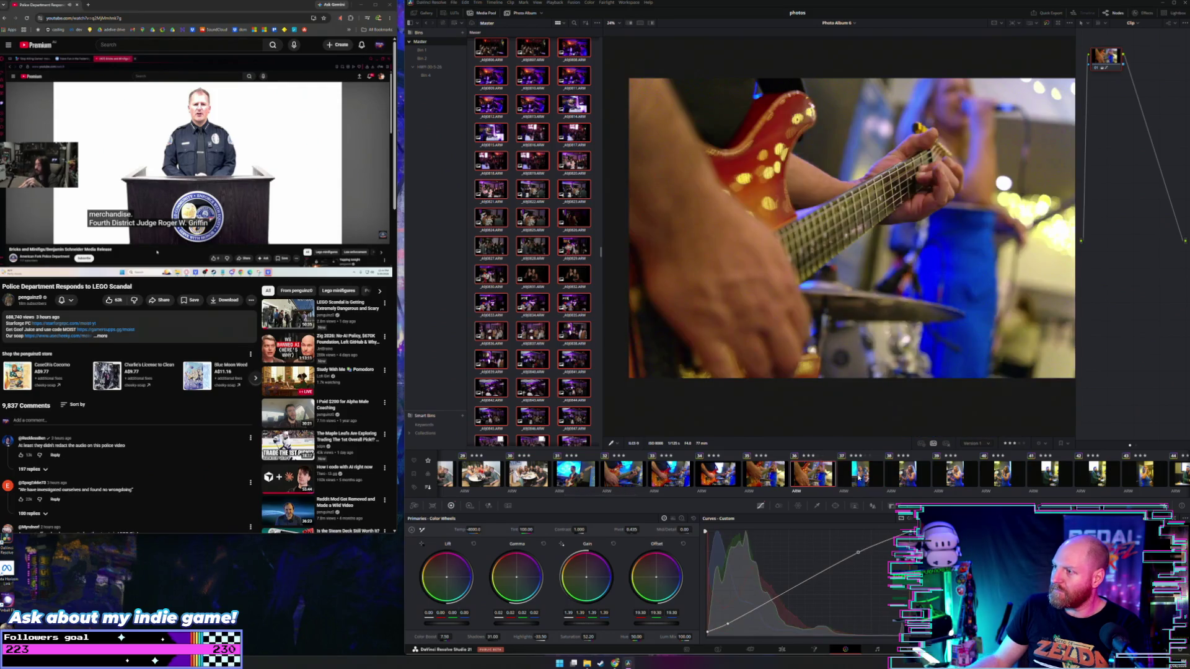
pyautogui.click(859, 478)
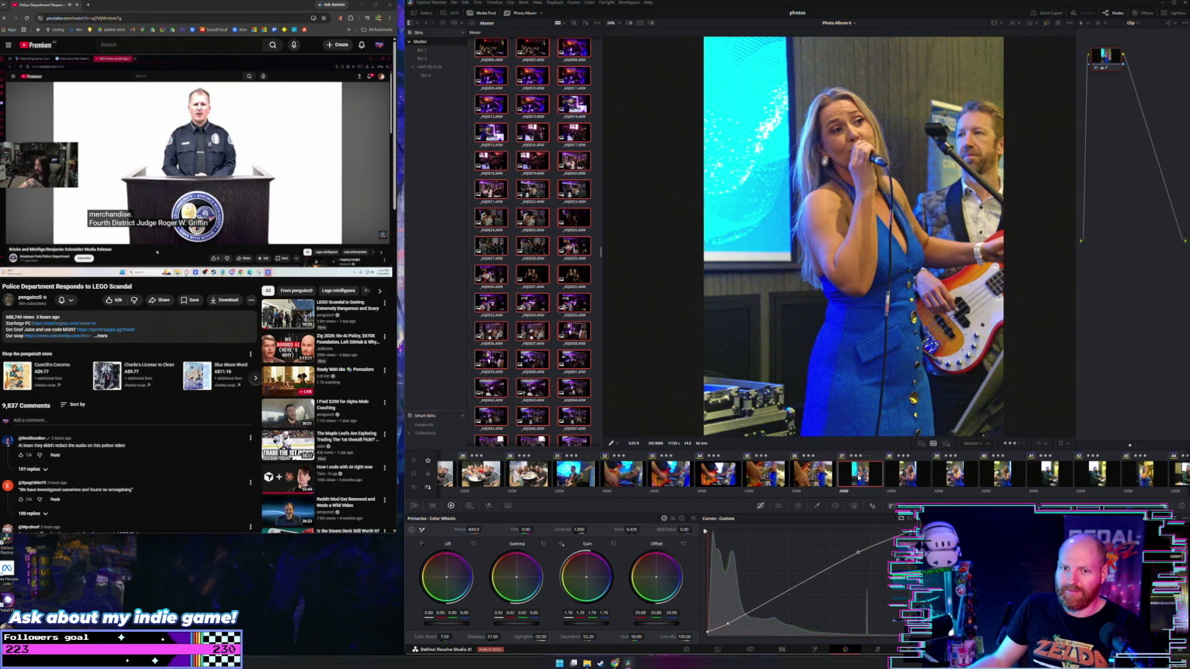
# Apply the guitar shot's grade to the singer photo and nudge Gain up to 1.61
pyautogui.scroll(-2, 859, 478)
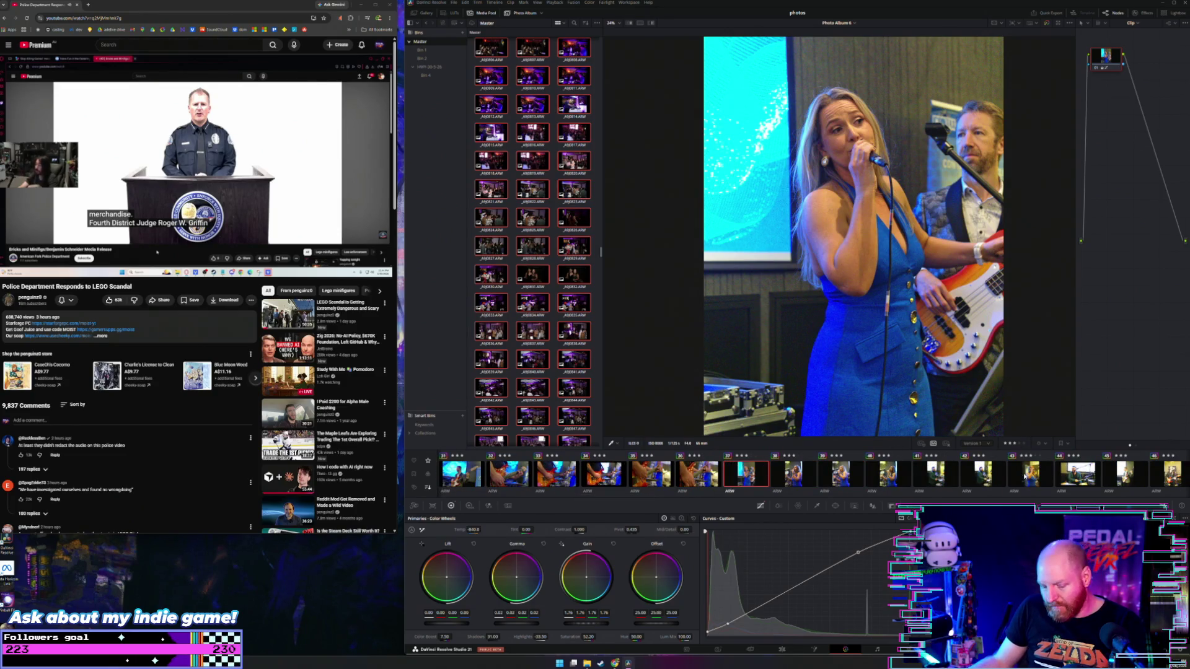
pyautogui.scroll(-2, 1035, 476)
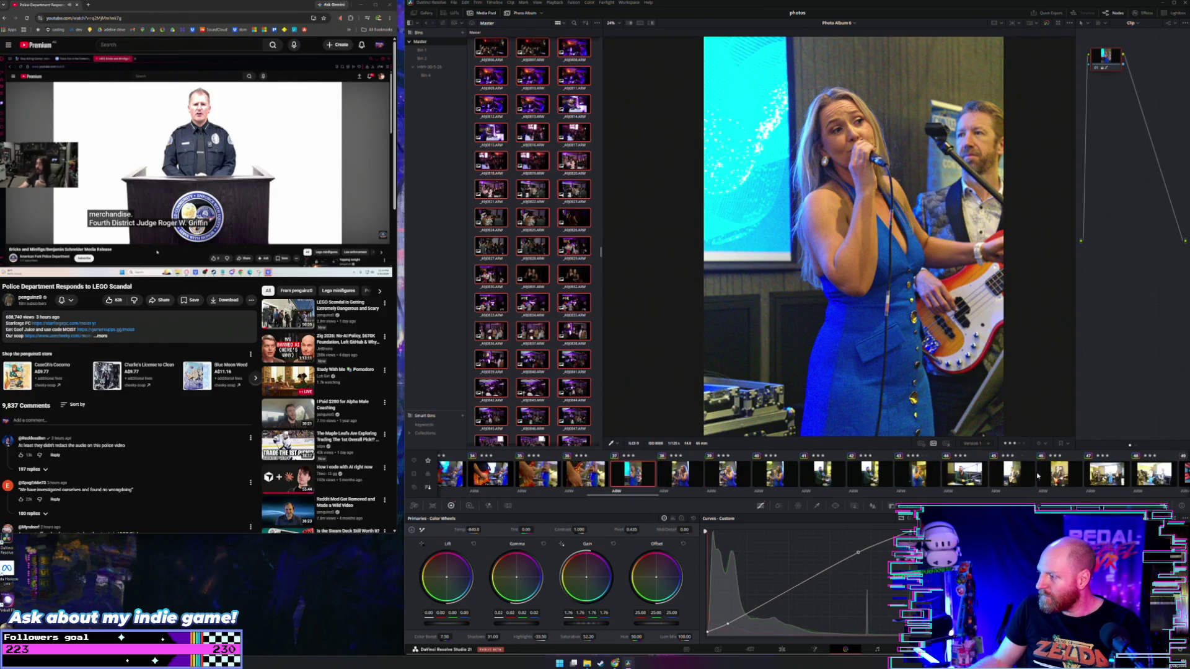
pyautogui.scroll(-1, 1038, 476)
pyautogui.scroll(3, 964, 476)
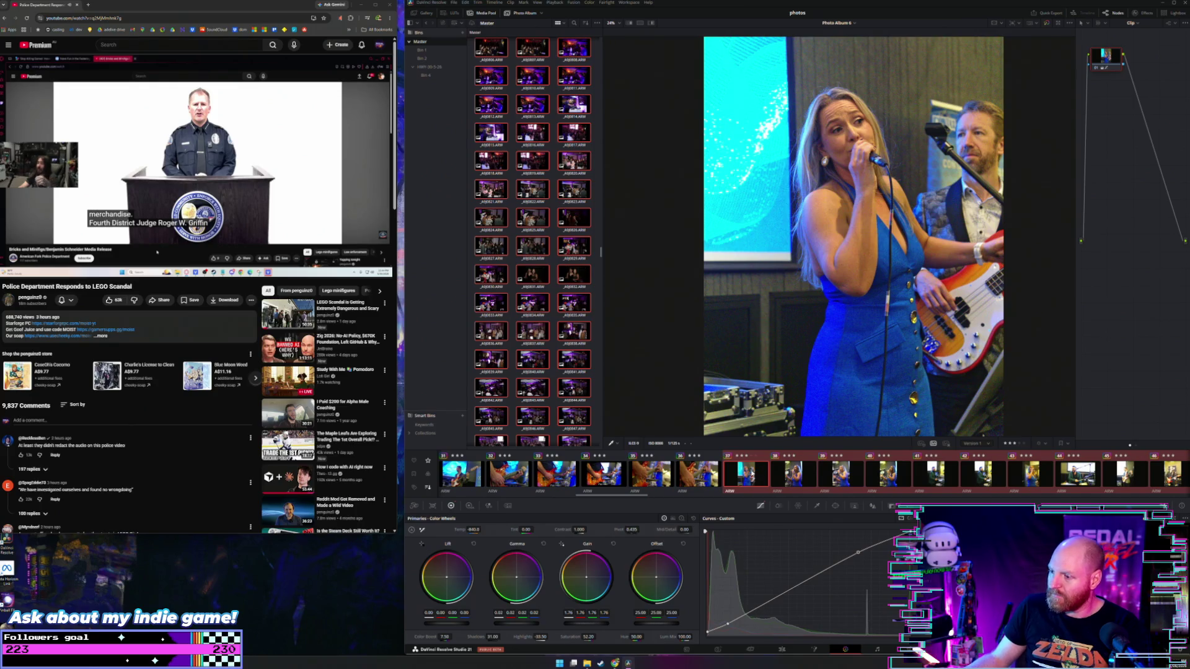
pyautogui.hotkey('ctrl', 'z')
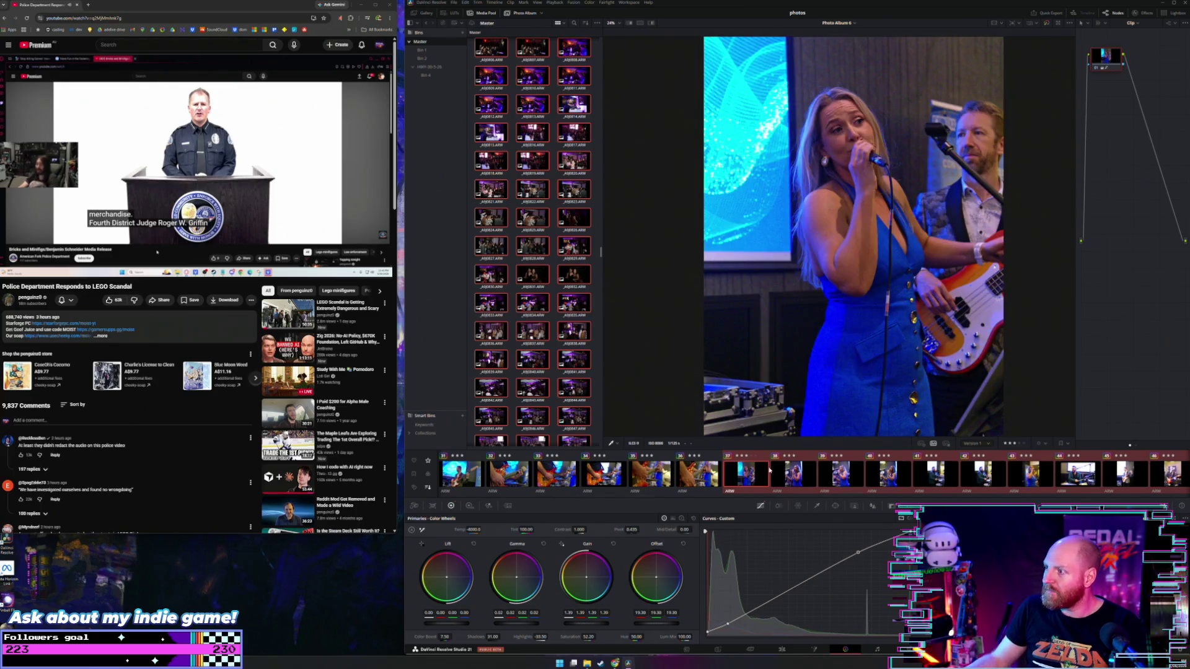
pyautogui.hotkey('ctrl', 'z')
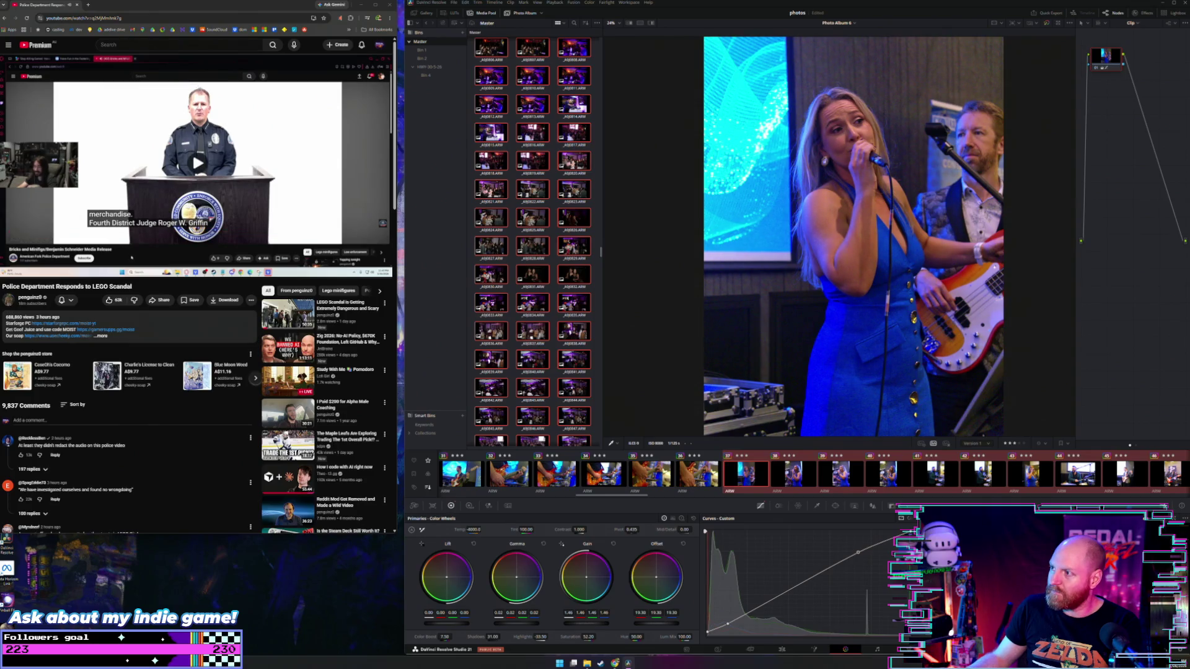
pyautogui.hotkey('ctrl', 'z')
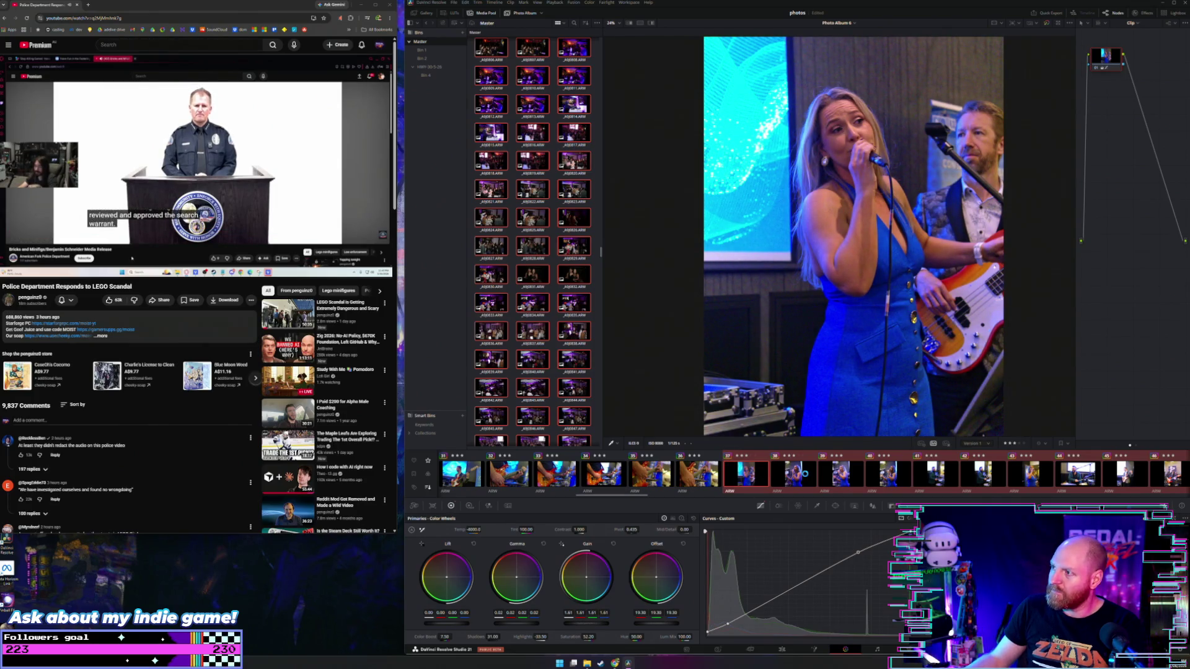
pyautogui.press('Down')
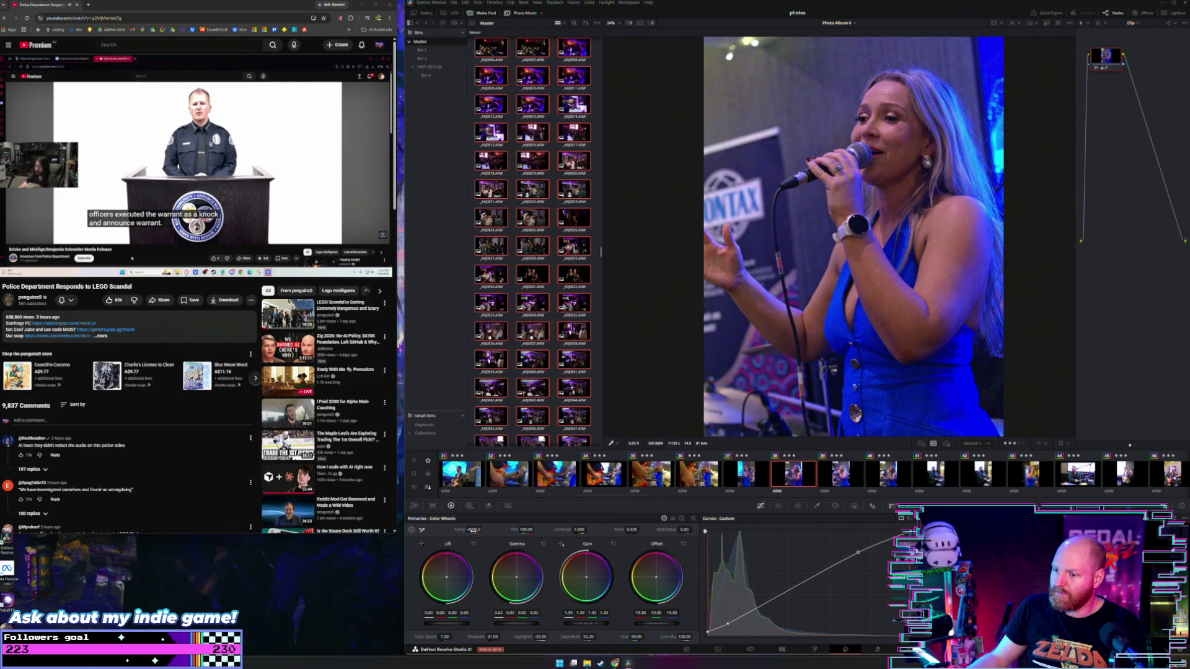
# Warm the first singer photo's temperature, then slightly lower the next one's gain
pyautogui.moveTo(483, 529)
pyautogui.mouseDown()
pyautogui.moveTo(536, 530)
pyautogui.moveTo(483, 530)
pyautogui.mouseUp()
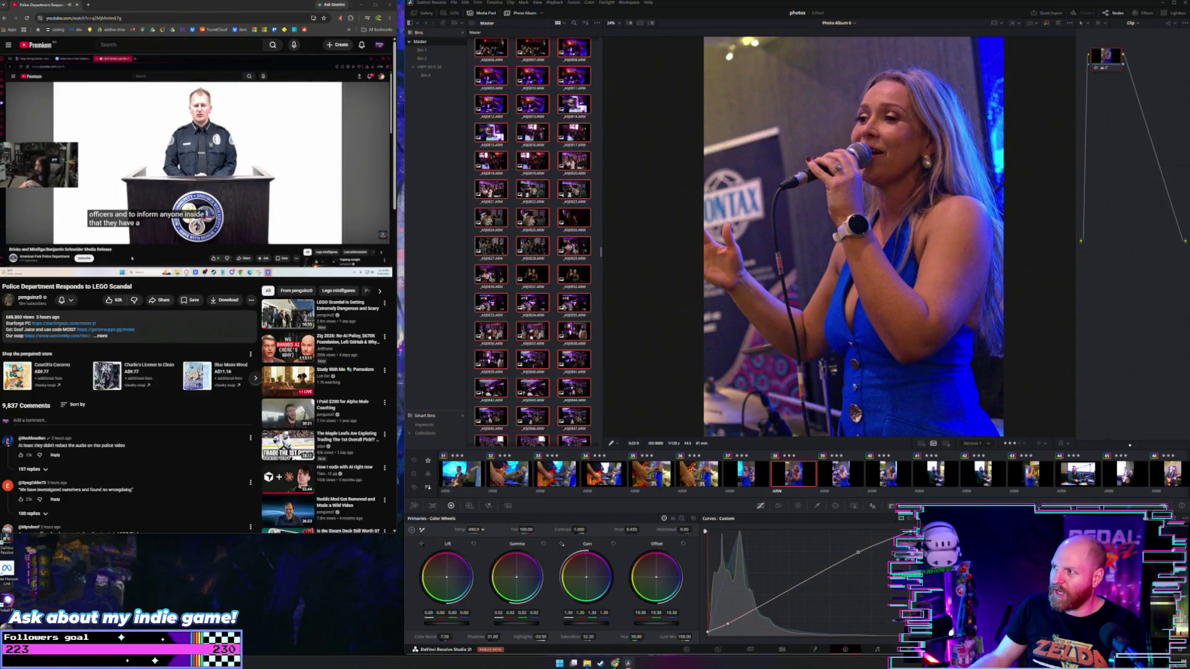
pyautogui.moveTo(483, 530); pyautogui.dragTo(490, 530)
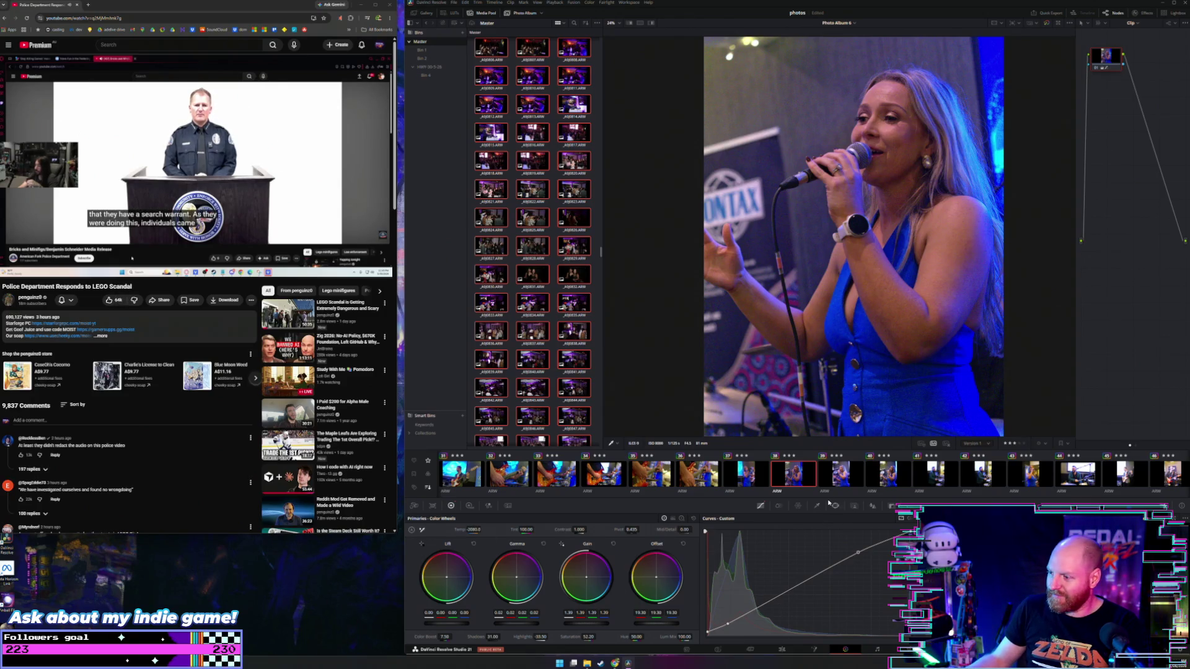
pyautogui.press('Down')
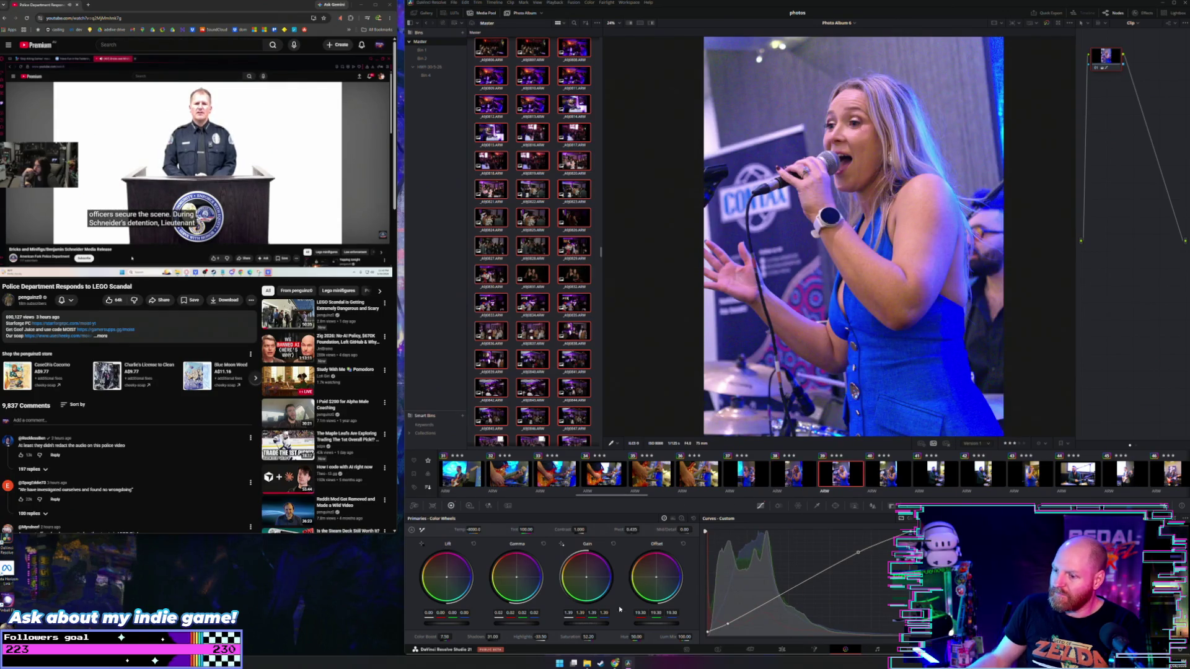
pyautogui.moveTo(588, 626); pyautogui.dragTo(574, 626)
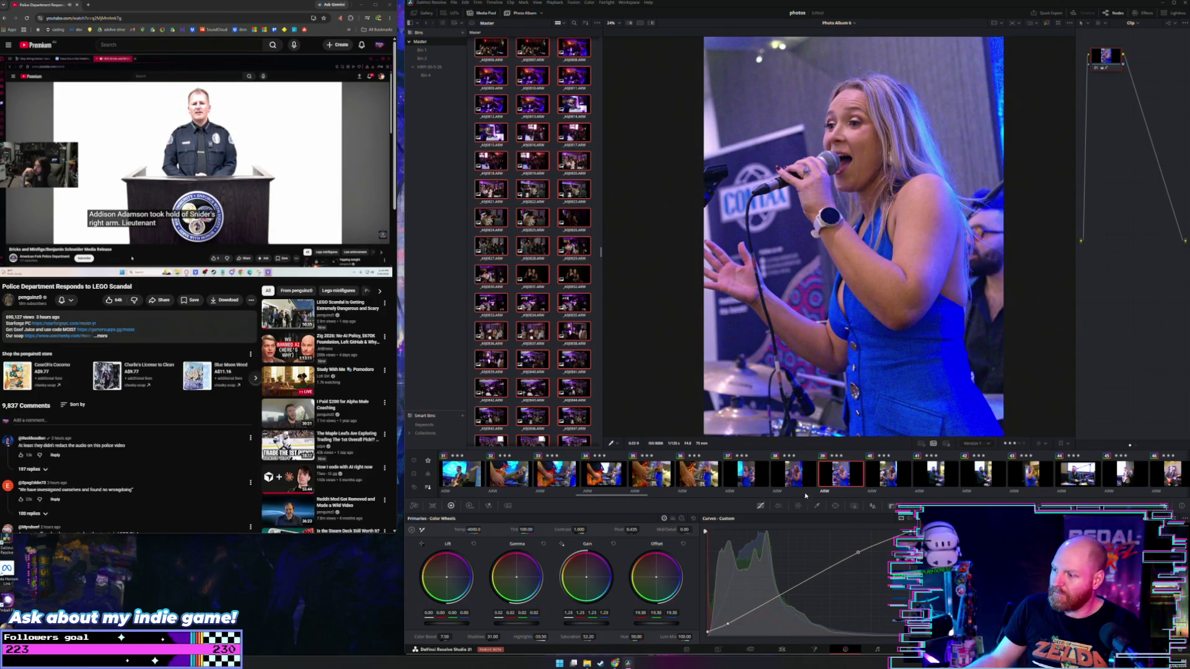
pyautogui.scroll(-1, 620, 474)
pyautogui.press('Down')
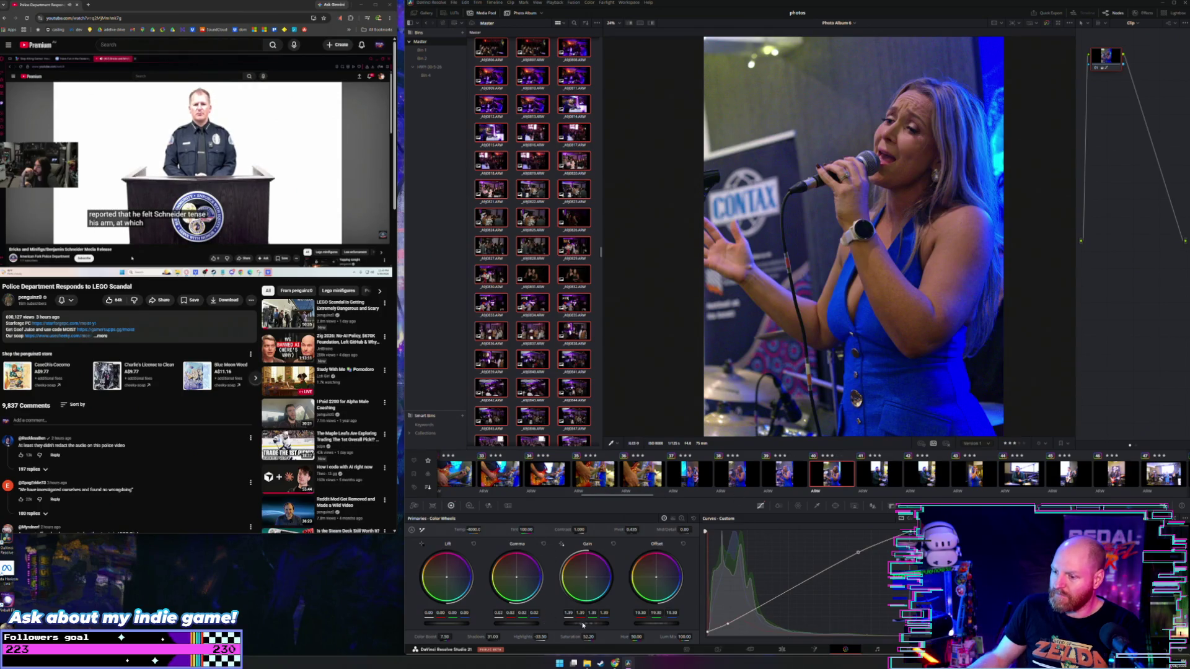
# Brighten and warm the third singer photo, then bring up the drummer photo
pyautogui.moveTo(576, 628)
pyautogui.mouseDown()
pyautogui.moveTo(594, 628)
pyautogui.moveTo(517, 626)
pyautogui.mouseUp()
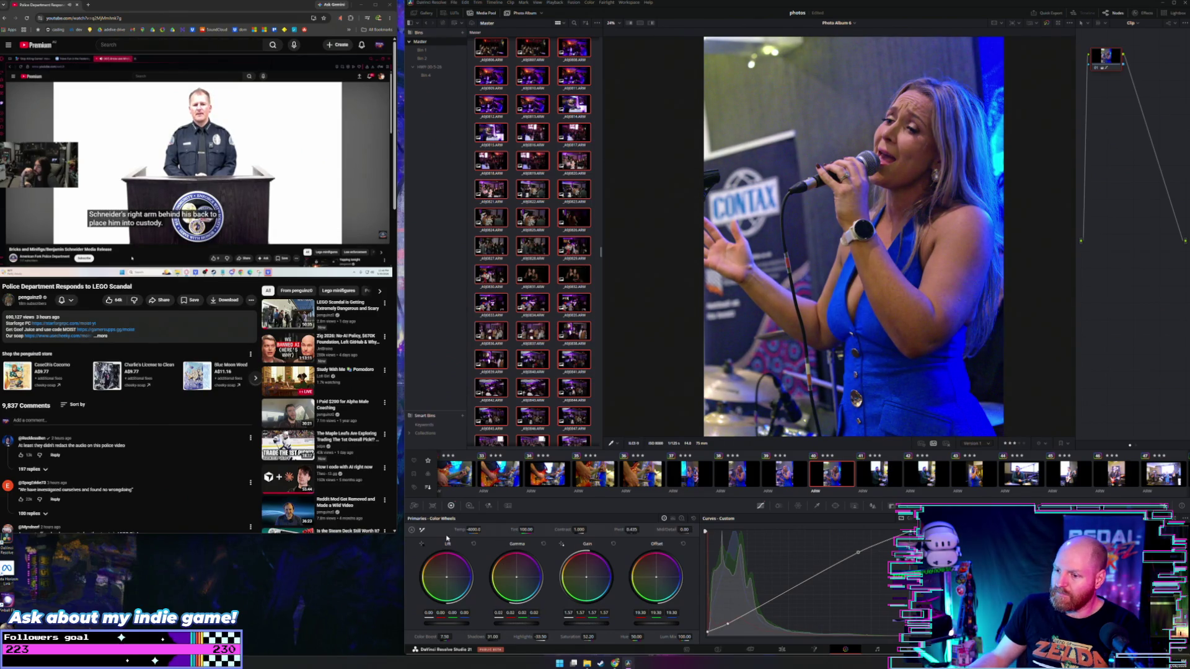
pyautogui.moveTo(474, 530); pyautogui.dragTo(534, 530)
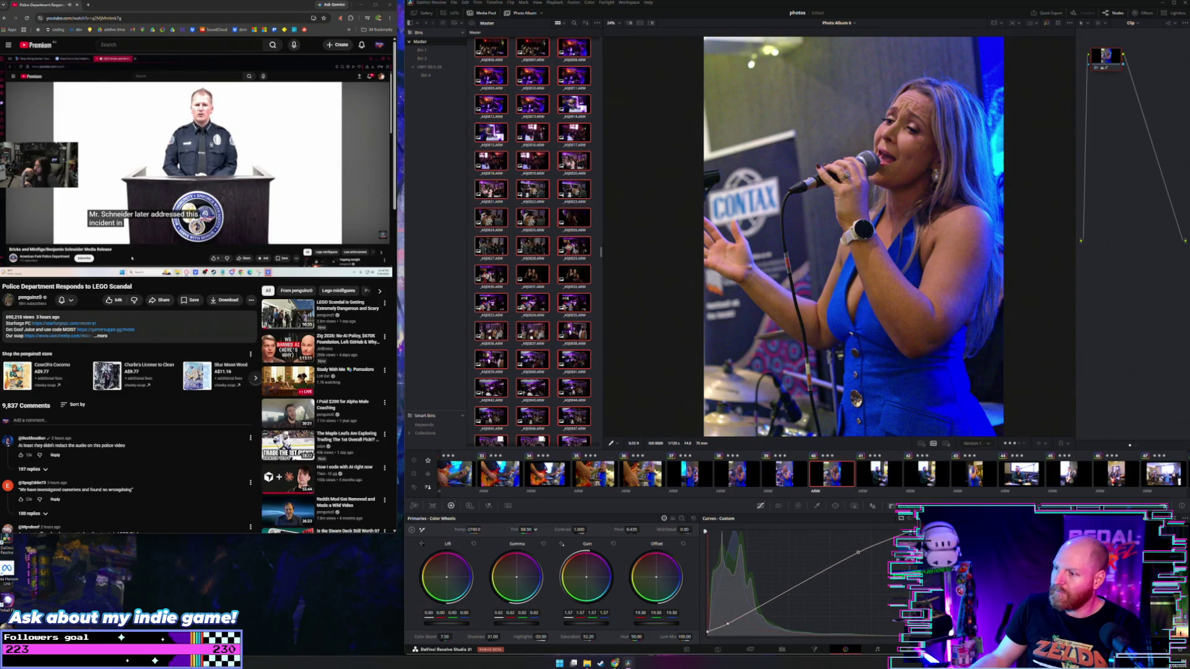
pyautogui.scroll(-1, 821, 483)
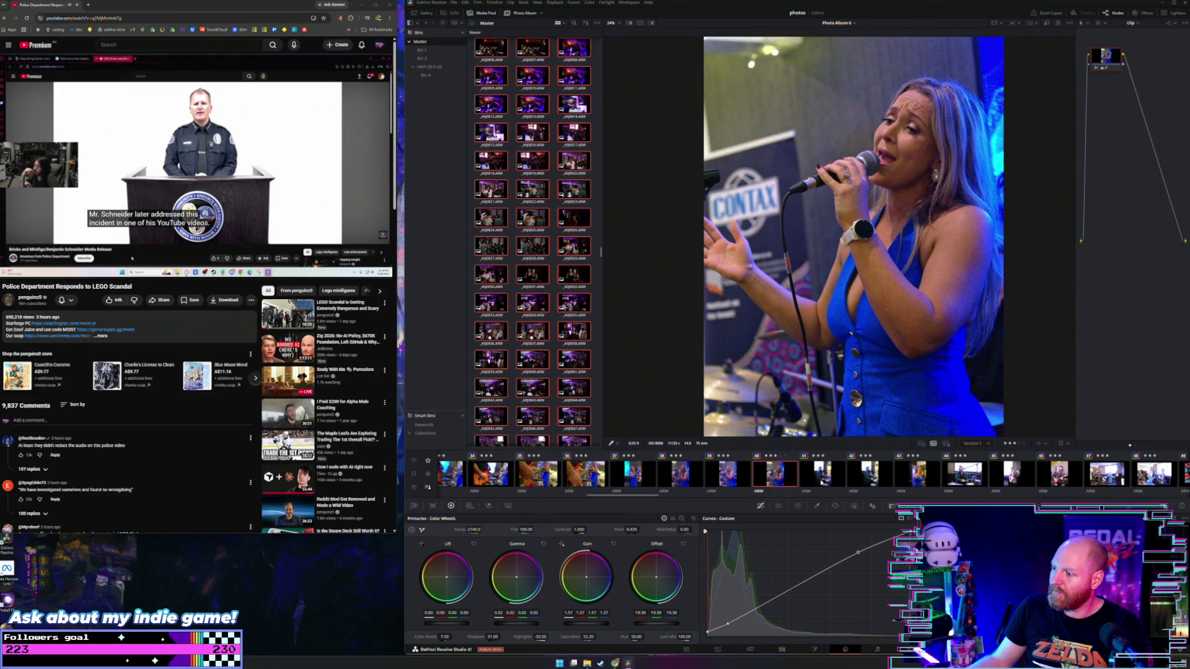
pyautogui.click(815, 480)
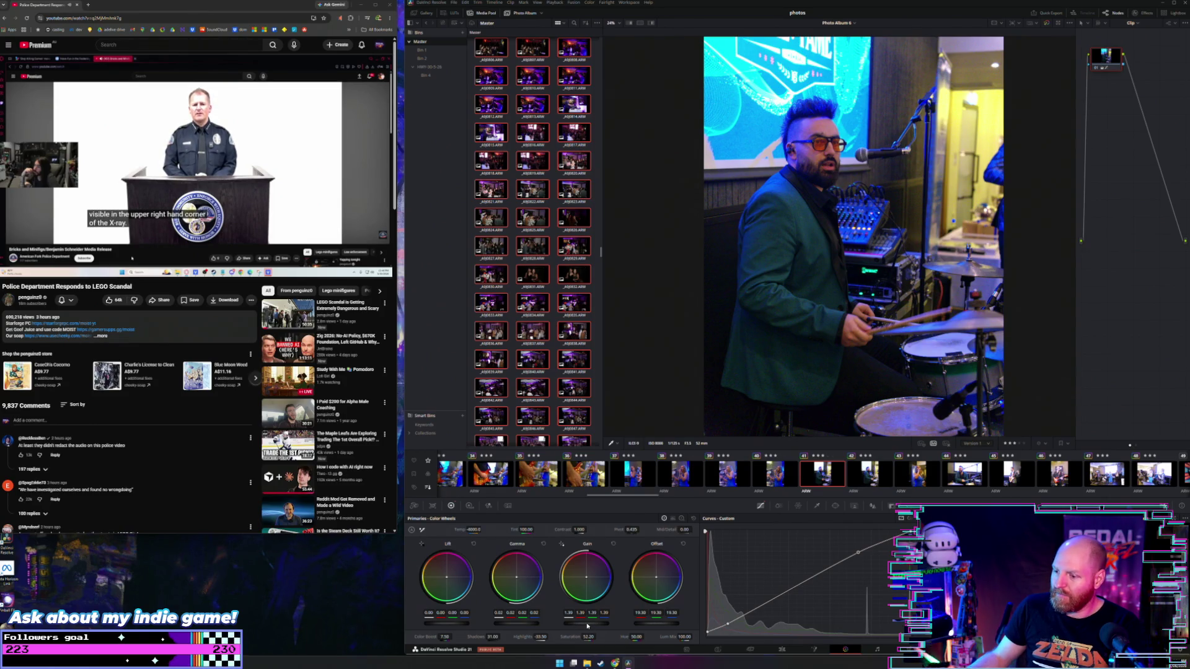
# Nudge the drummer photo's Gain up, then lower Gain on the overly bright singer photo
pyautogui.moveTo(587, 626); pyautogui.dragTo(598, 626)
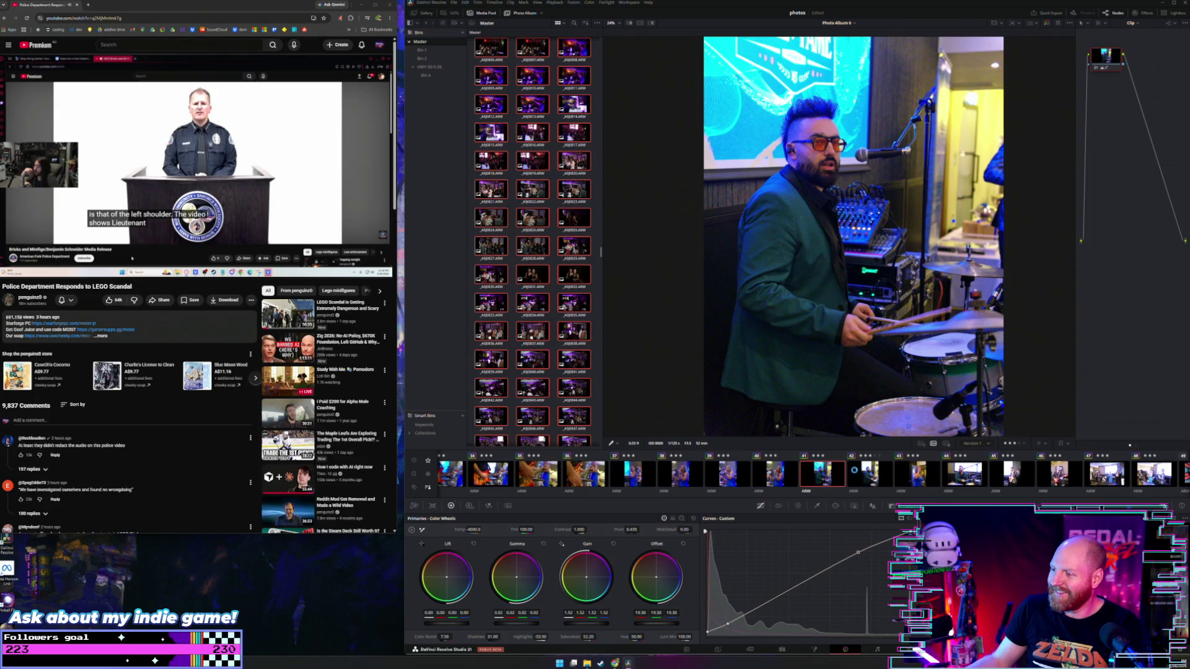
pyautogui.click(854, 472)
pyautogui.scroll(-1, 854, 472)
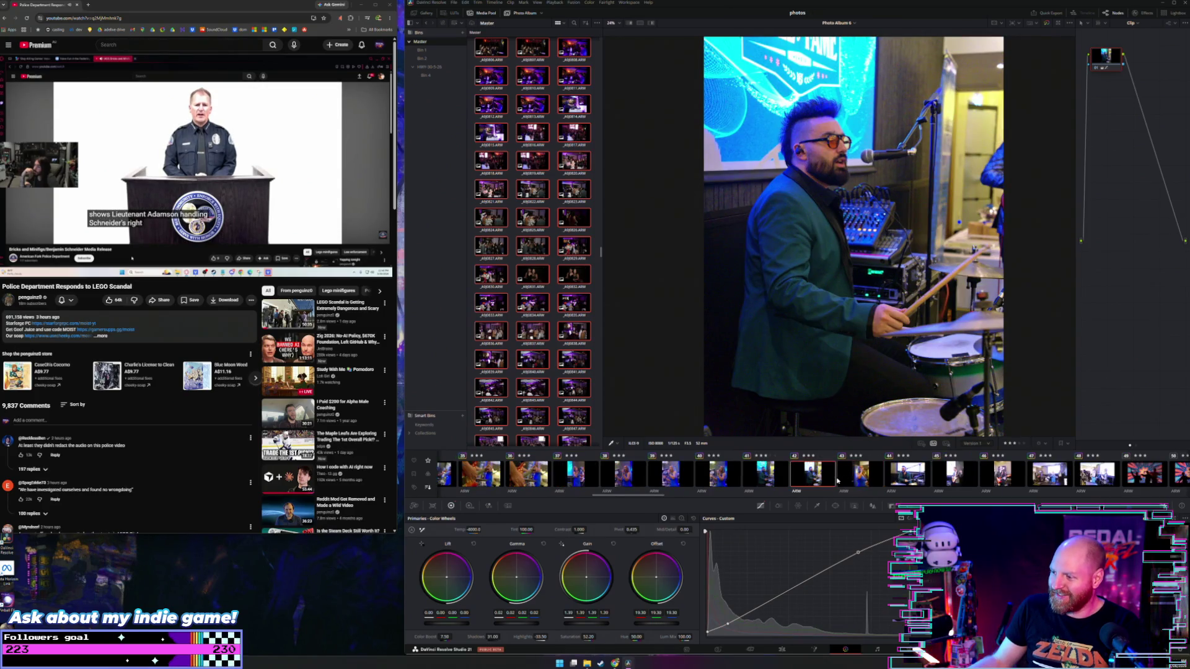
pyautogui.click(854, 472)
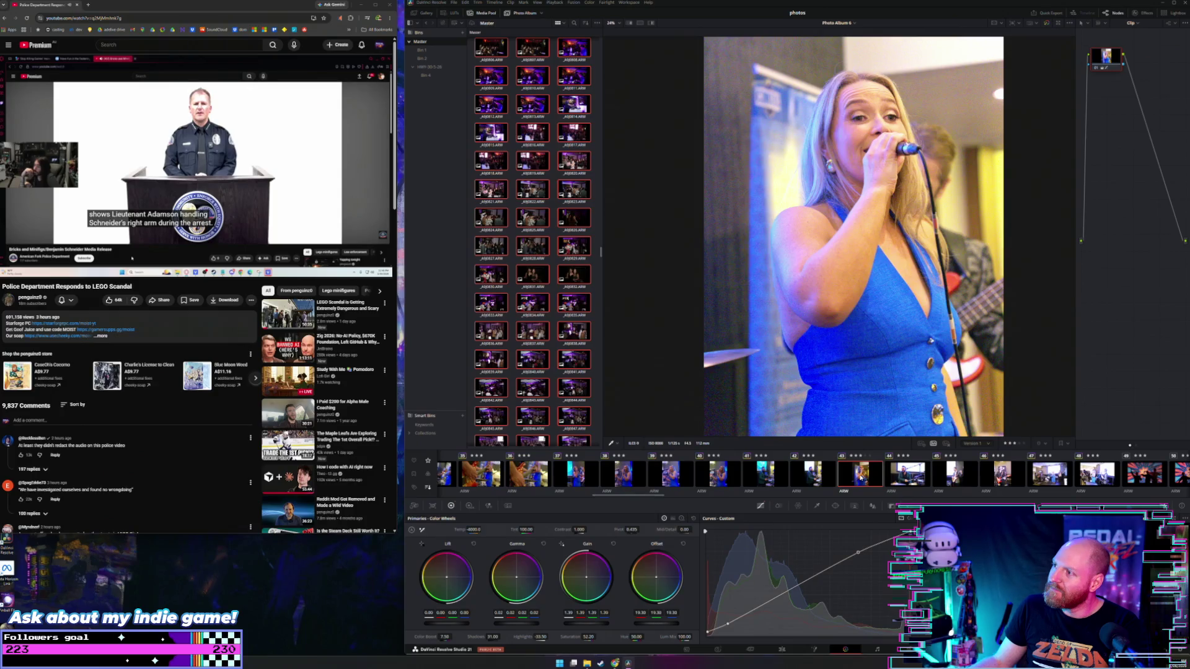
pyautogui.moveTo(595, 624); pyautogui.dragTo(563, 624)
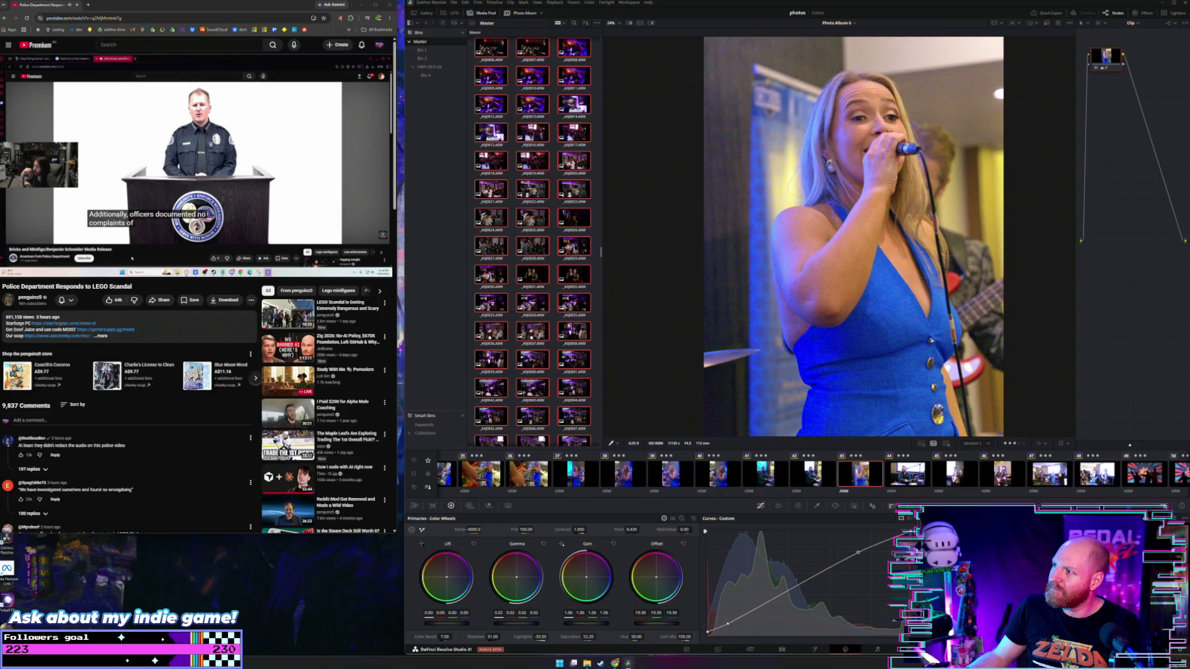
# Lower Gain slightly on the bass player photo and on the singer-guitarist photo, to 1.22
pyautogui.scroll(-3, 788, 477)
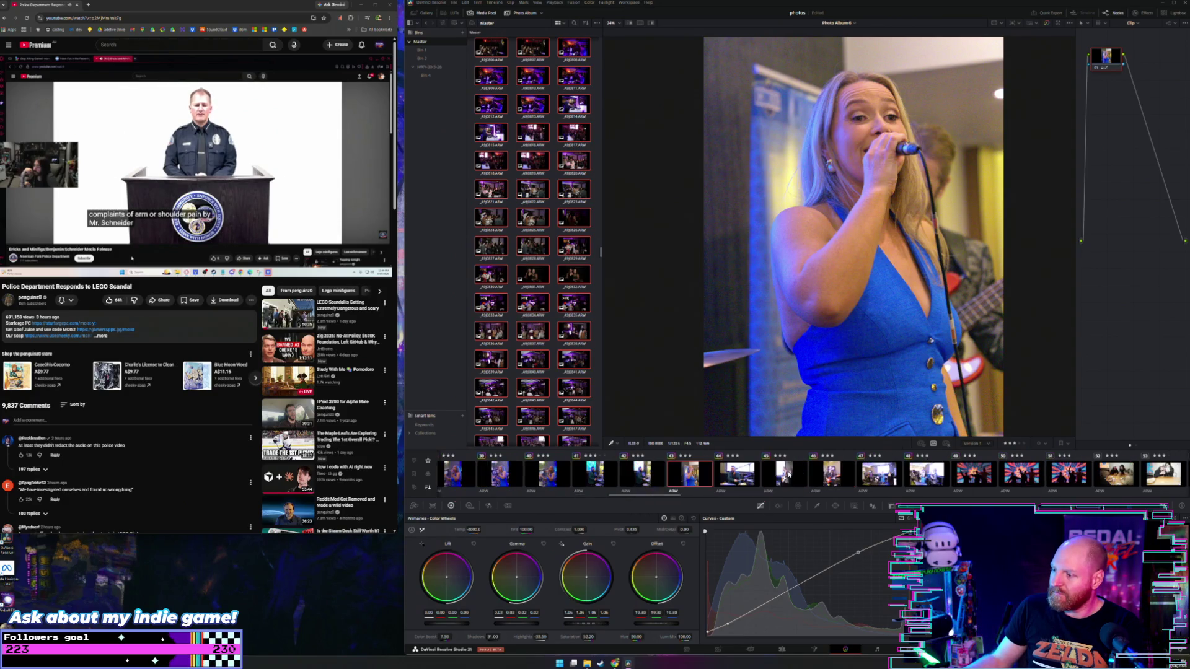
pyautogui.press('Down')
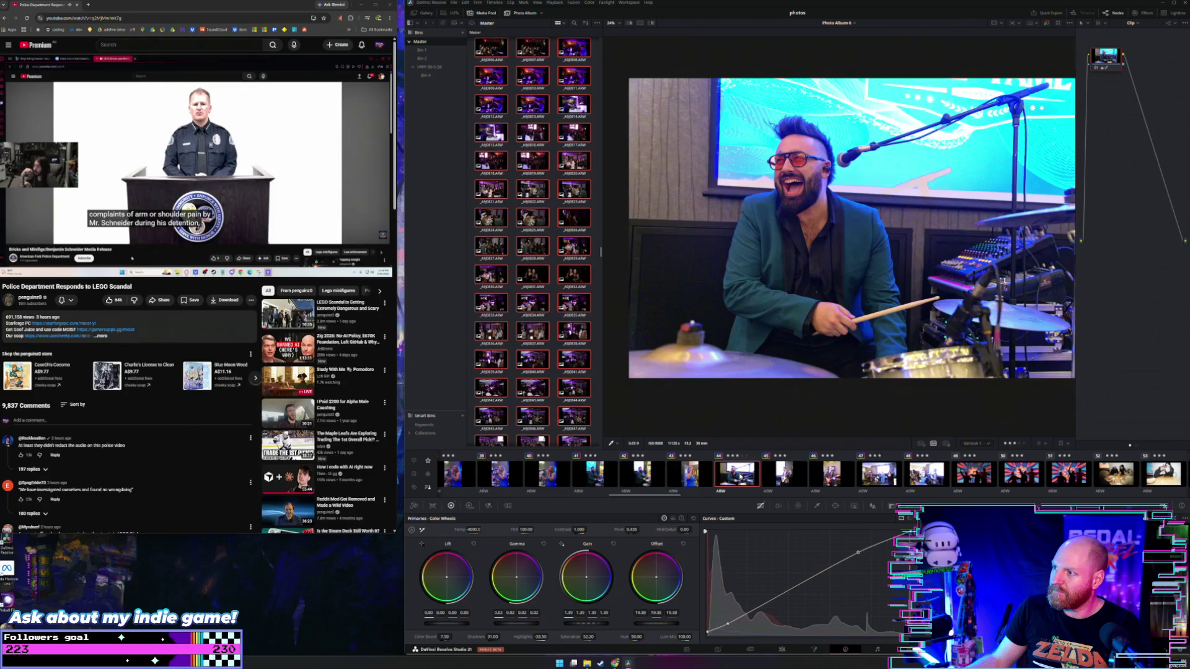
pyautogui.scroll(-1, 739, 476)
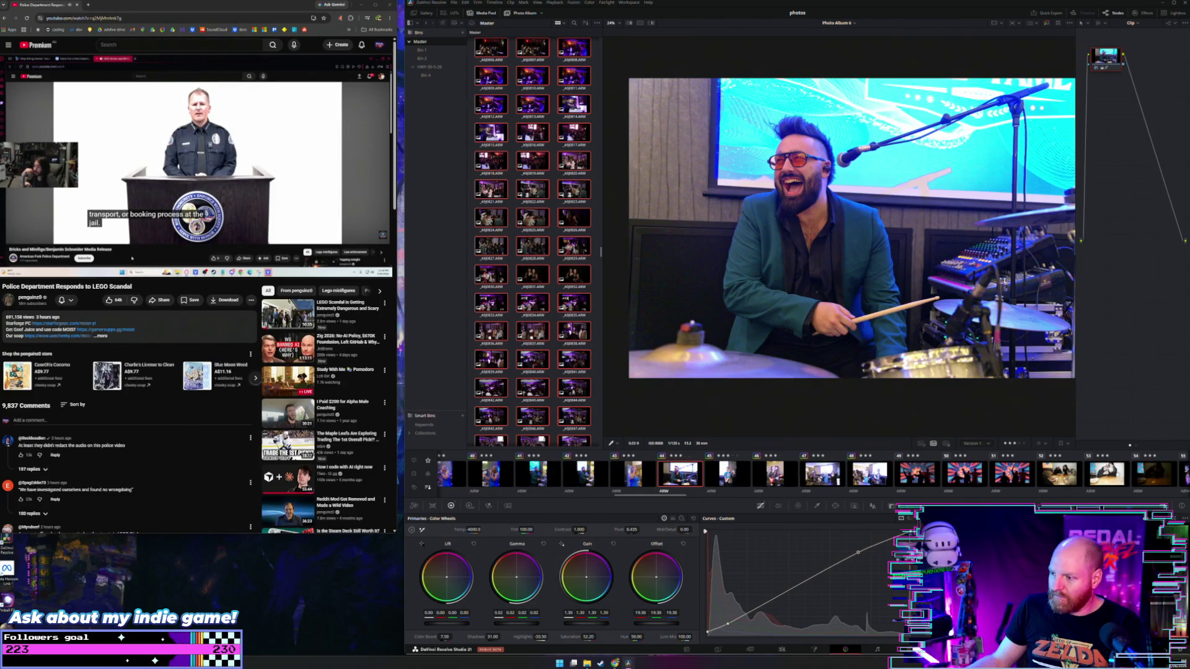
pyautogui.press('Right')
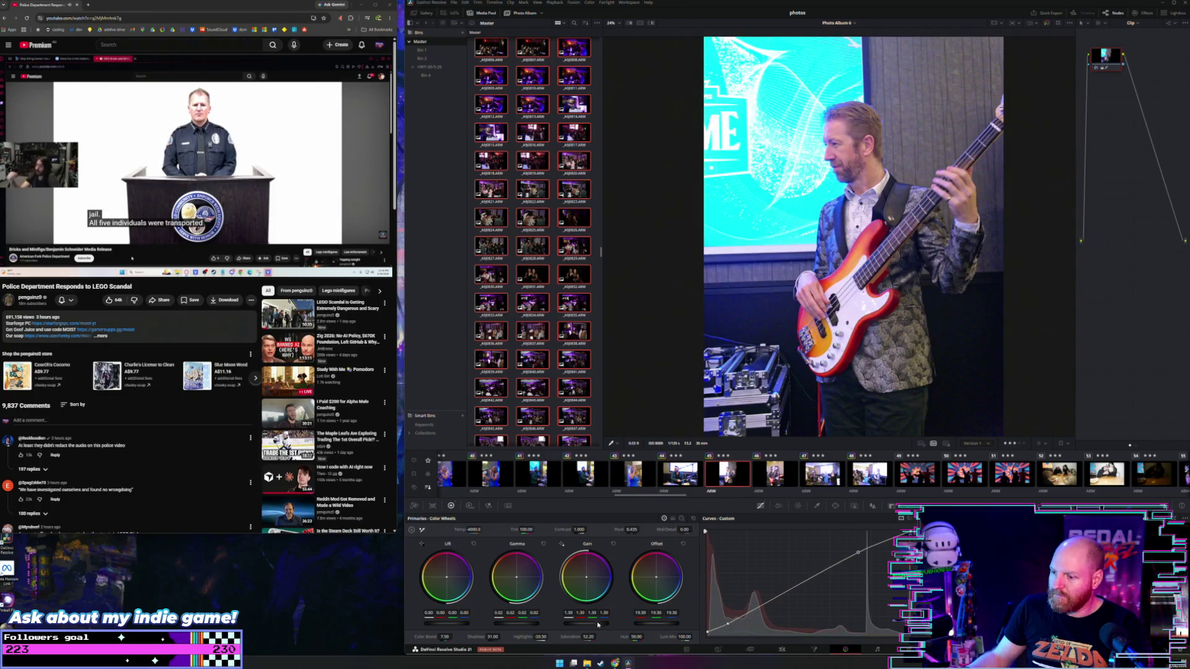
pyautogui.moveTo(599, 625); pyautogui.dragTo(586, 626)
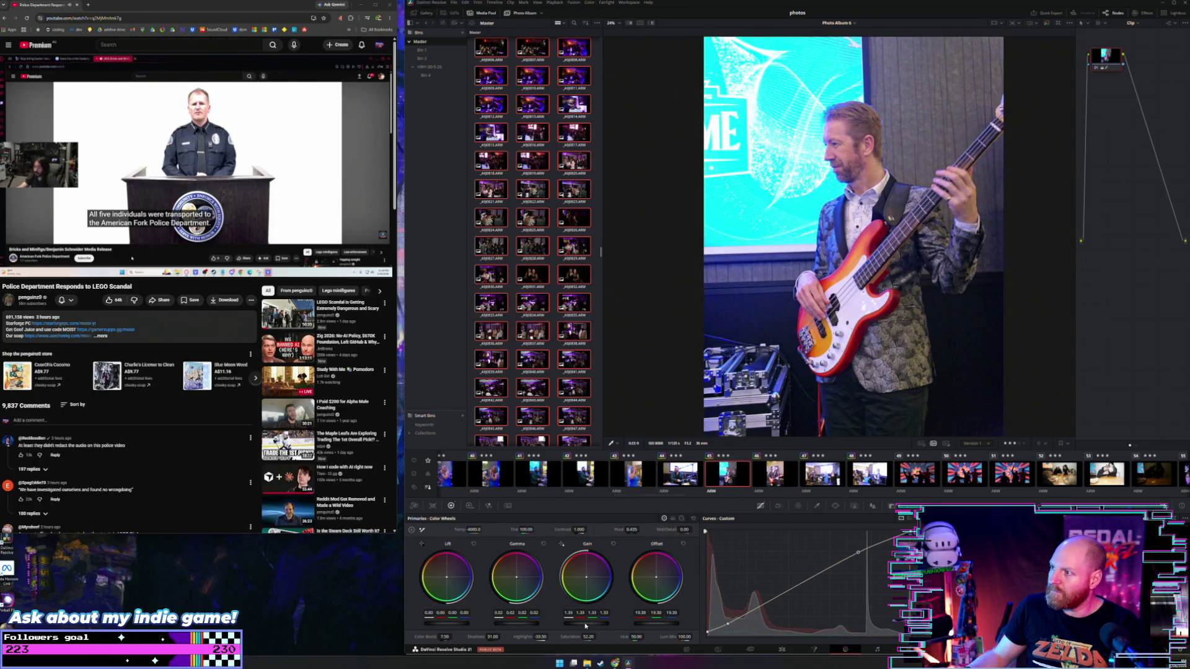
pyautogui.click(769, 480)
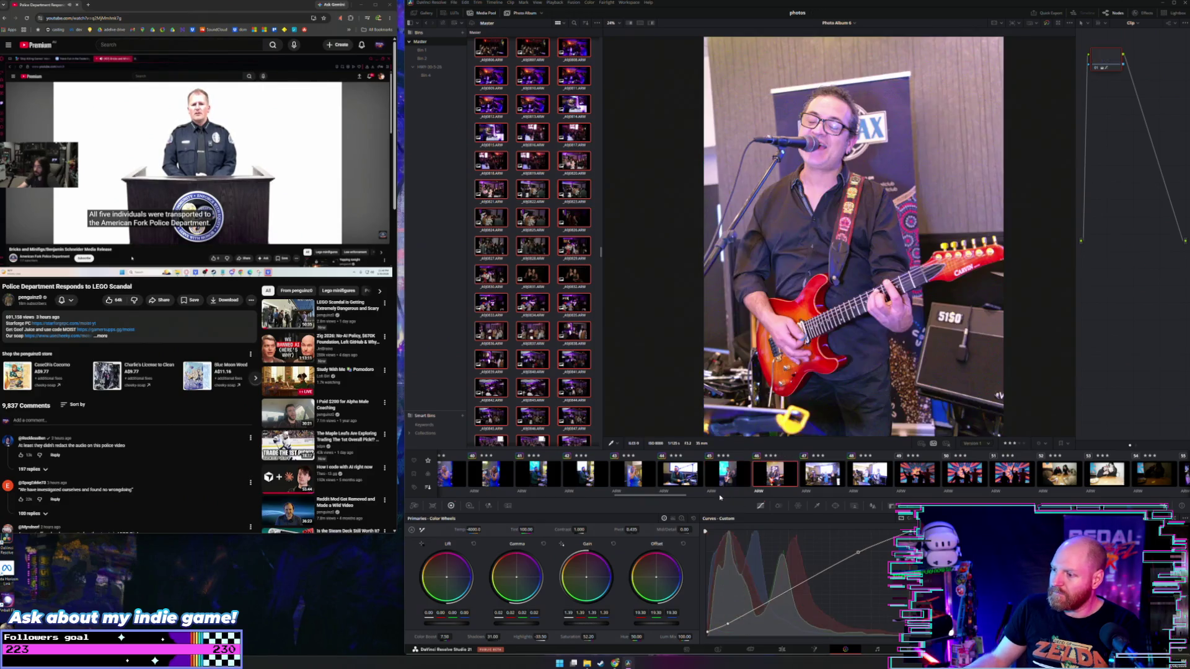
pyautogui.moveTo(586, 625); pyautogui.dragTo(576, 624)
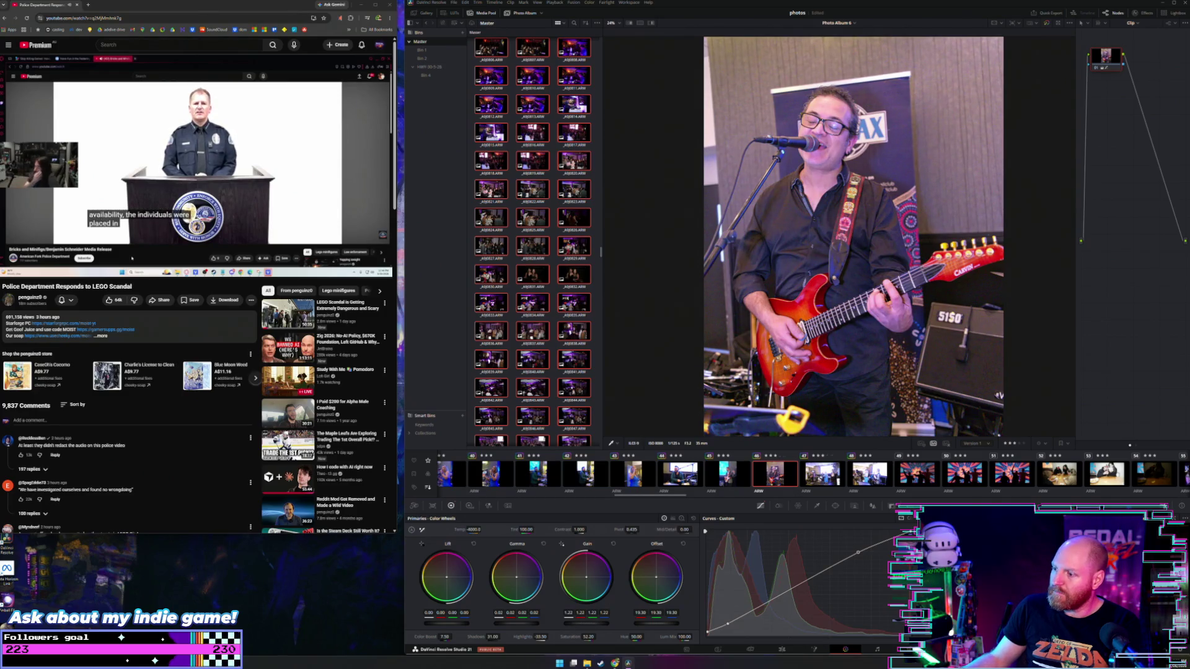
pyautogui.click(823, 475)
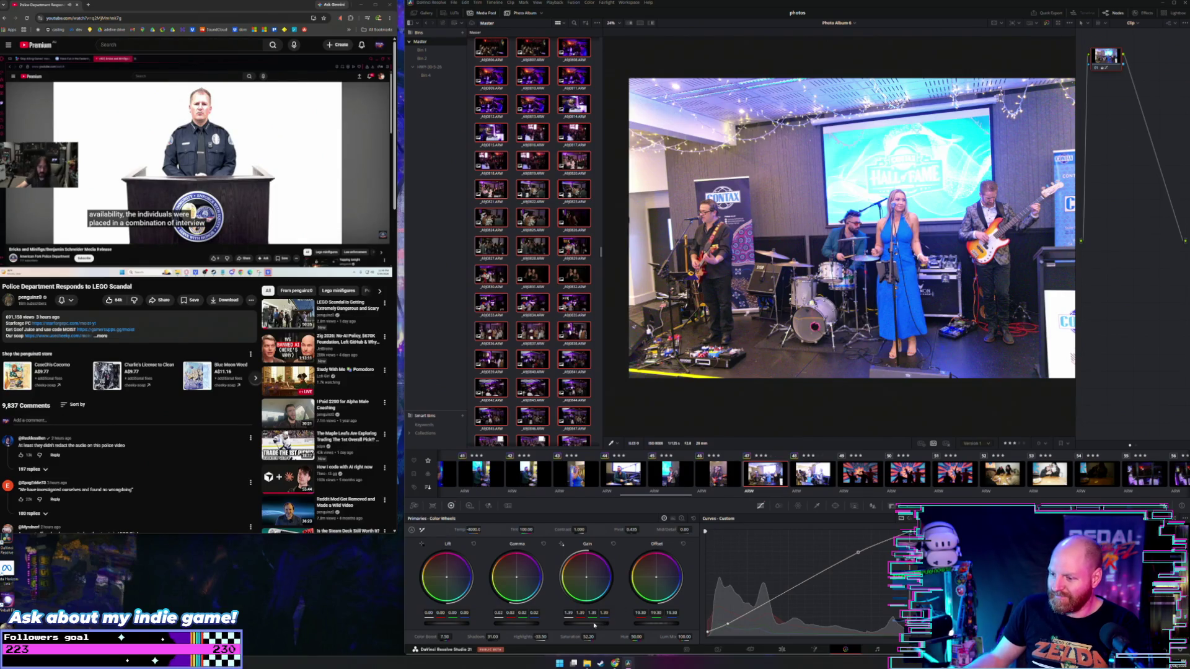
# Grade the stage band photo: Gain 1.22, Highlights -100, Temp -4000, Gamma back to about 0
pyautogui.moveTo(594, 625); pyautogui.dragTo(564, 626)
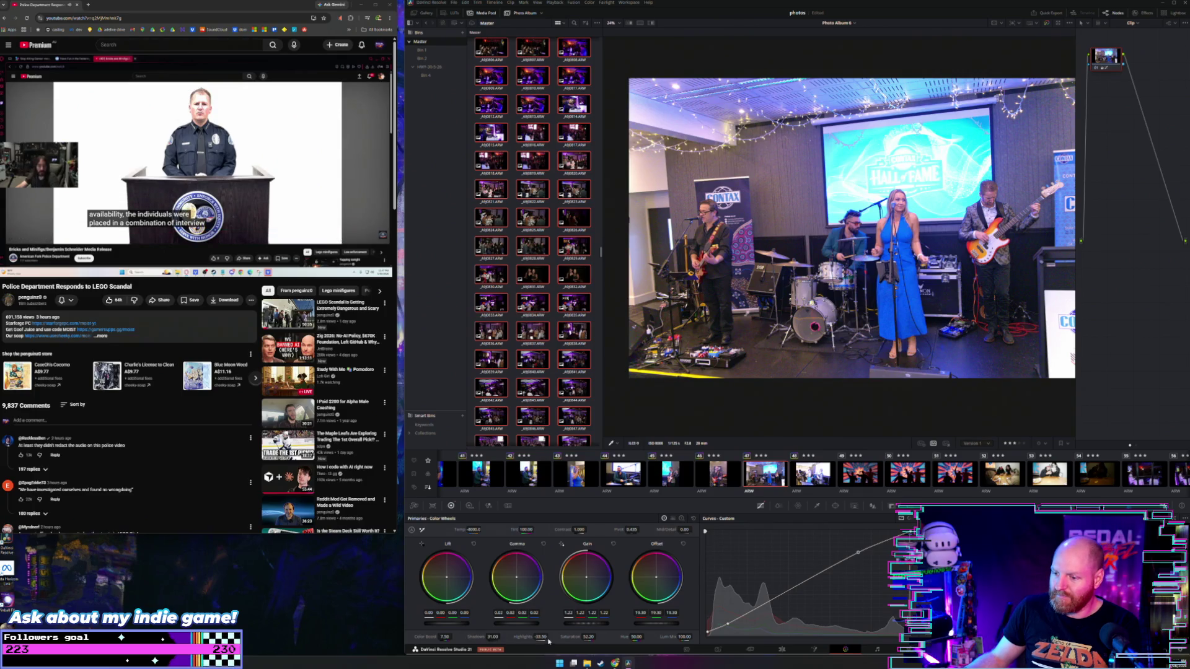
pyautogui.moveTo(541, 636); pyautogui.dragTo(549, 637)
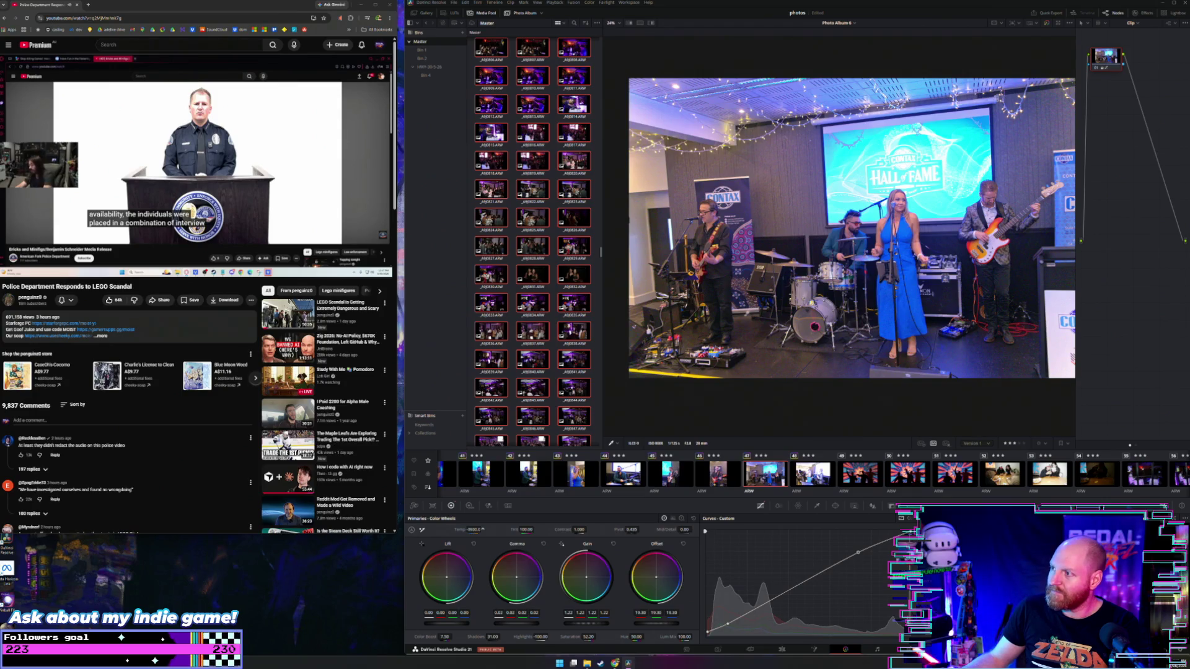
pyautogui.moveTo(483, 530)
pyautogui.mouseDown()
pyautogui.moveTo(497, 530)
pyautogui.moveTo(479, 530)
pyautogui.mouseUp()
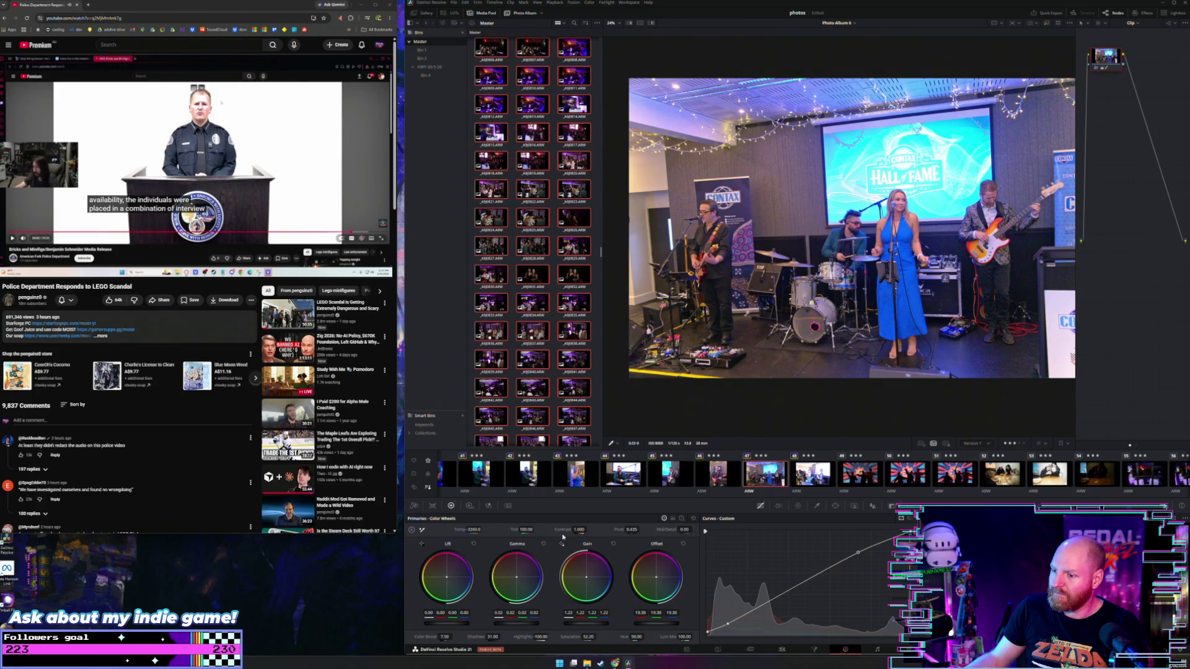
pyautogui.moveTo(525, 626); pyautogui.dragTo(516, 626)
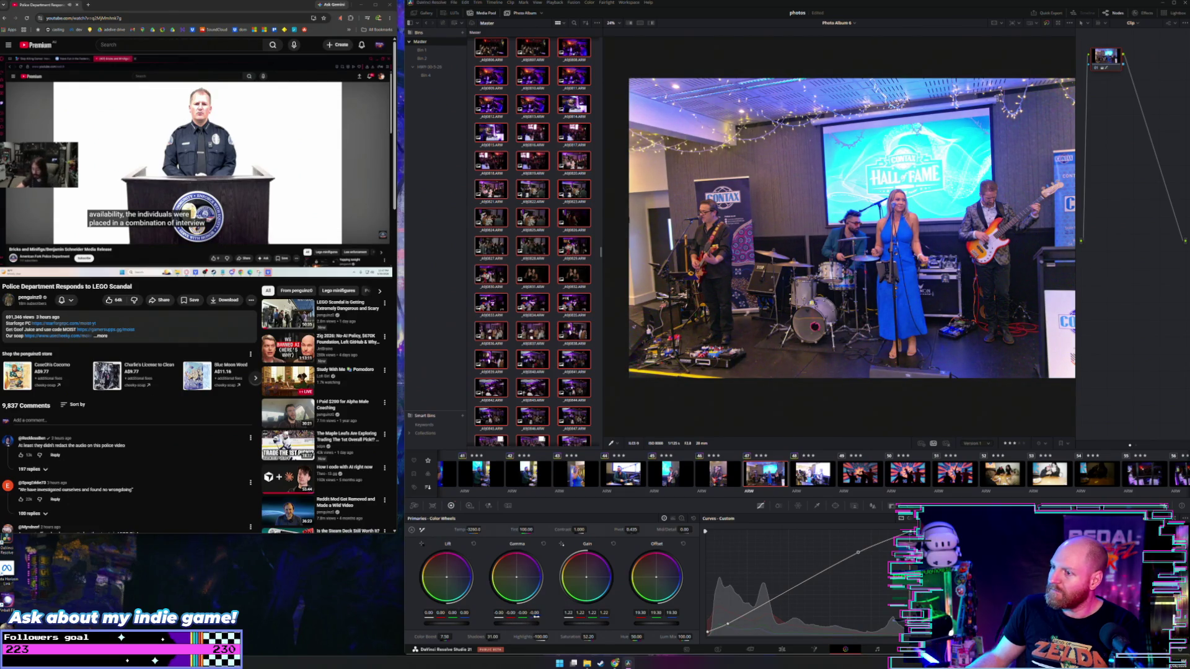
# Lower Gain and Gamma slightly on the side-view band photo
pyautogui.click(811, 482)
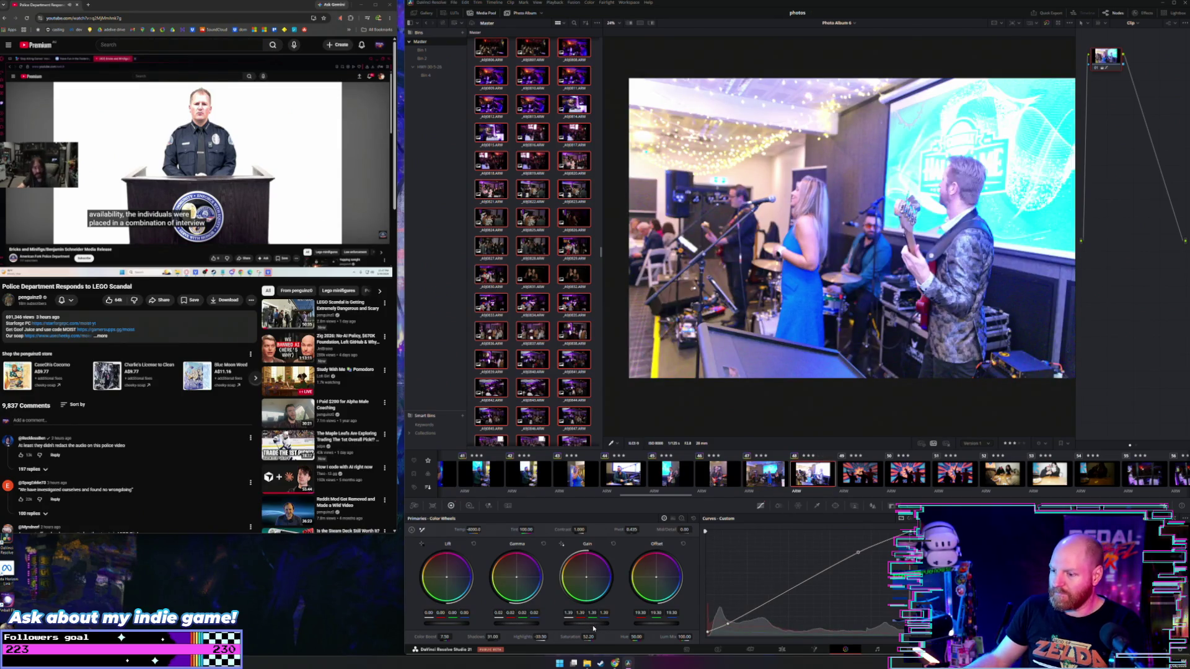
pyautogui.moveTo(593, 628); pyautogui.dragTo(583, 628)
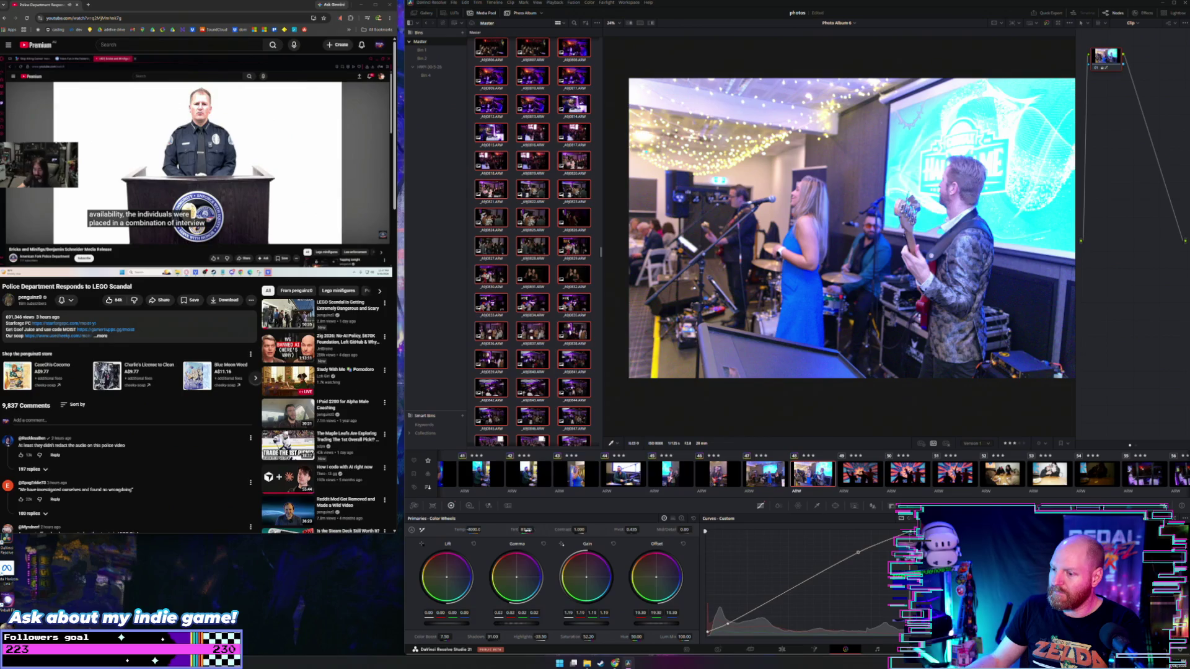
pyautogui.moveTo(528, 622); pyautogui.dragTo(521, 623)
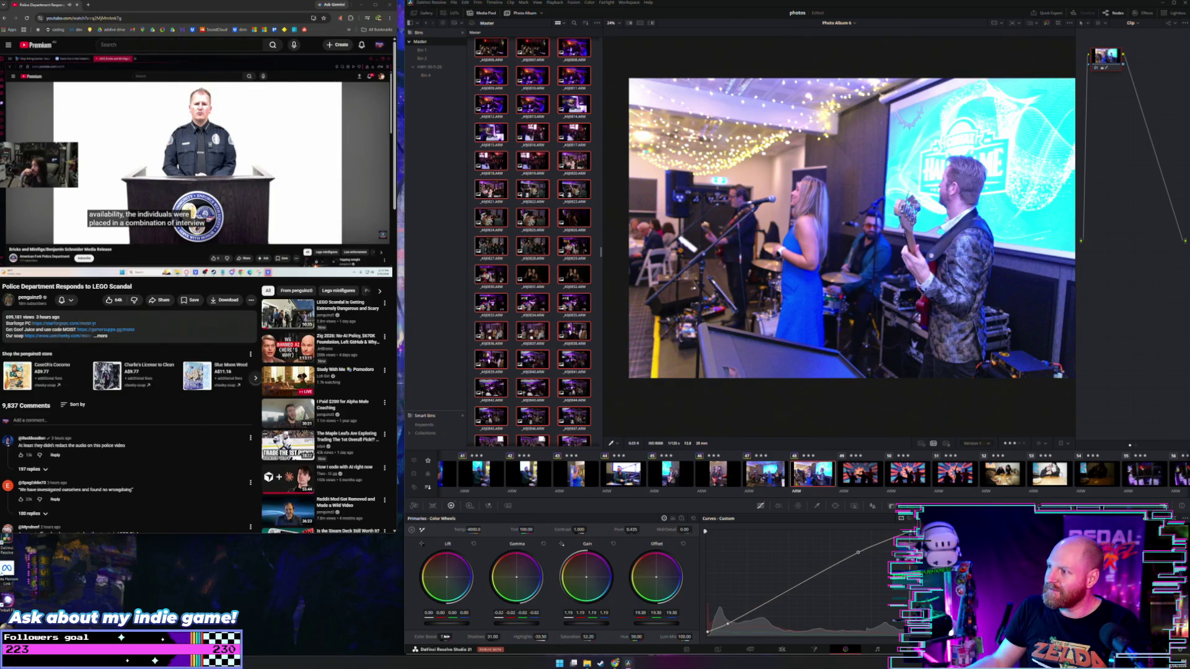
pyautogui.click(838, 488)
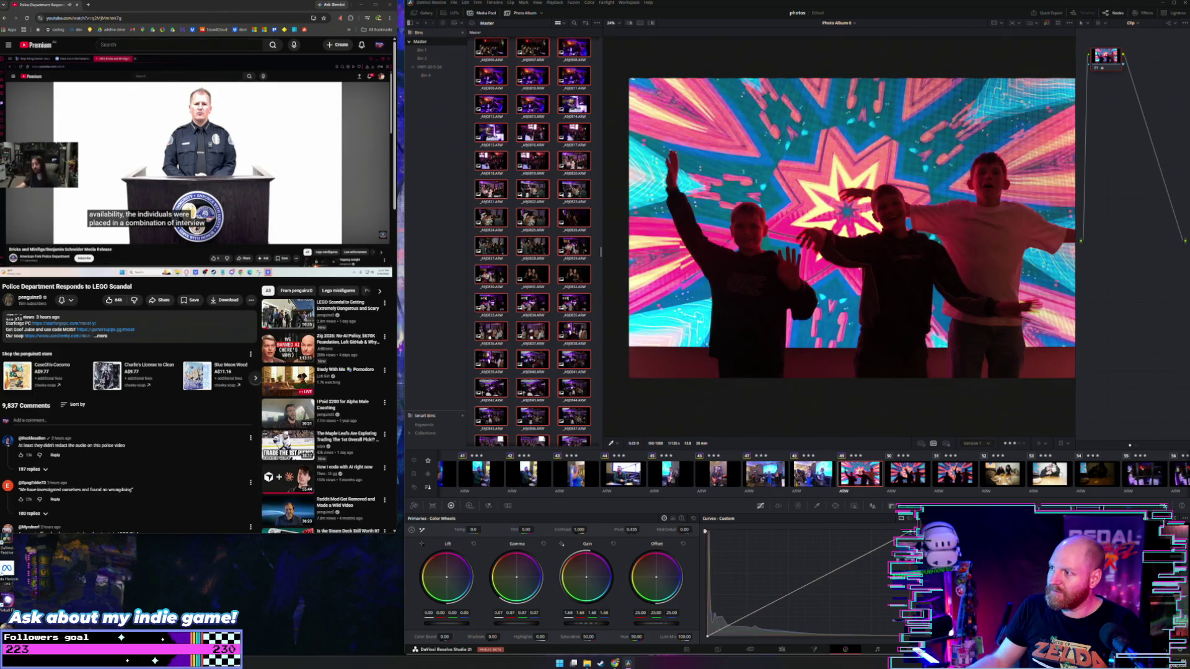
# Grade the first silhouette photo: adjust Gamma, Saturation and Shadows, and max out Highlights
pyautogui.moveTo(517, 623); pyautogui.dragTo(593, 625)
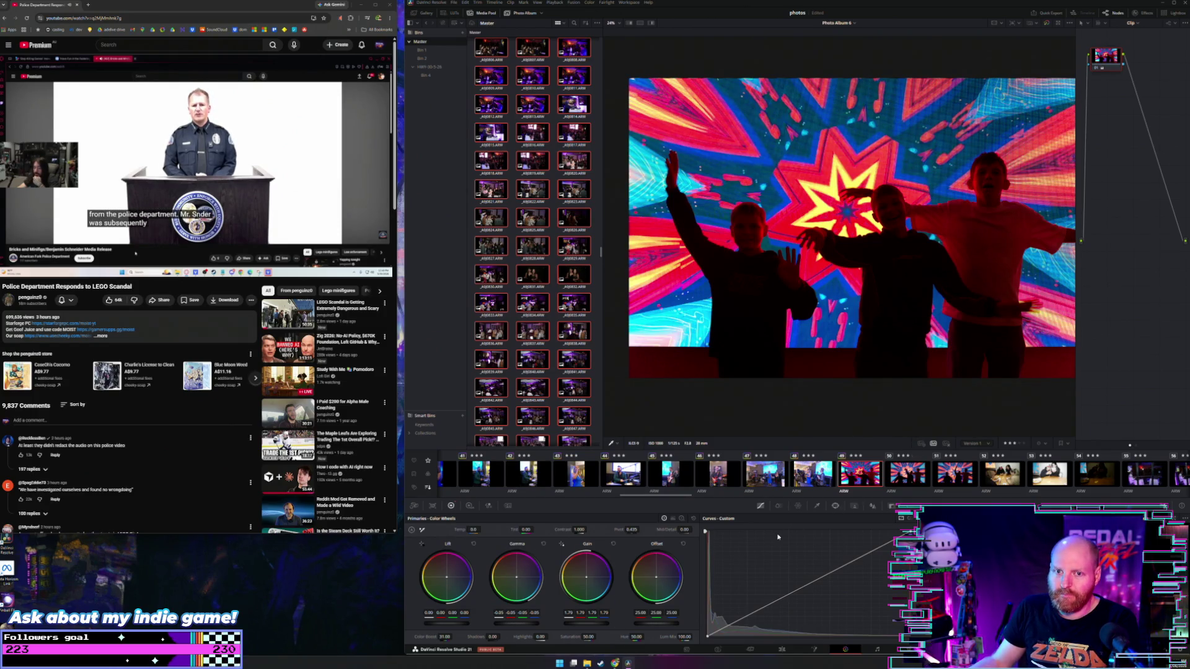
pyautogui.moveTo(586, 636)
pyautogui.mouseDown()
pyautogui.moveTo(597, 636)
pyautogui.moveTo(581, 637)
pyautogui.mouseUp()
pyautogui.moveTo(494, 637); pyautogui.dragTo(490, 637)
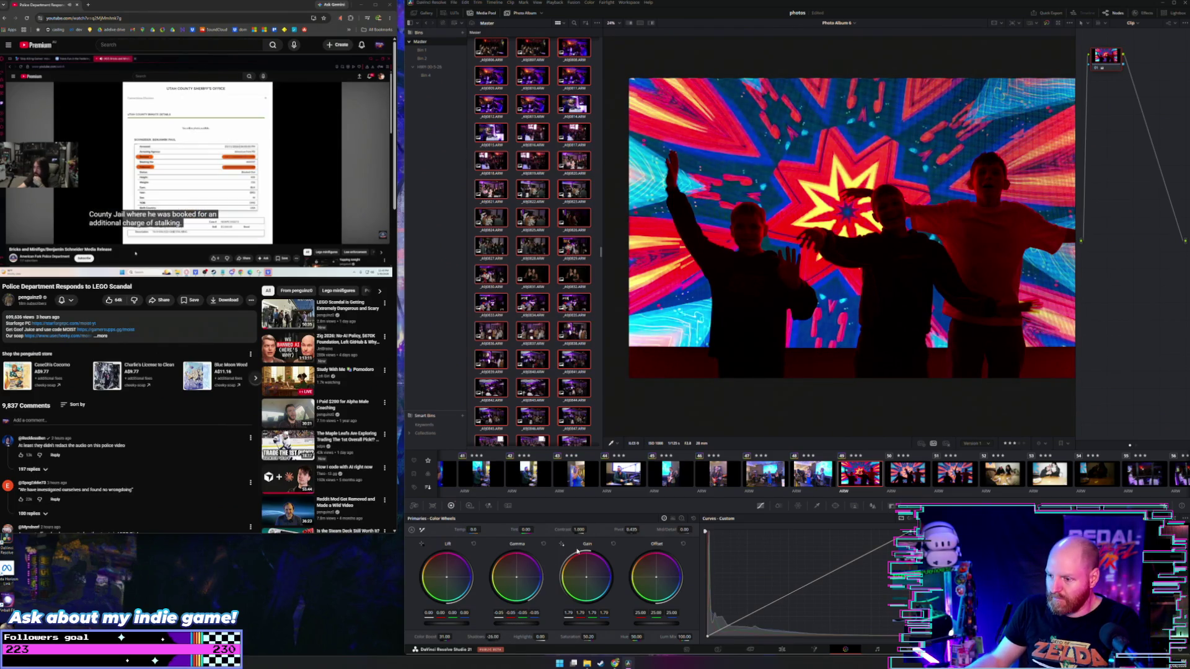
pyautogui.moveTo(549, 637); pyautogui.dragTo(550, 637)
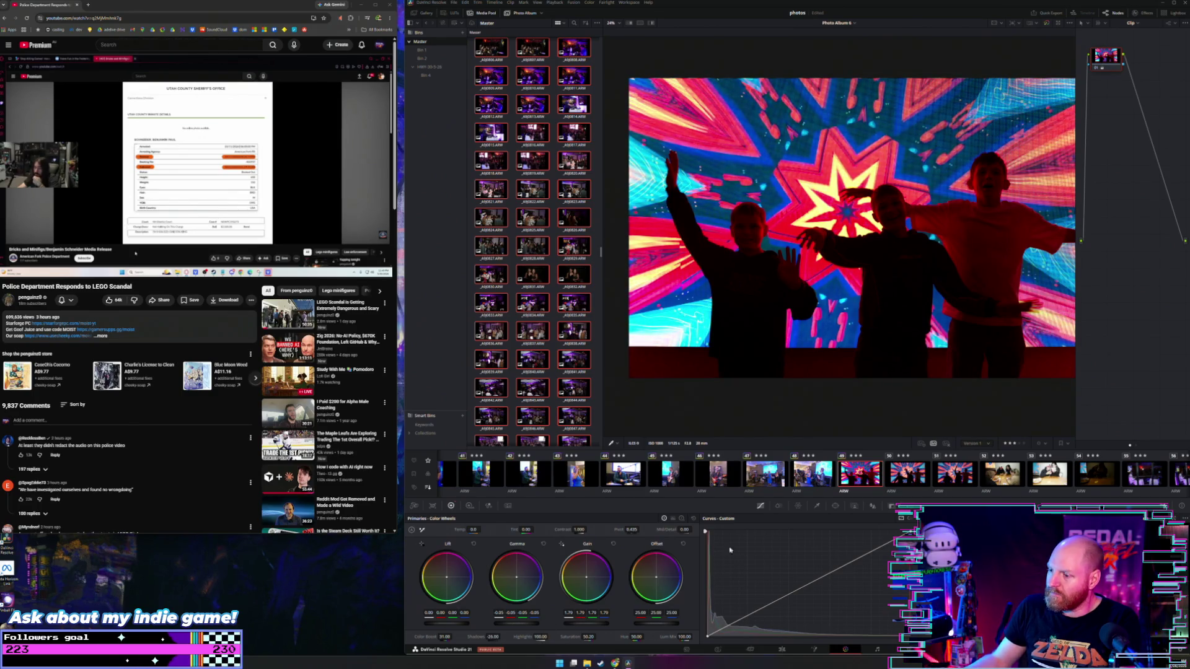
# On the next silhouette photo, raise Gamma, crush Shadows and add Color Boost
pyautogui.click(907, 478)
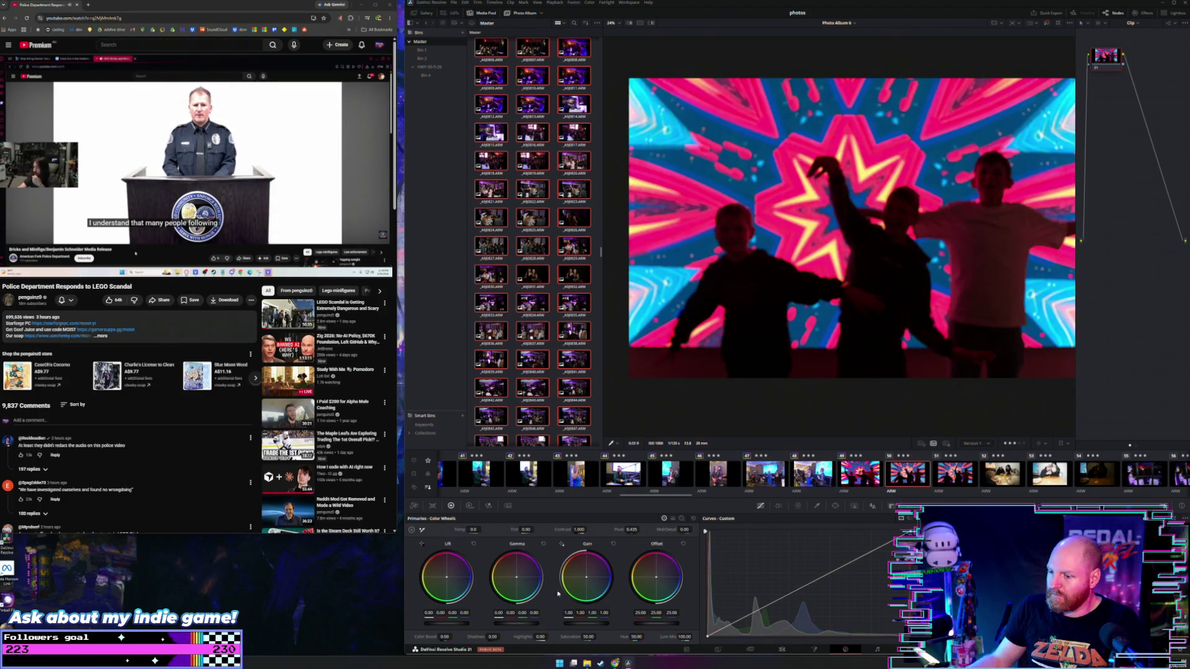
pyautogui.moveTo(516, 623); pyautogui.dragTo(605, 623)
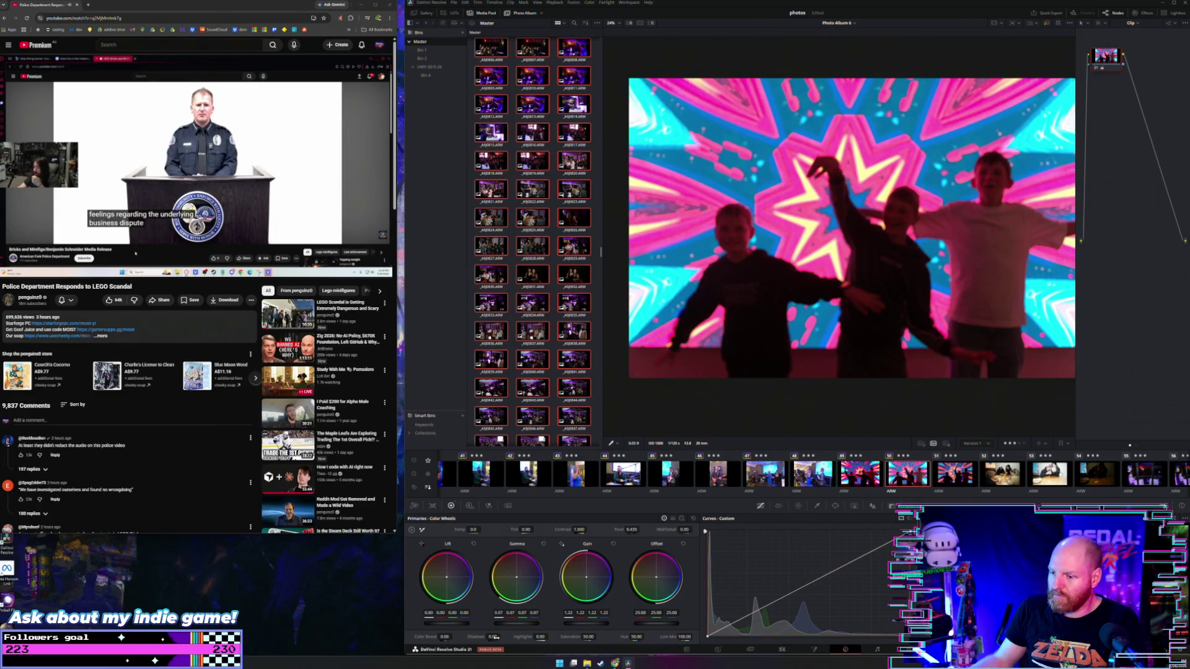
pyautogui.moveTo(493, 637)
pyautogui.mouseDown()
pyautogui.moveTo(468, 637)
pyautogui.moveTo(546, 636)
pyautogui.moveTo(491, 637)
pyautogui.moveTo(517, 636)
pyautogui.mouseUp()
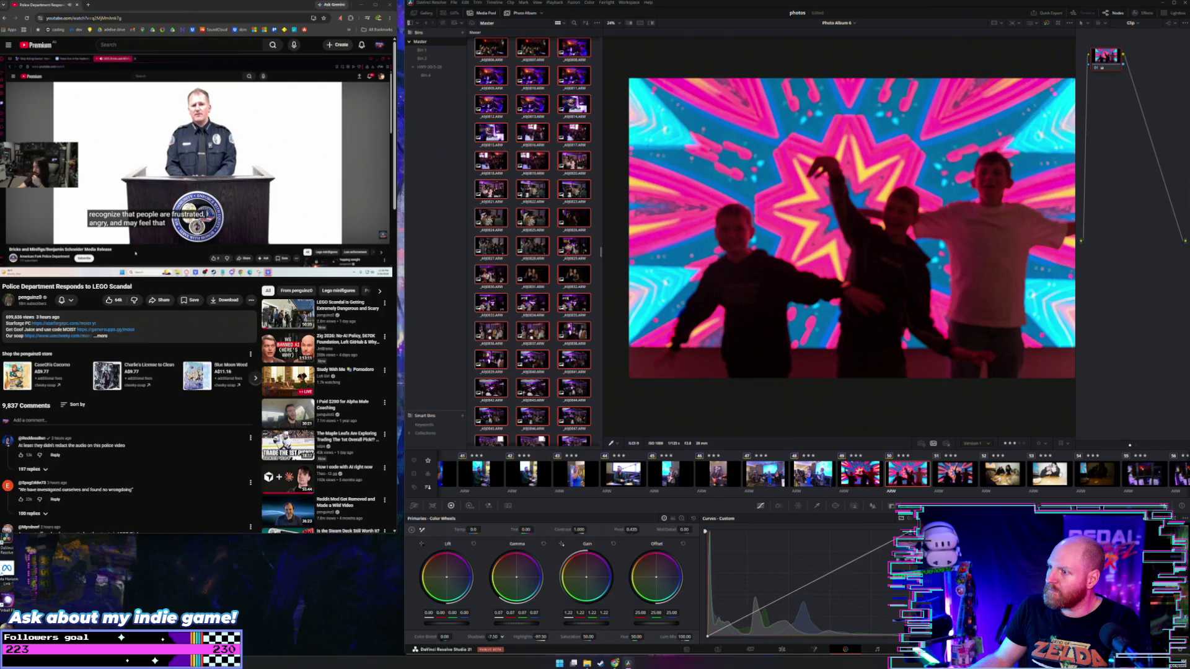
pyautogui.moveTo(444, 637); pyautogui.dragTo(454, 637)
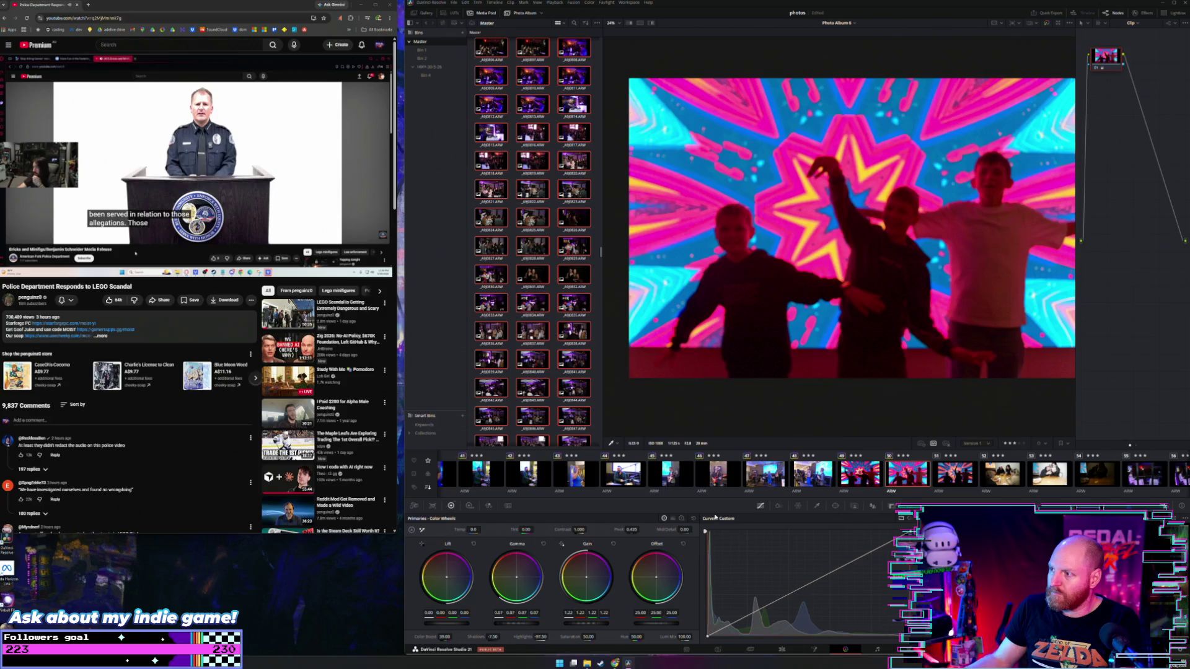
# On the third dancers photo, max Highlights, deepen Shadows, raise Gain and lift Offset to about 35.50
pyautogui.click(954, 474)
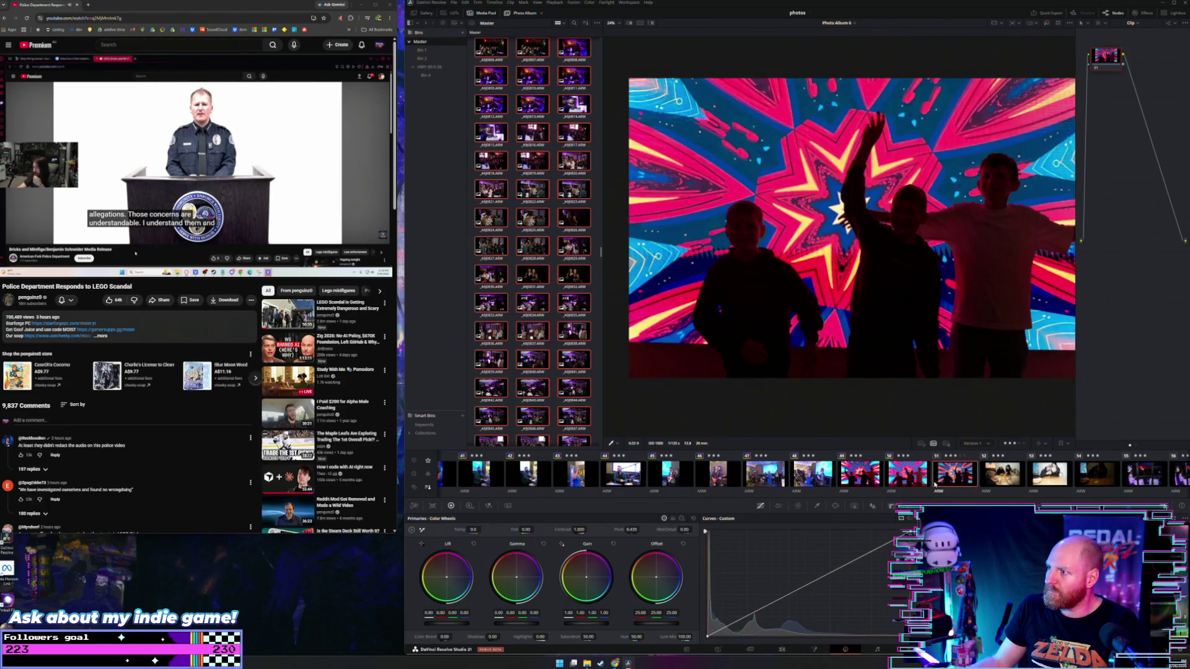
pyautogui.moveTo(540, 637); pyautogui.dragTo(549, 637)
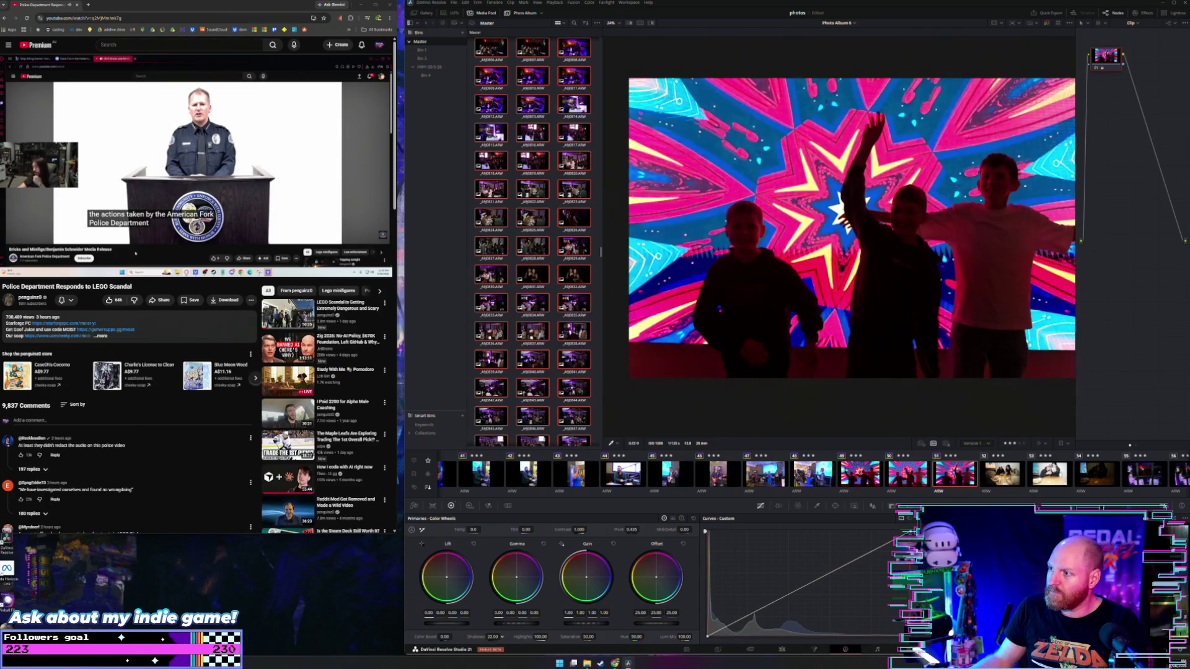
pyautogui.moveTo(492, 637); pyautogui.dragTo(466, 637)
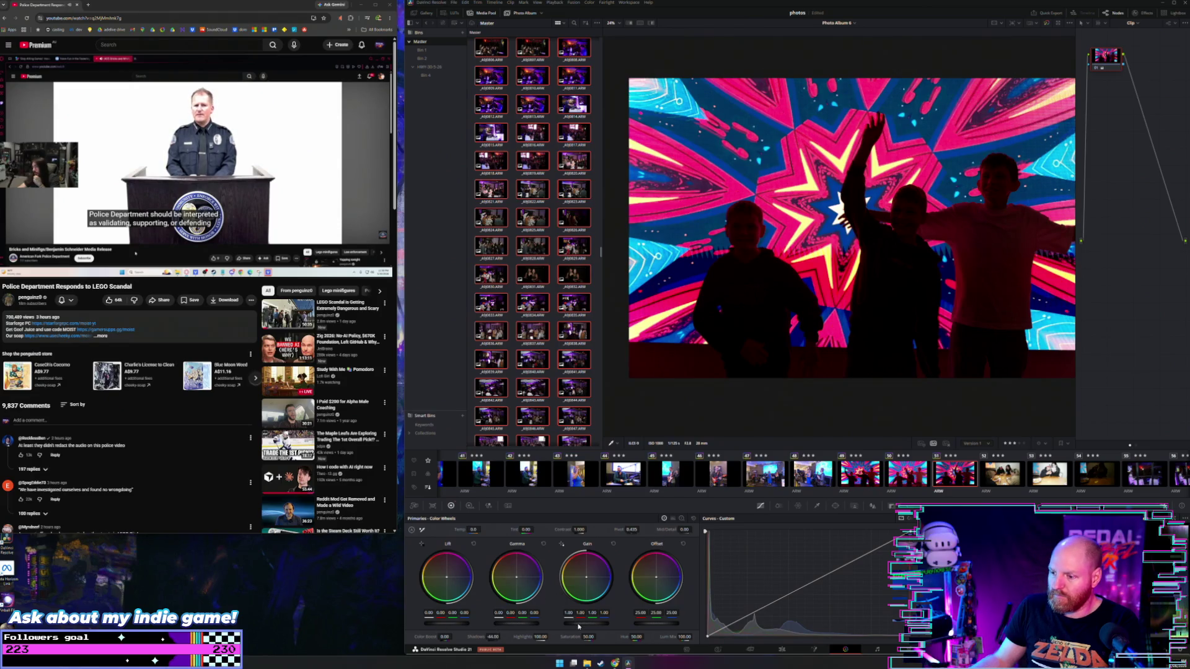
pyautogui.moveTo(577, 623); pyautogui.dragTo(597, 623)
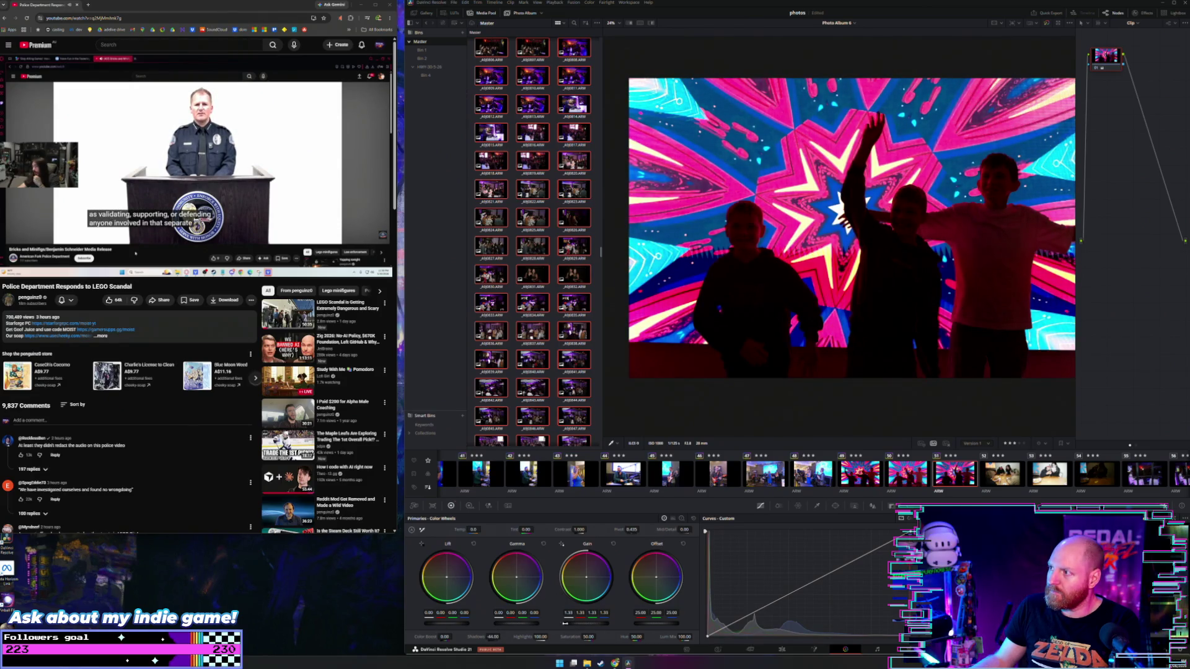
pyautogui.moveTo(499, 625); pyautogui.dragTo(504, 625)
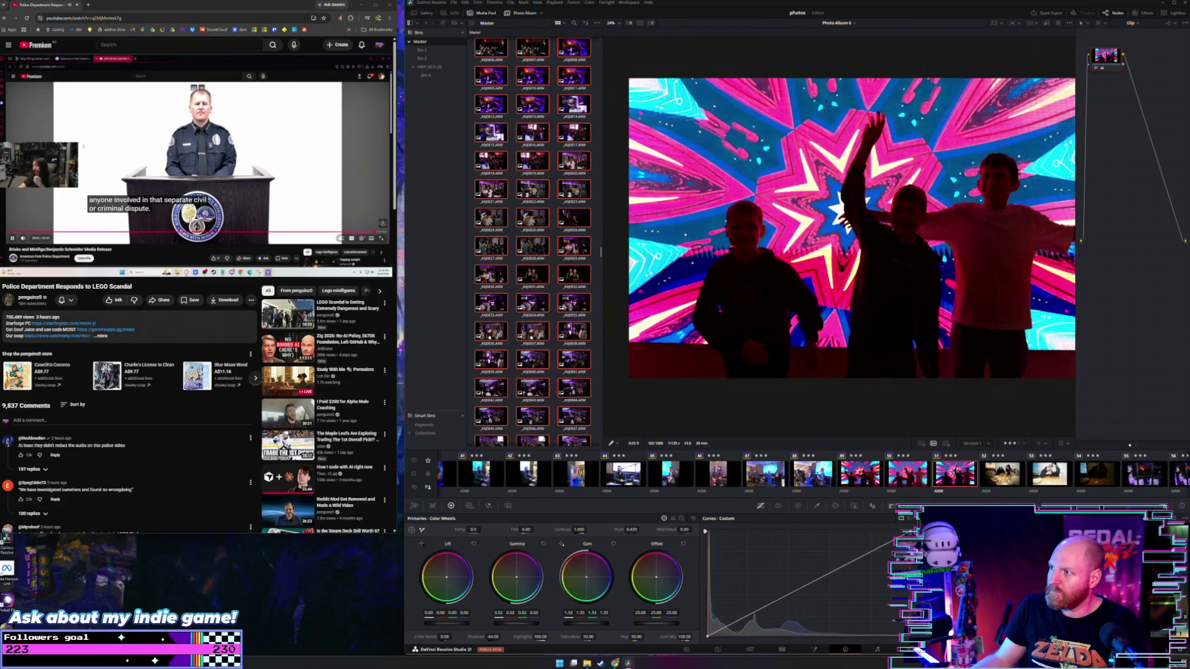
pyautogui.hotkey('ctrl', 'z')
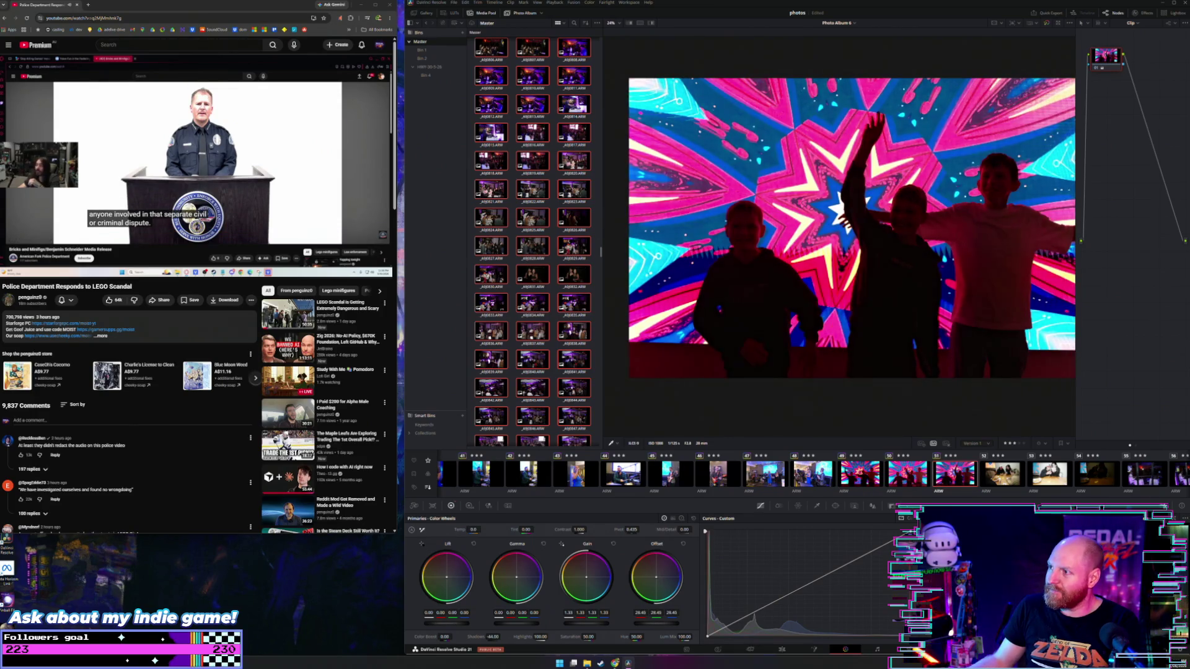
pyautogui.moveTo(656, 624); pyautogui.dragTo(673, 624)
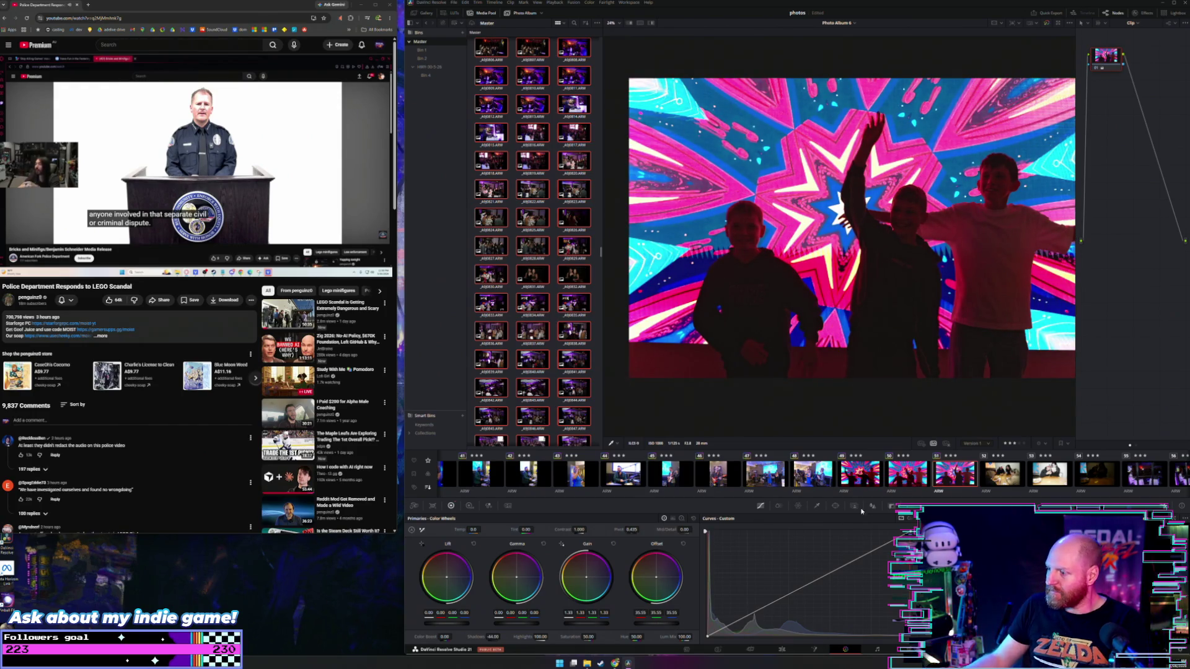
pyautogui.scroll(-1, 893, 475)
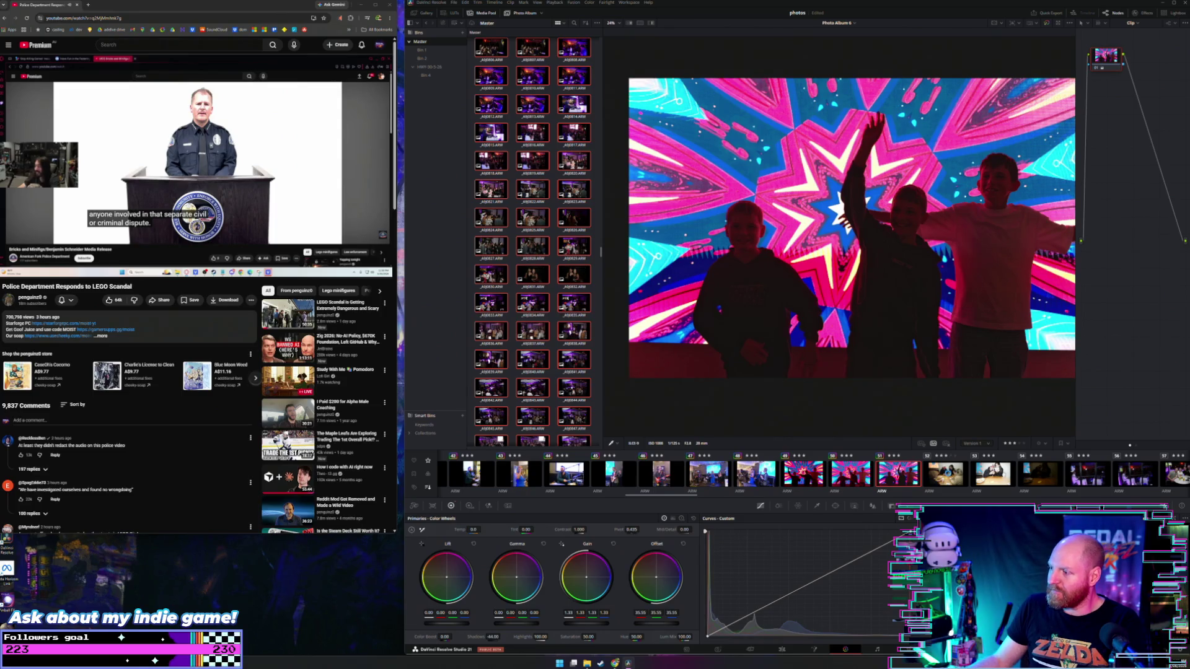
pyautogui.press('Right')
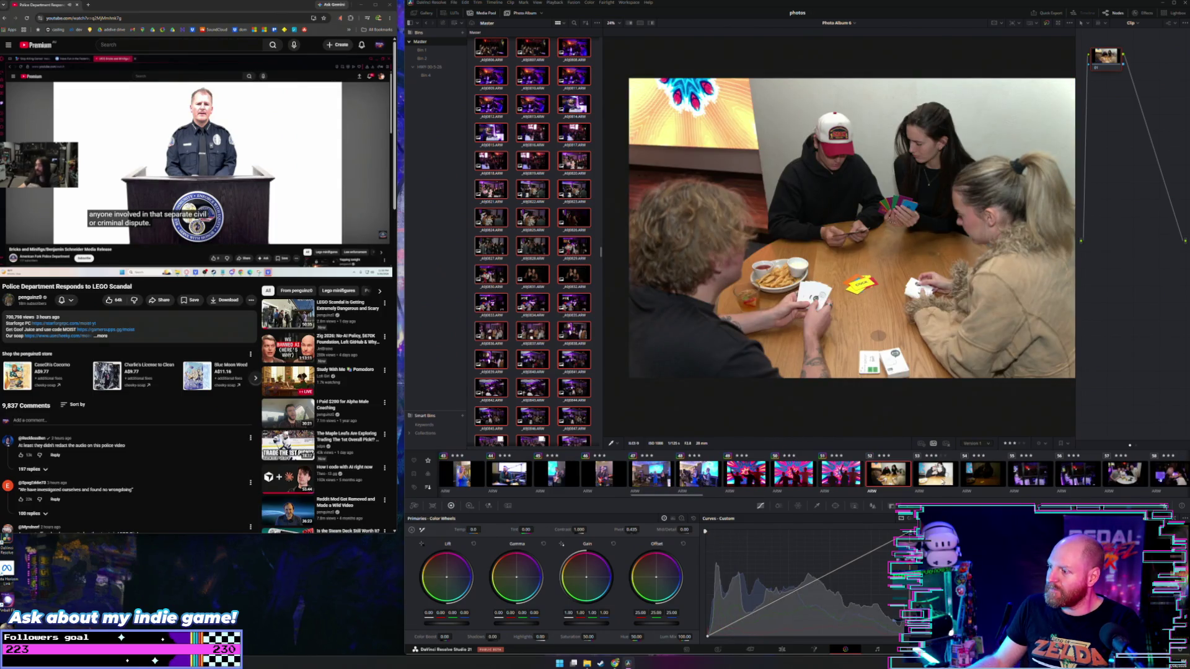
# Set the close-up card-game photo to Gain 0.84 and Temp 770, and raise the darker one's Gain to 1.64
pyautogui.click(941, 478)
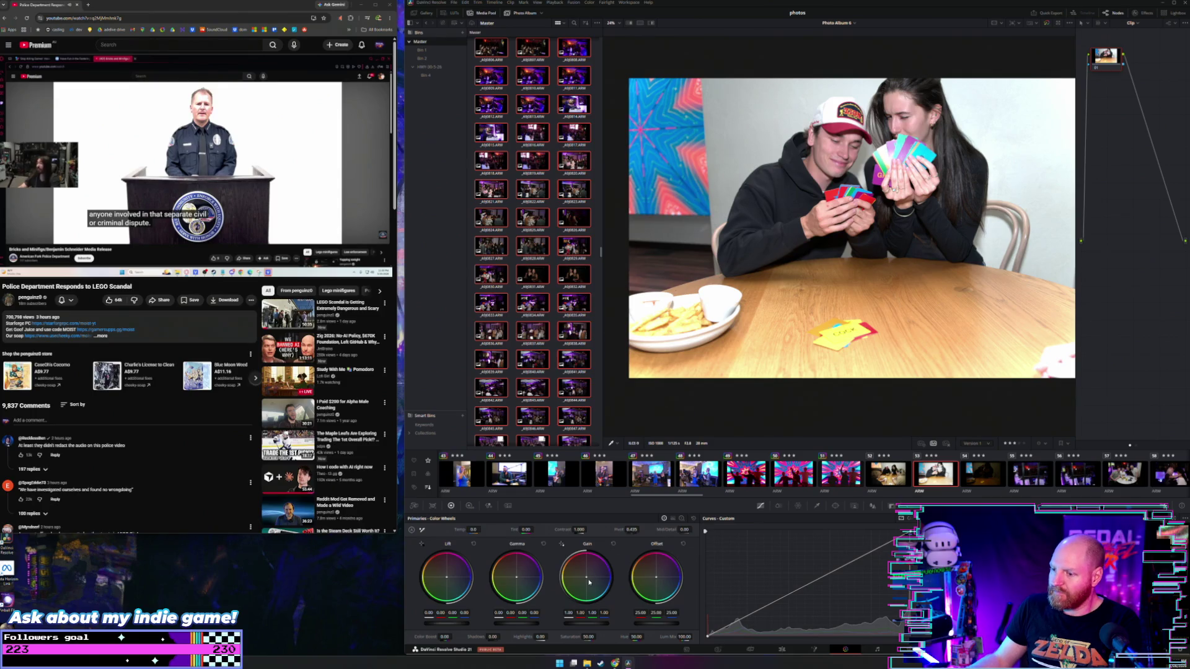
pyautogui.moveTo(594, 625); pyautogui.dragTo(580, 625)
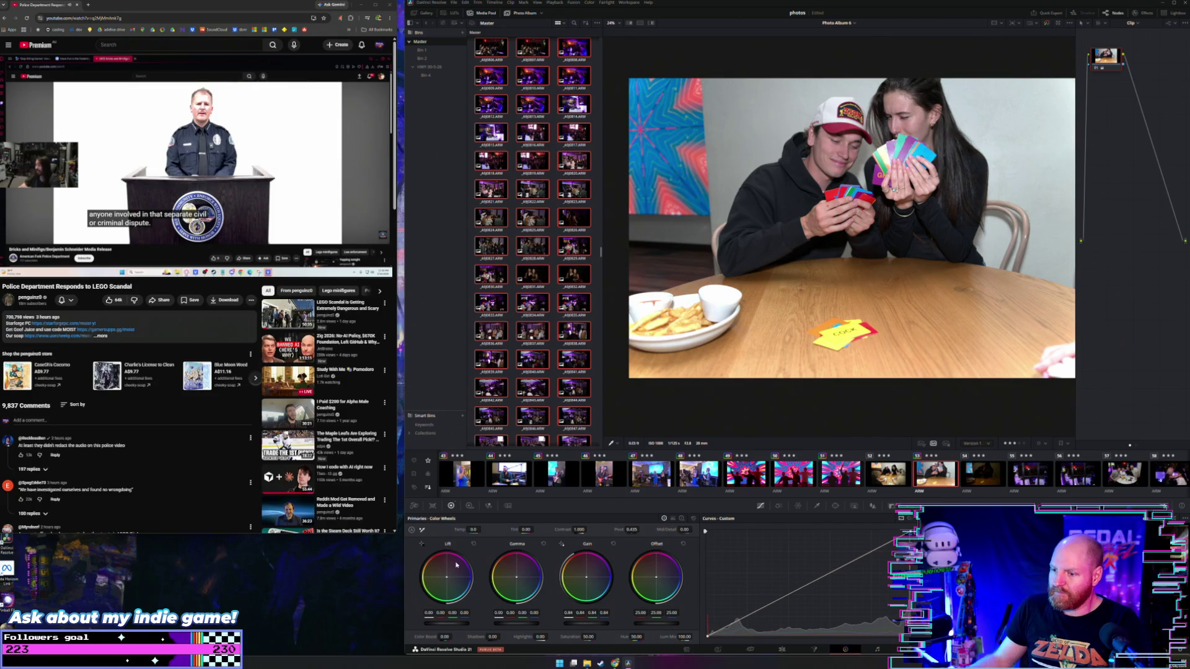
pyautogui.moveTo(474, 530); pyautogui.dragTo(483, 530)
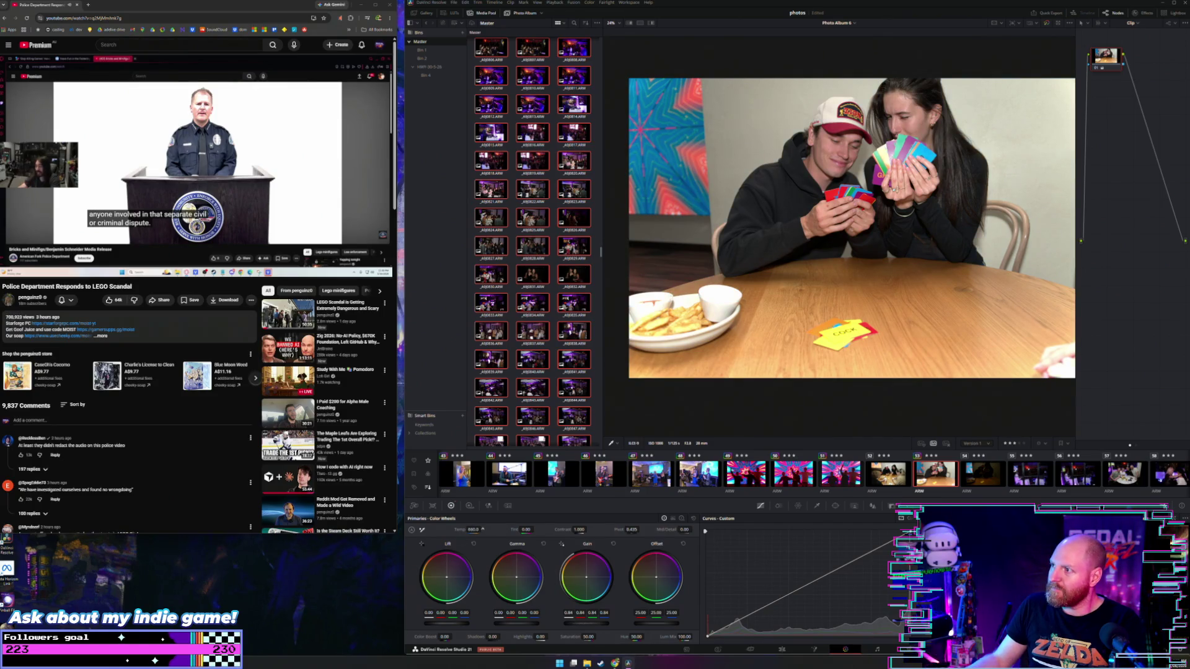
pyautogui.doubleClick(475, 530)
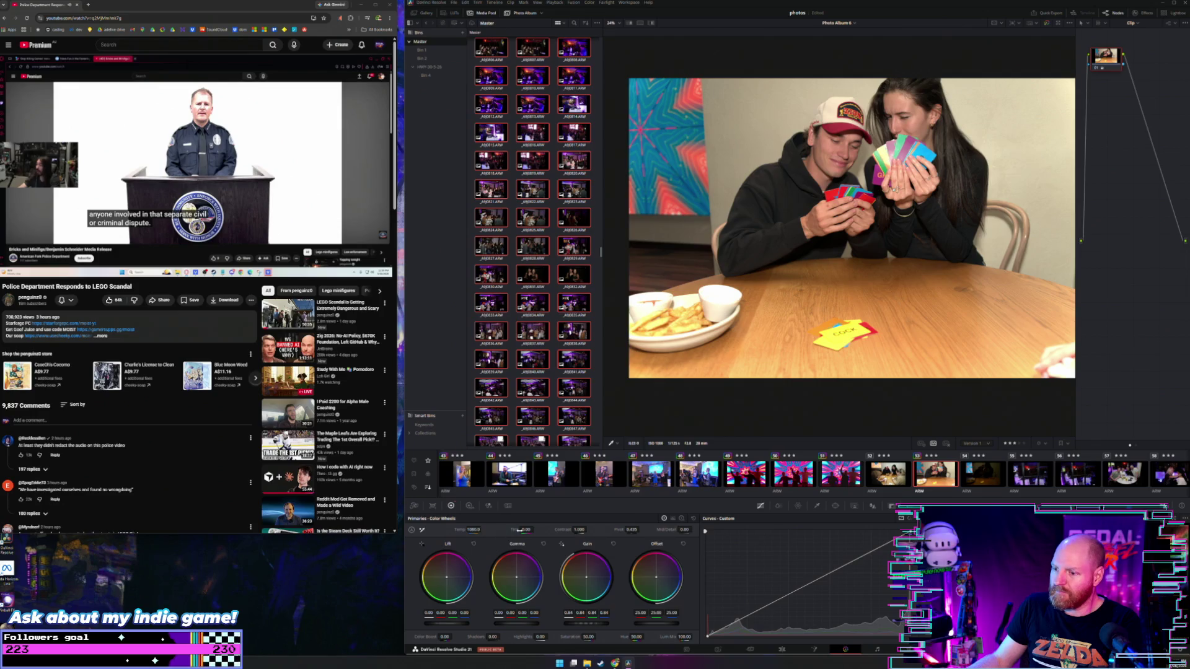
pyautogui.moveTo(527, 530); pyautogui.dragTo(535, 530)
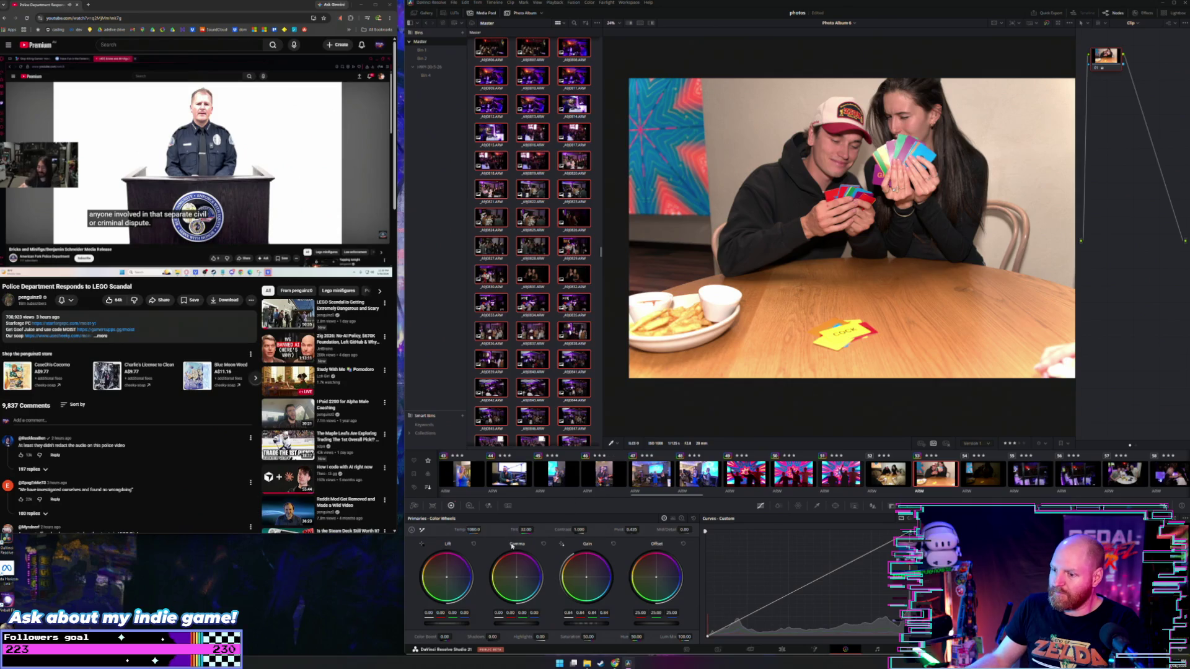
pyautogui.moveTo(474, 530)
pyautogui.mouseDown()
pyautogui.moveTo(464, 530)
pyautogui.moveTo(535, 530)
pyautogui.mouseUp()
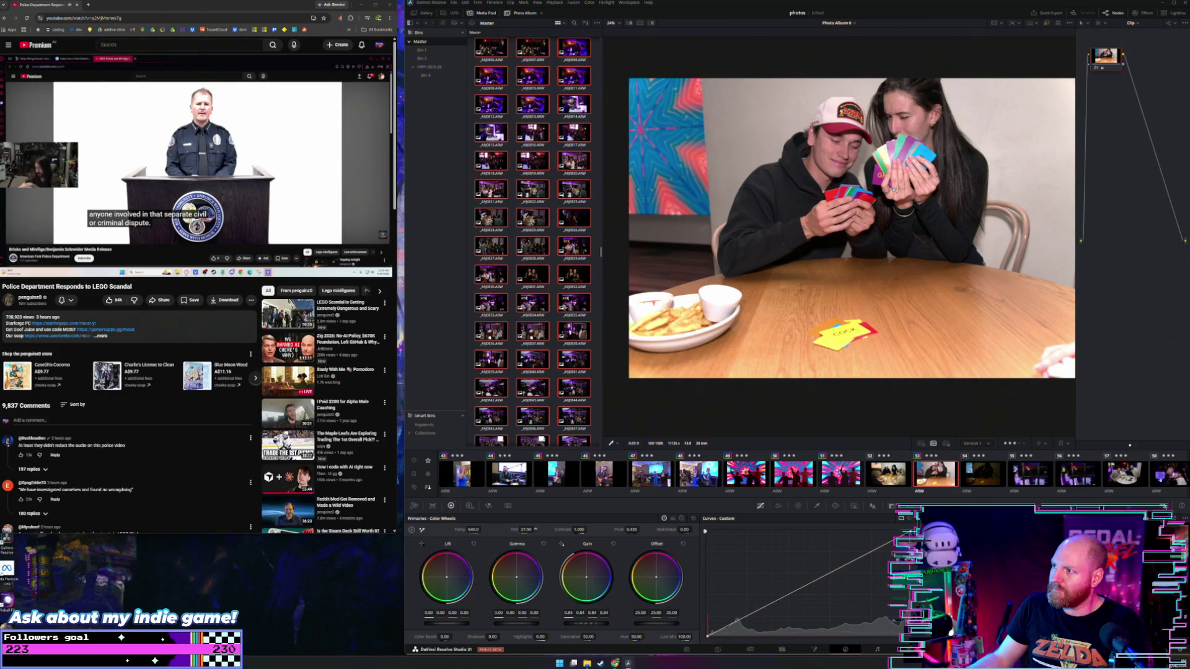
pyautogui.write('950')
pyautogui.press('Return')
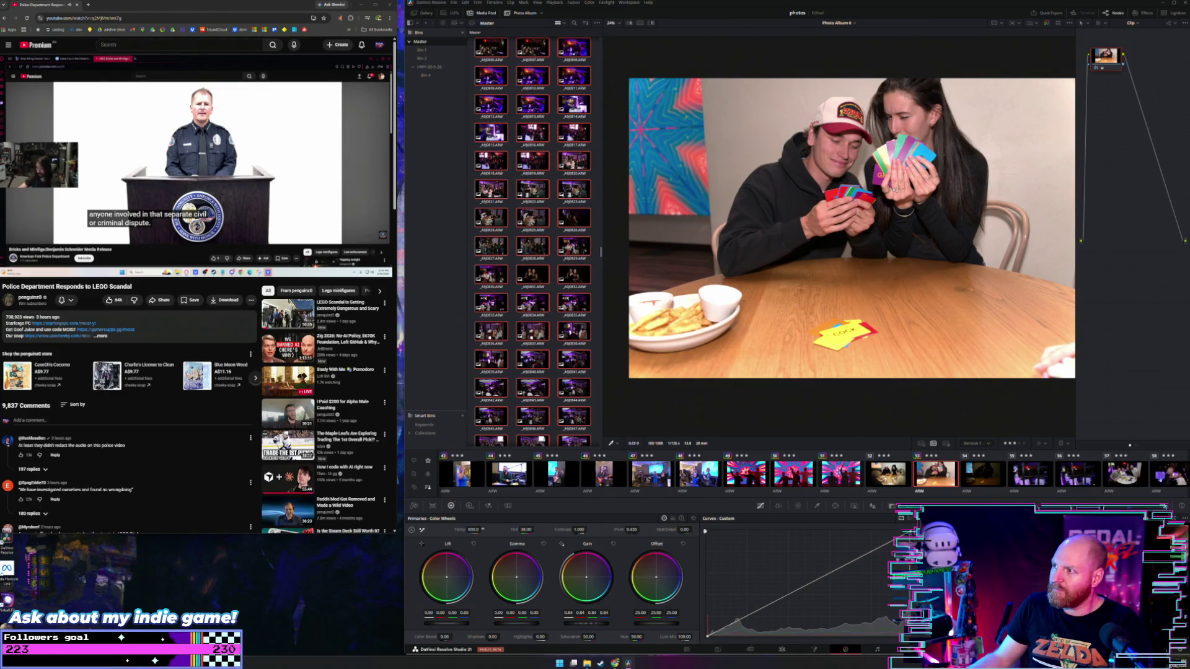
pyautogui.write('510')
pyautogui.press('Return')
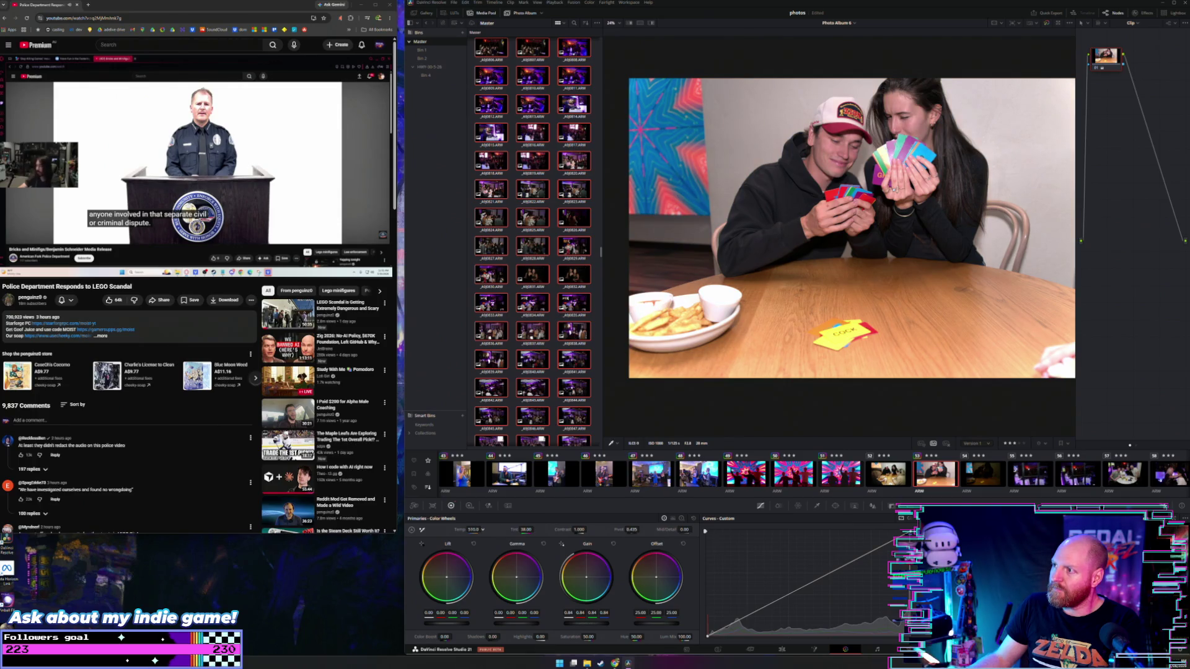
pyautogui.moveTo(483, 530); pyautogui.dragTo(483, 530)
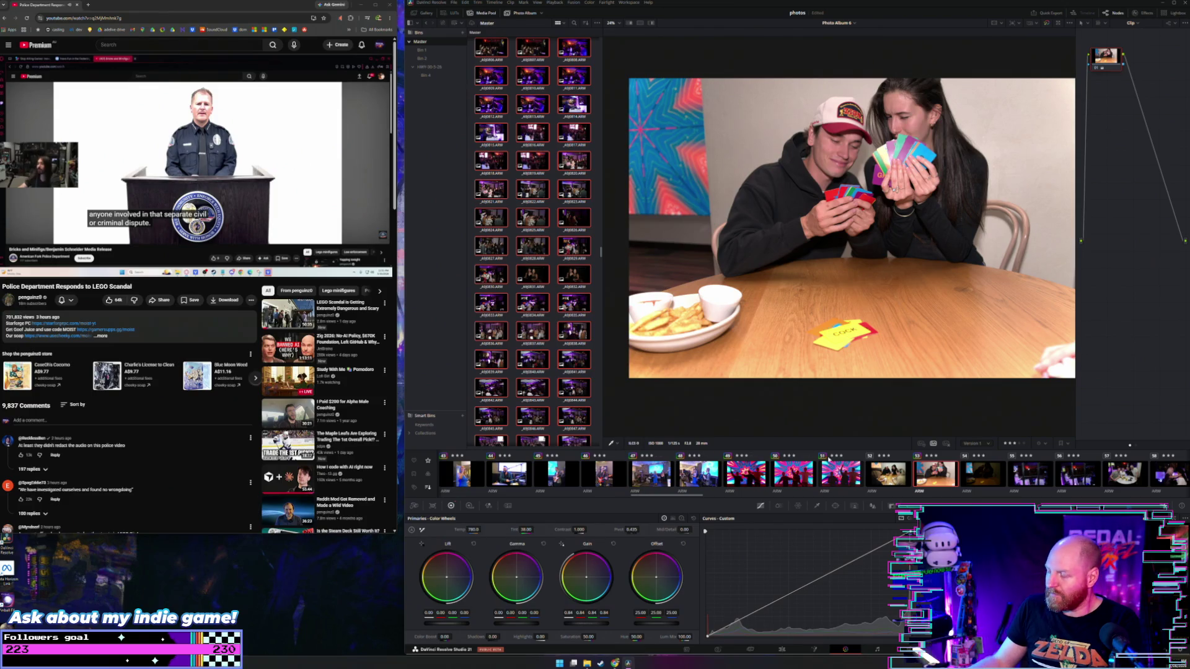
pyautogui.click(979, 475)
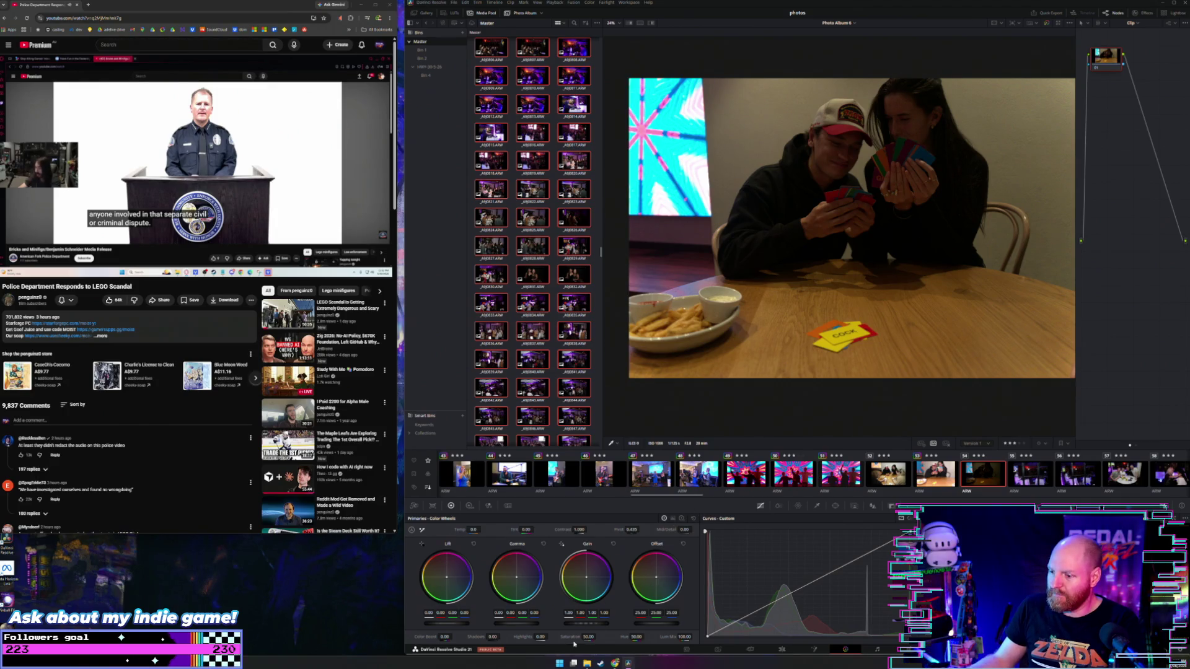
pyautogui.moveTo(586, 623); pyautogui.dragTo(610, 623)
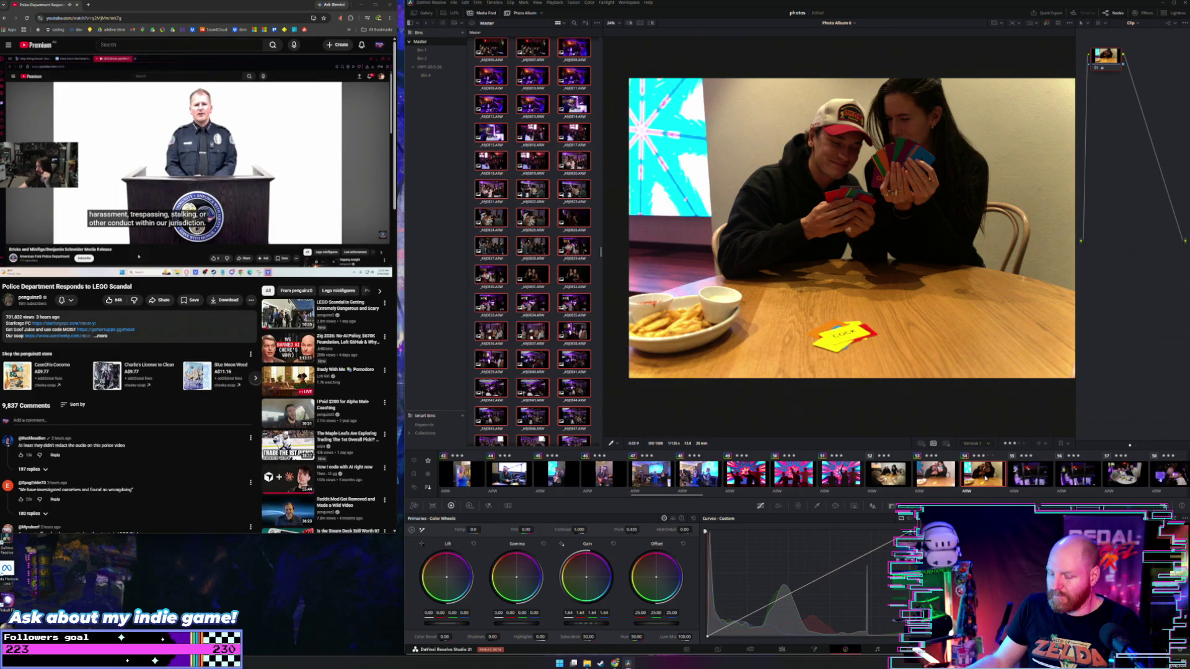
# Lift the Shadows on the dim DJ window photo
pyautogui.click(975, 458)
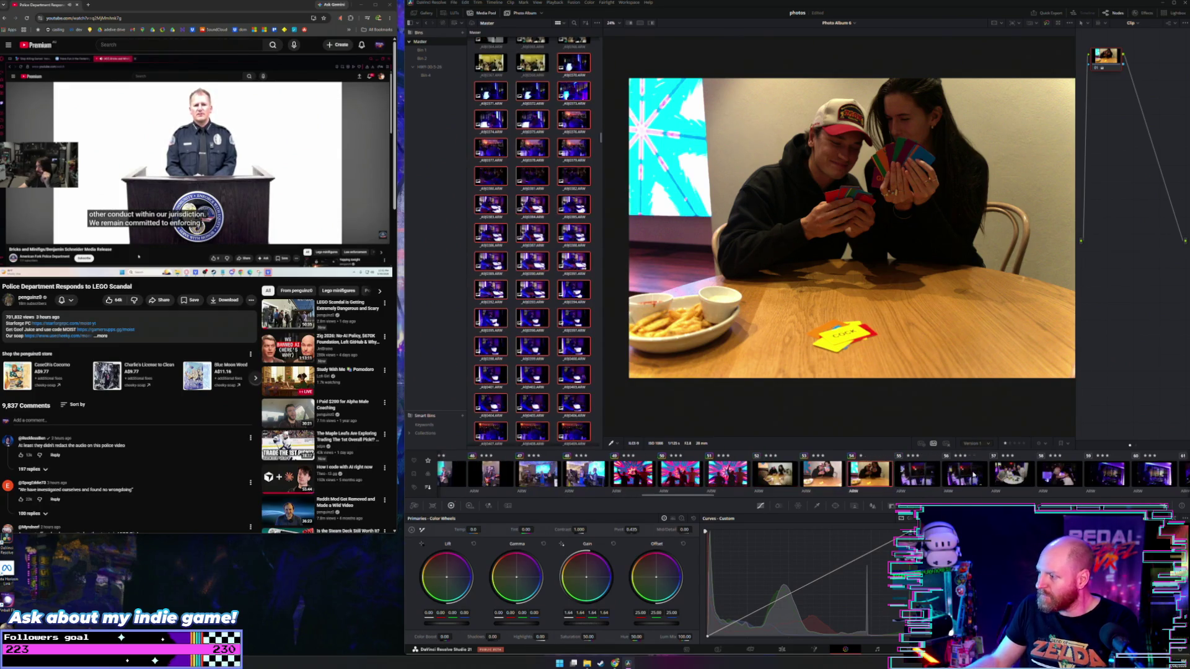
pyautogui.press('Down')
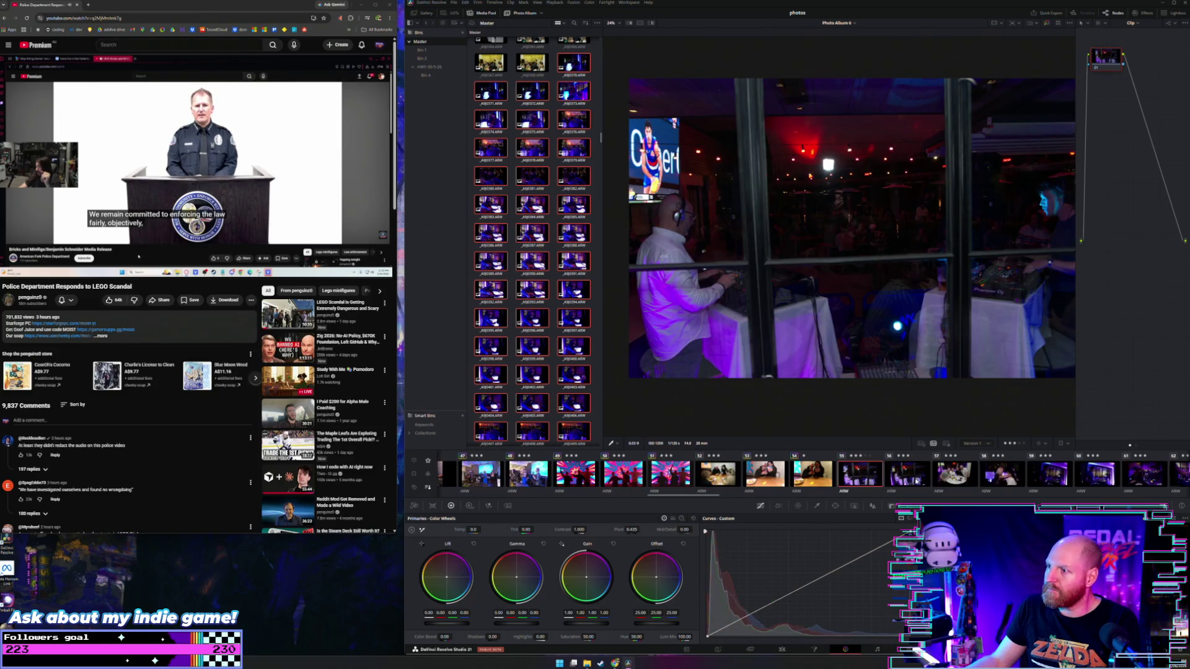
pyautogui.moveTo(474, 645); pyautogui.dragTo(166, 252)
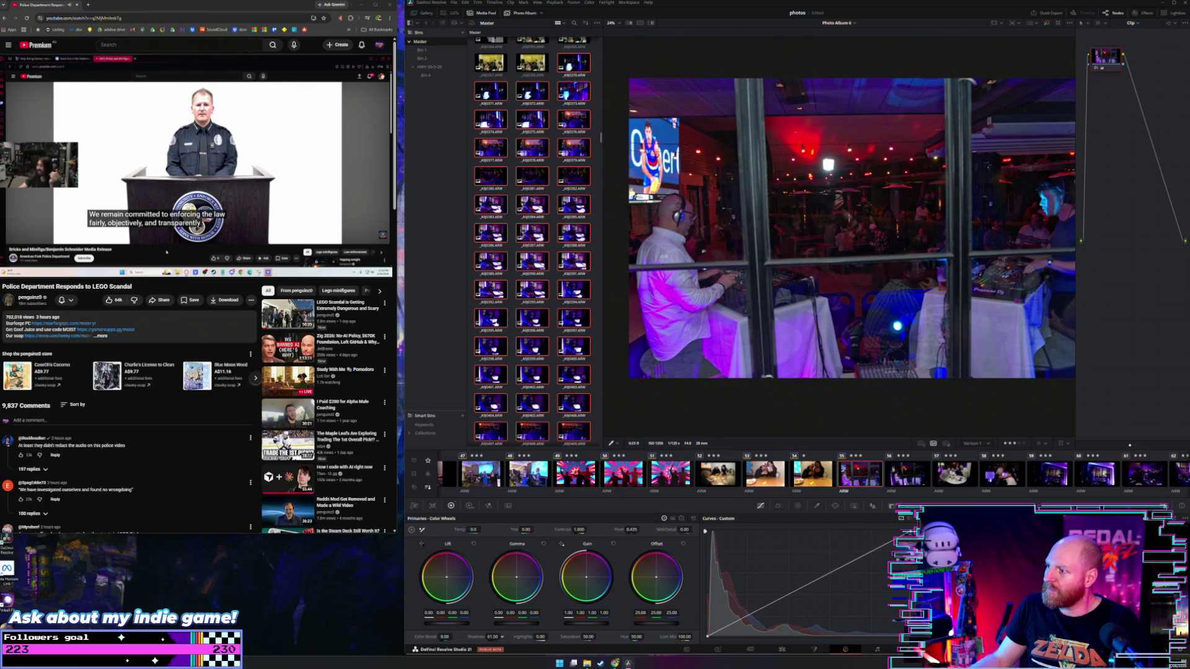
pyautogui.moveTo(492, 637); pyautogui.dragTo(487, 636)
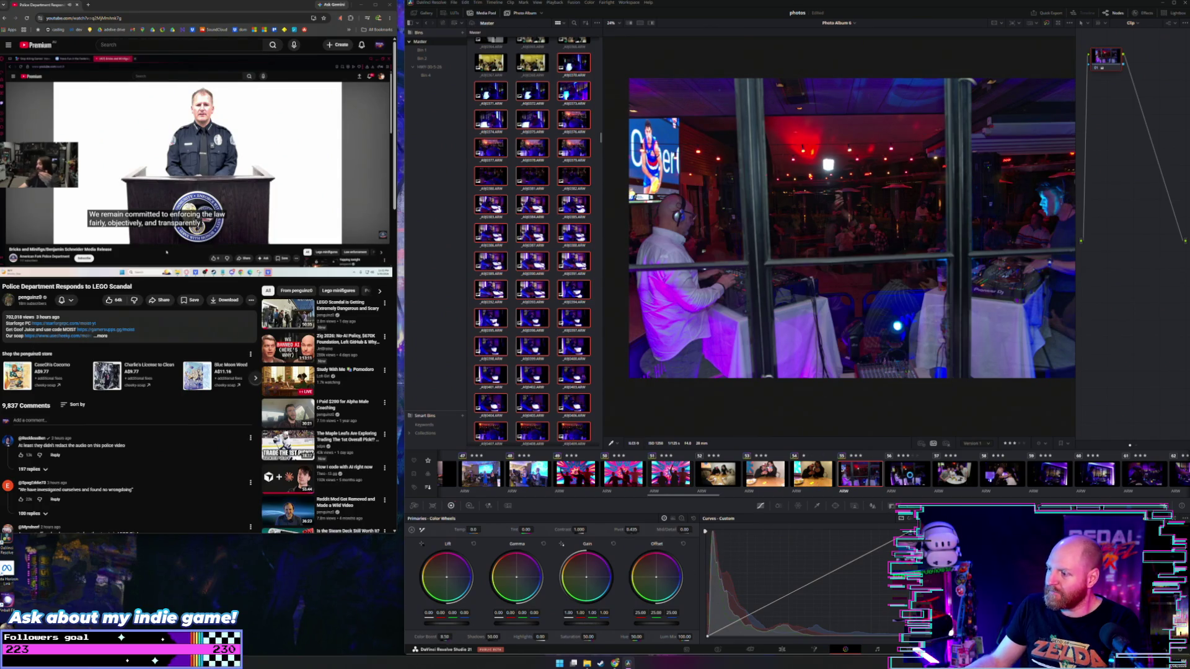
# Raise the next DJ photo's Gain to 1.81
pyautogui.press('Down')
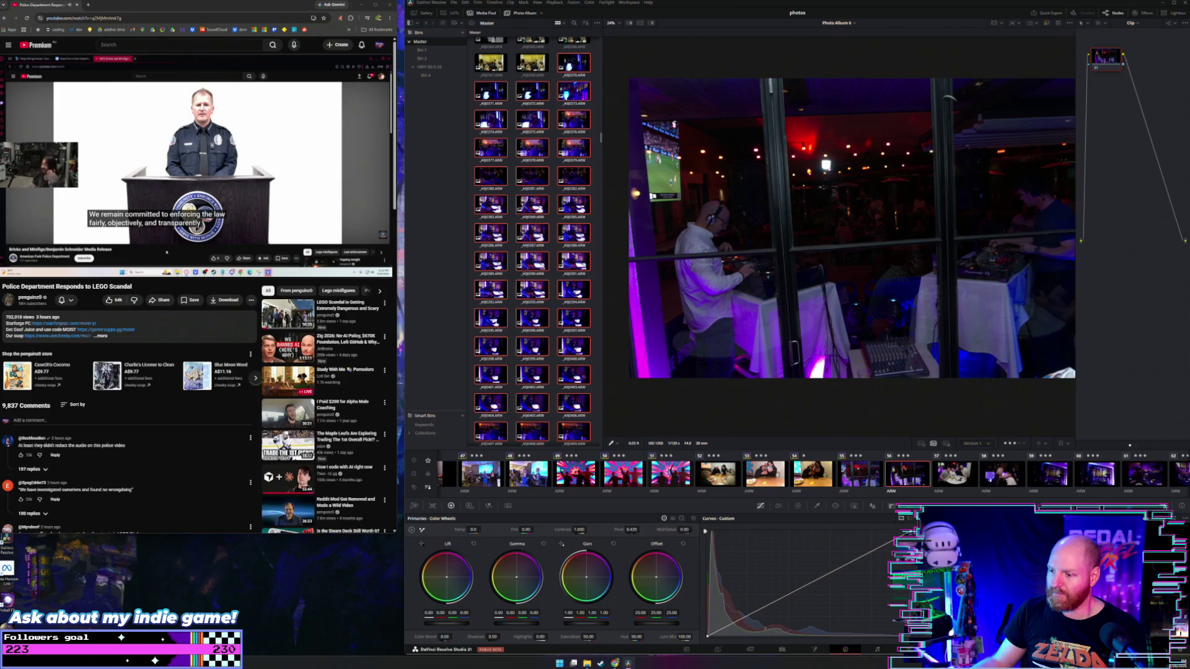
pyautogui.moveTo(586, 622); pyautogui.dragTo(623, 622)
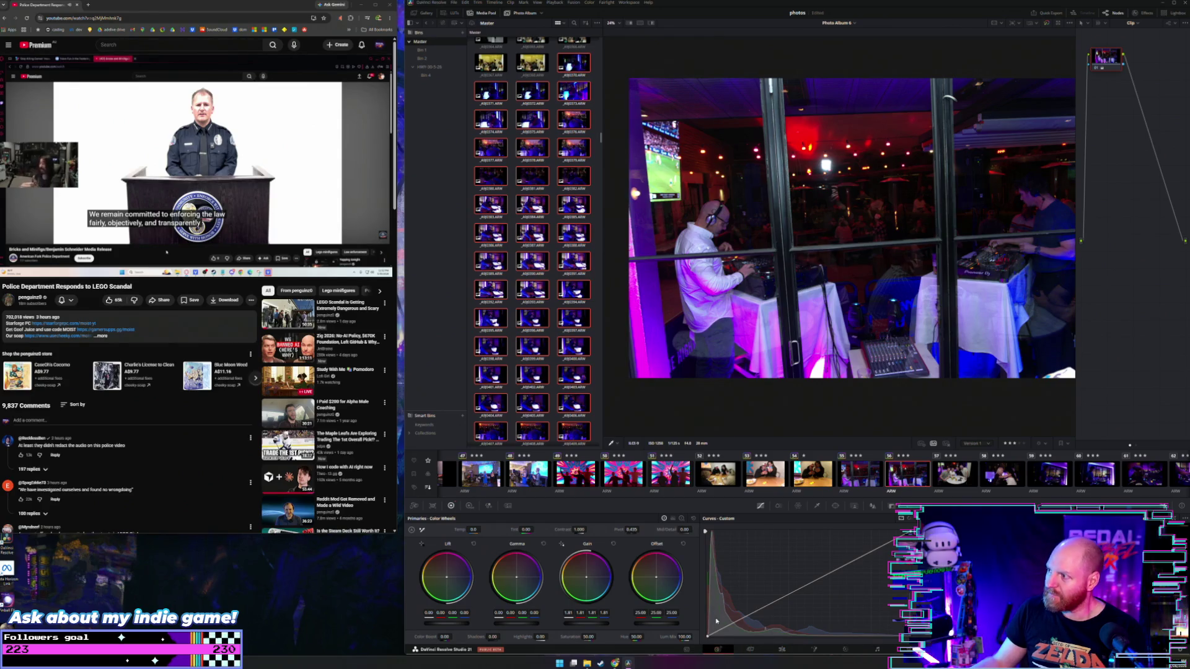
pyautogui.click(717, 650)
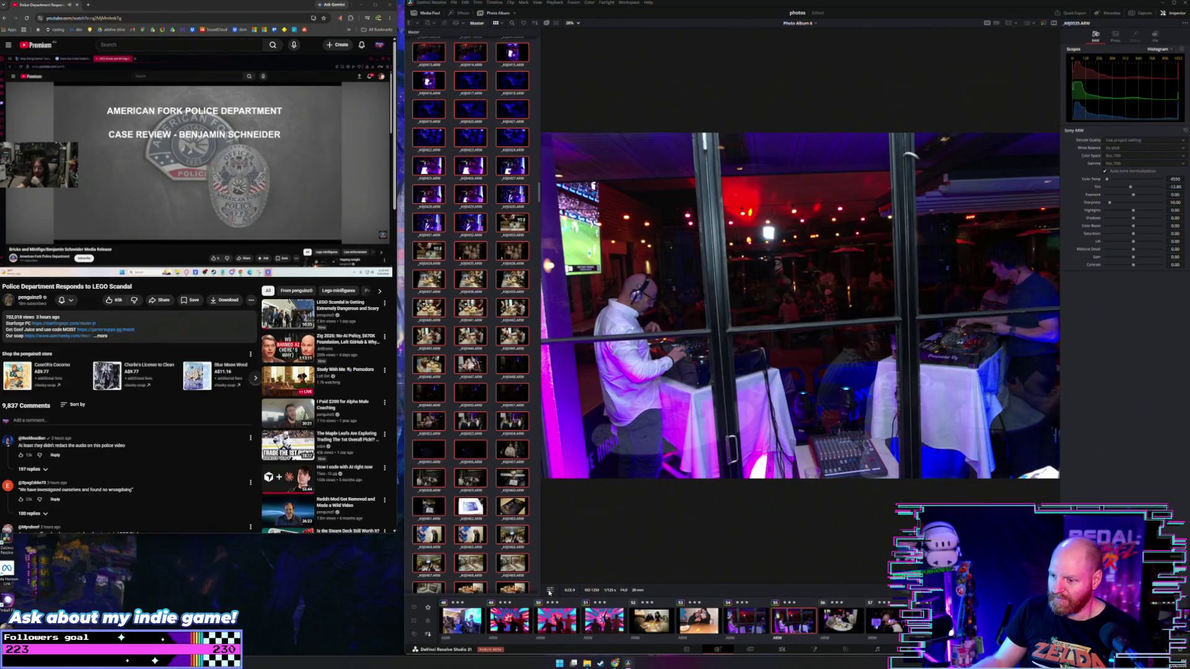
# Straighten the DJ photo with Rotation 4.0 and Zoom 1.12 in the transform overlay
pyautogui.click(549, 590)
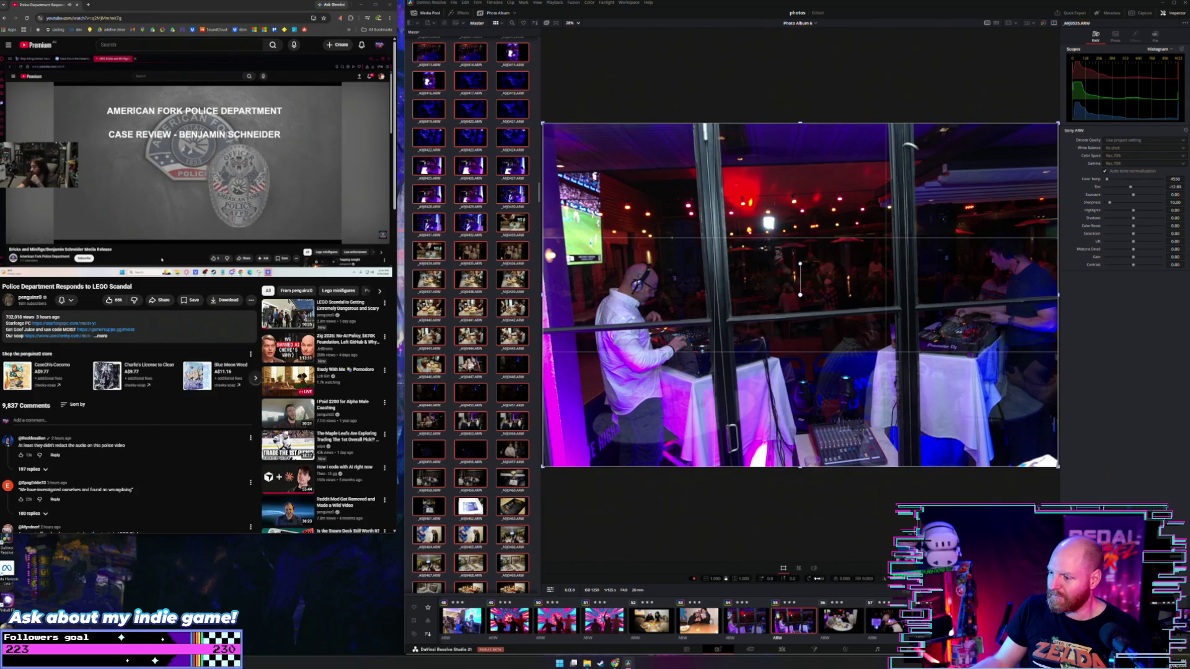
pyautogui.moveTo(817, 579); pyautogui.dragTo(836, 579)
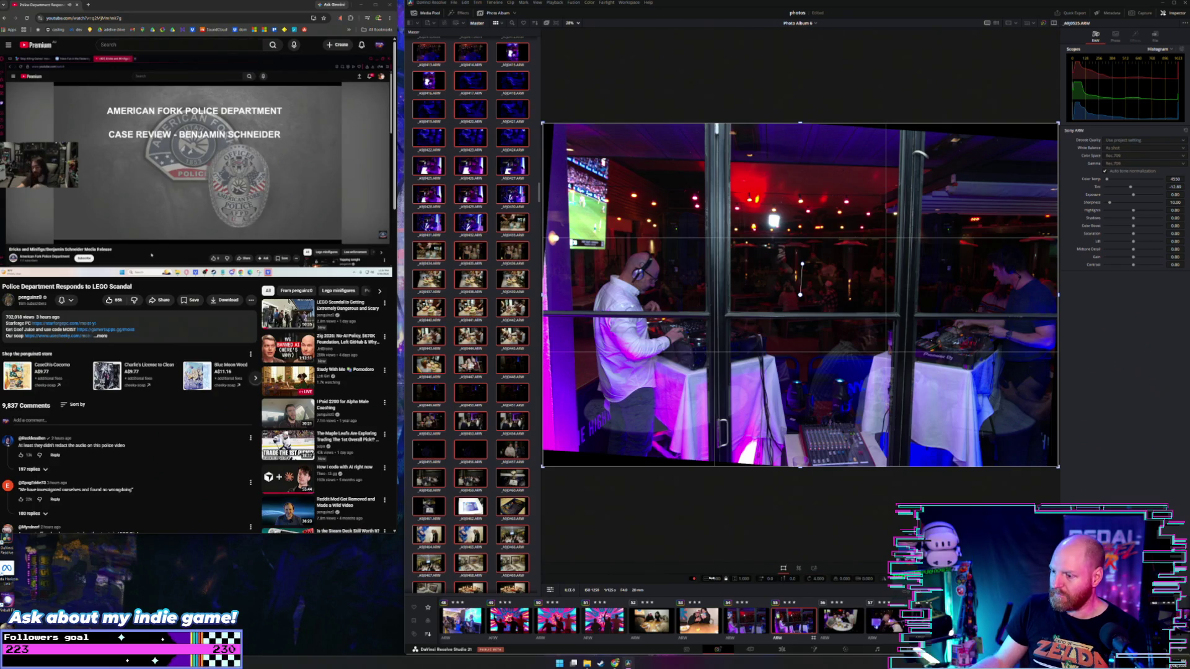
pyautogui.moveTo(708, 580); pyautogui.dragTo(715, 580)
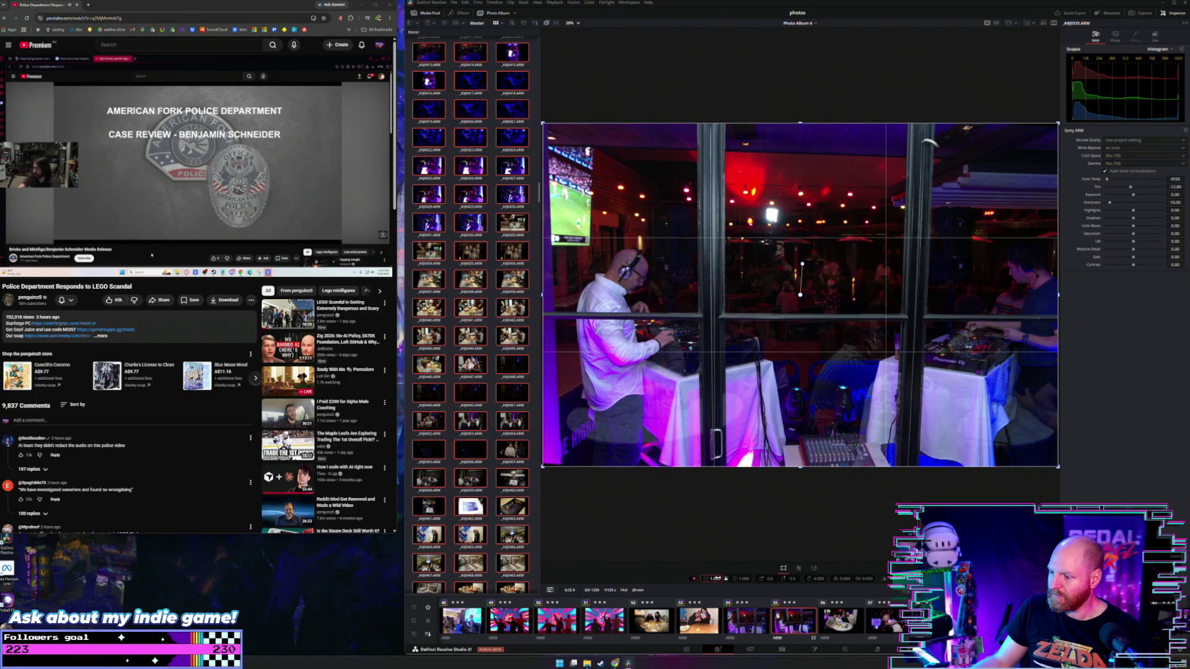
pyautogui.moveTo(711, 579); pyautogui.dragTo(714, 579)
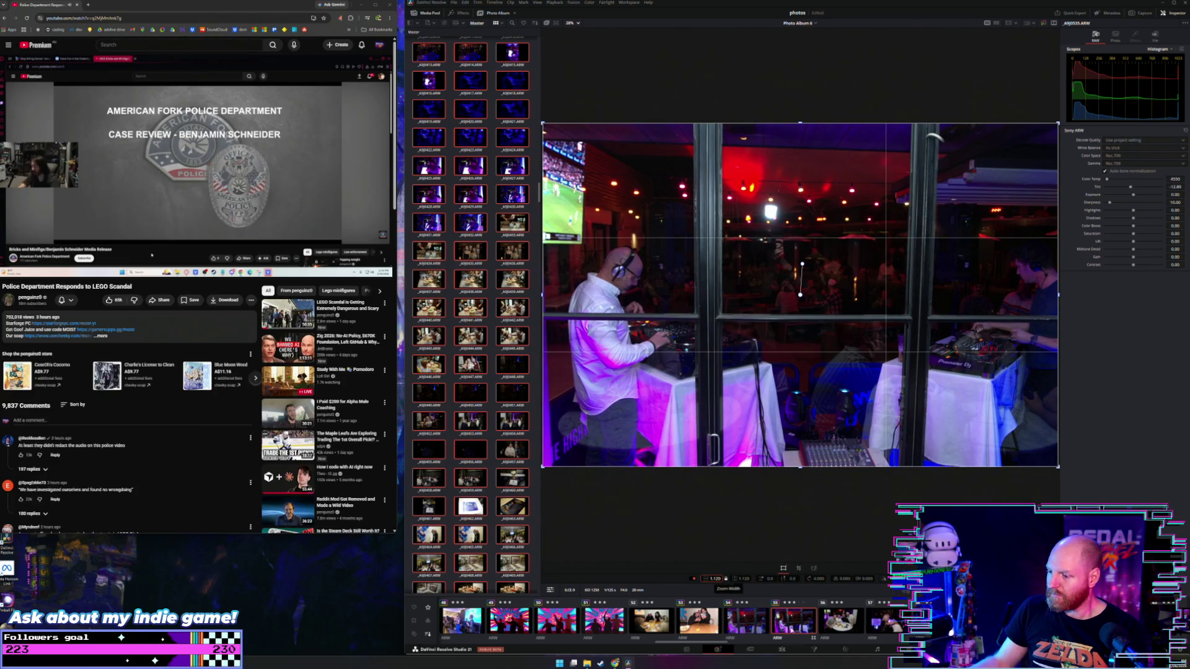
pyautogui.click(839, 651)
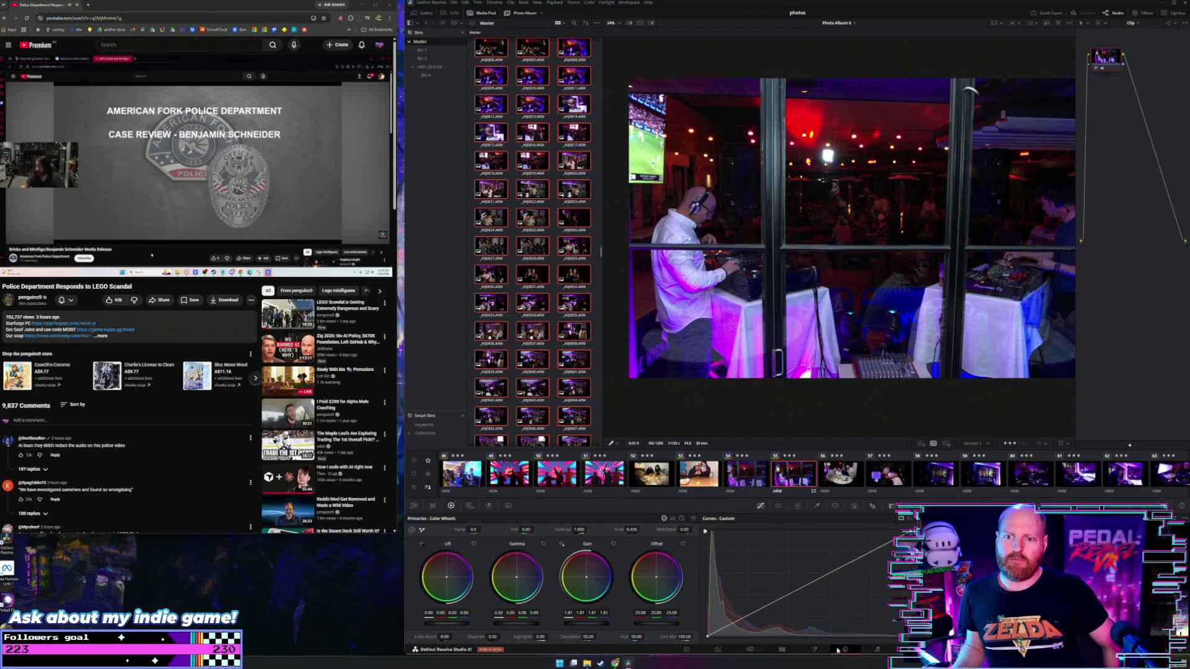
# Ease the four-men table photo's Gain up to 1.14, then return to the card-game photo
pyautogui.moveTo(313, 182)
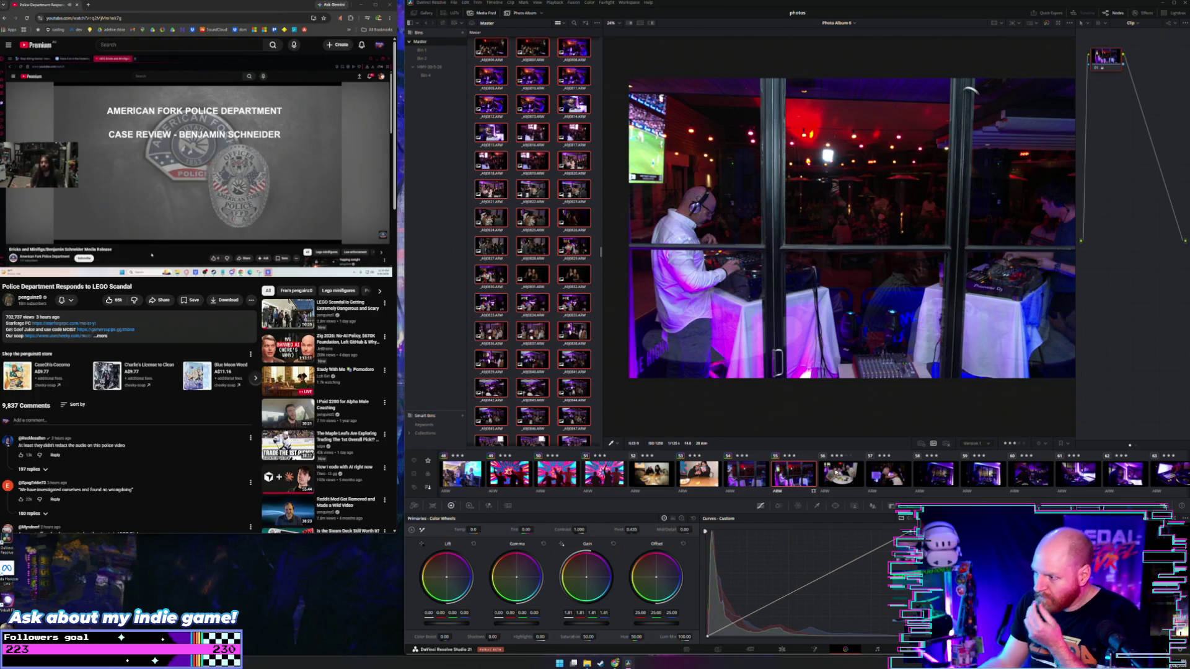
pyautogui.click(832, 485)
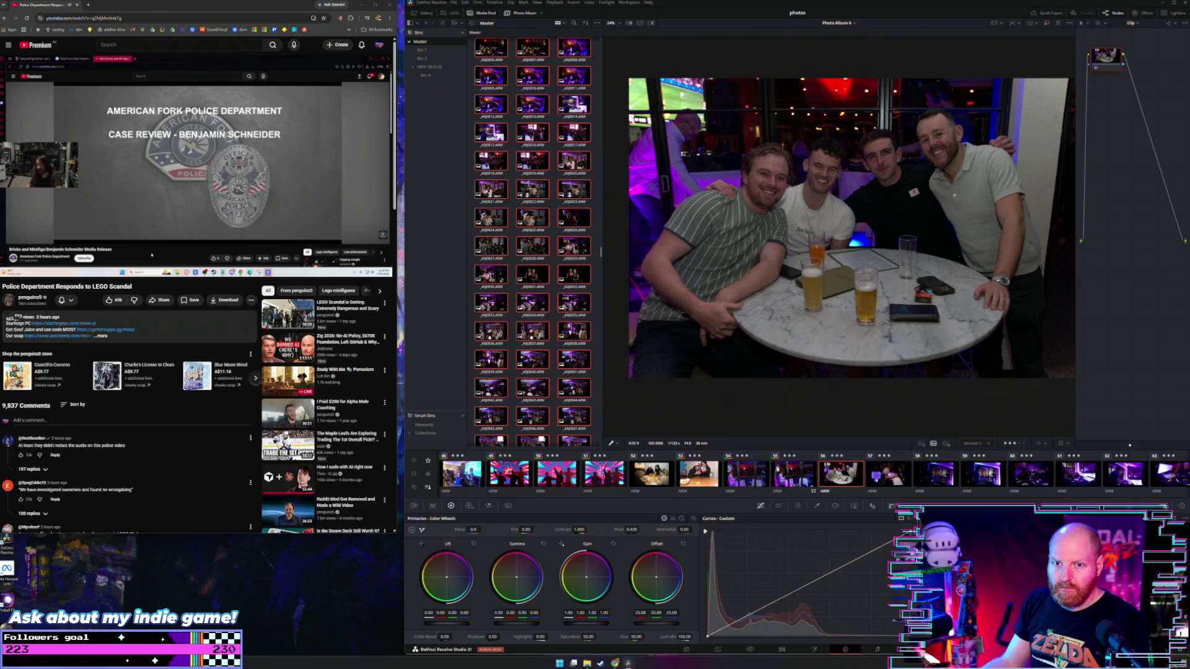
pyautogui.moveTo(579, 629); pyautogui.dragTo(587, 630)
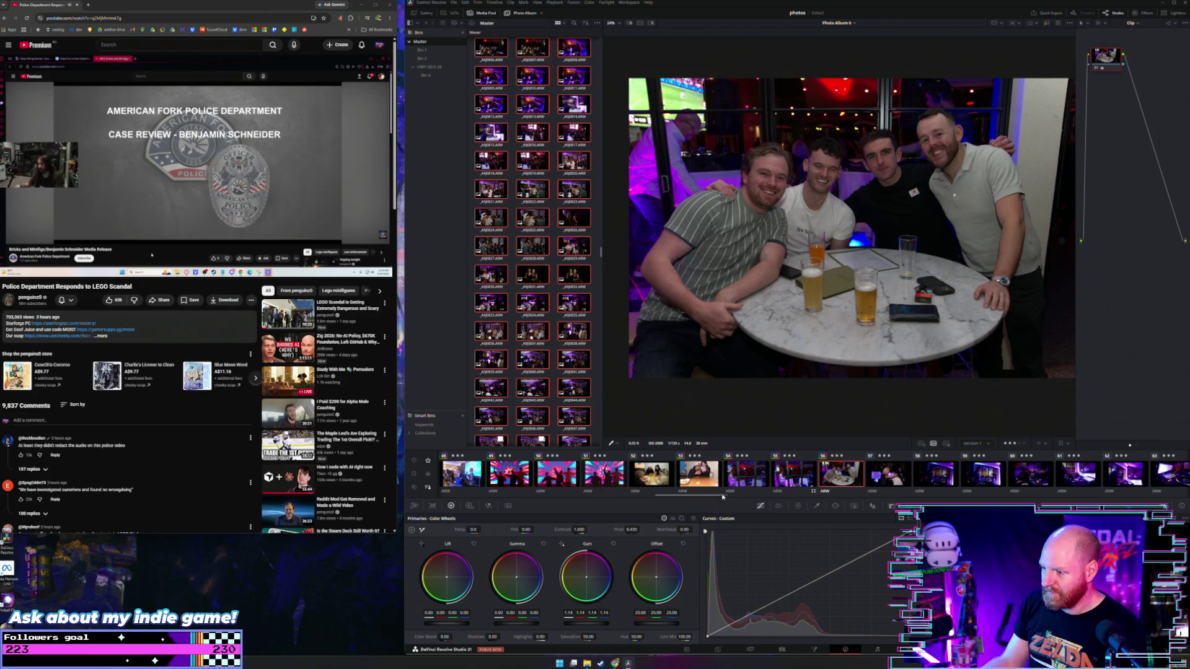
pyautogui.click(704, 483)
pyautogui.scroll(5, 704, 486)
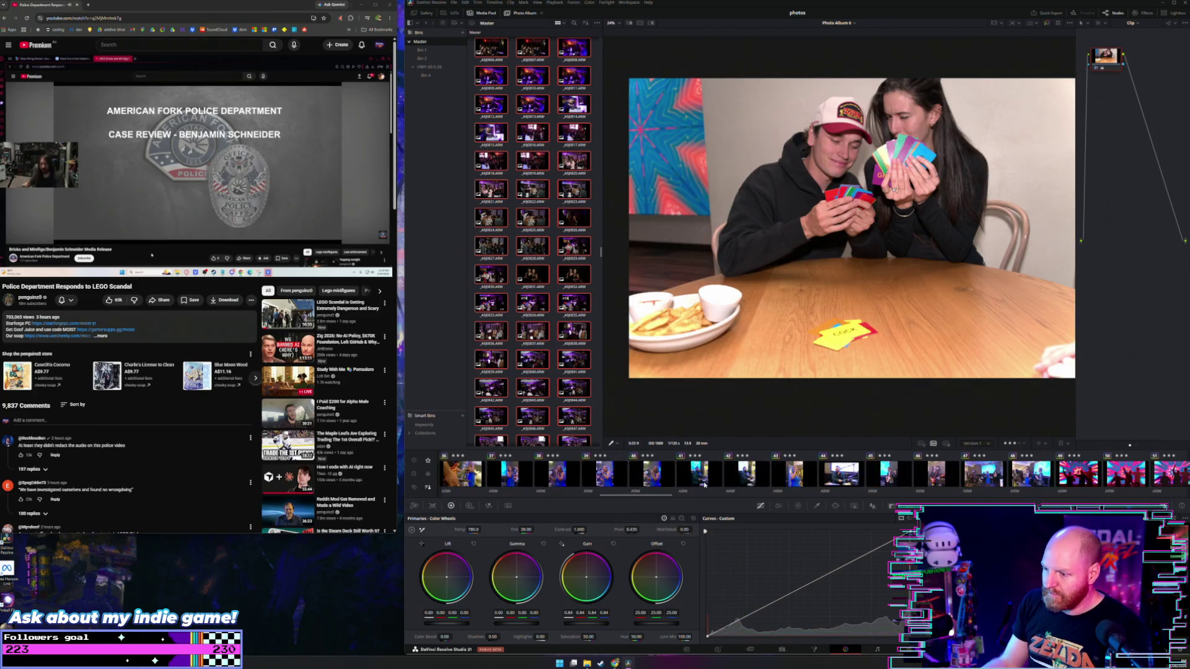
# Browse the party and cocktail photos, then show the four-men photo (clip 56)
pyautogui.scroll(2, 703, 486)
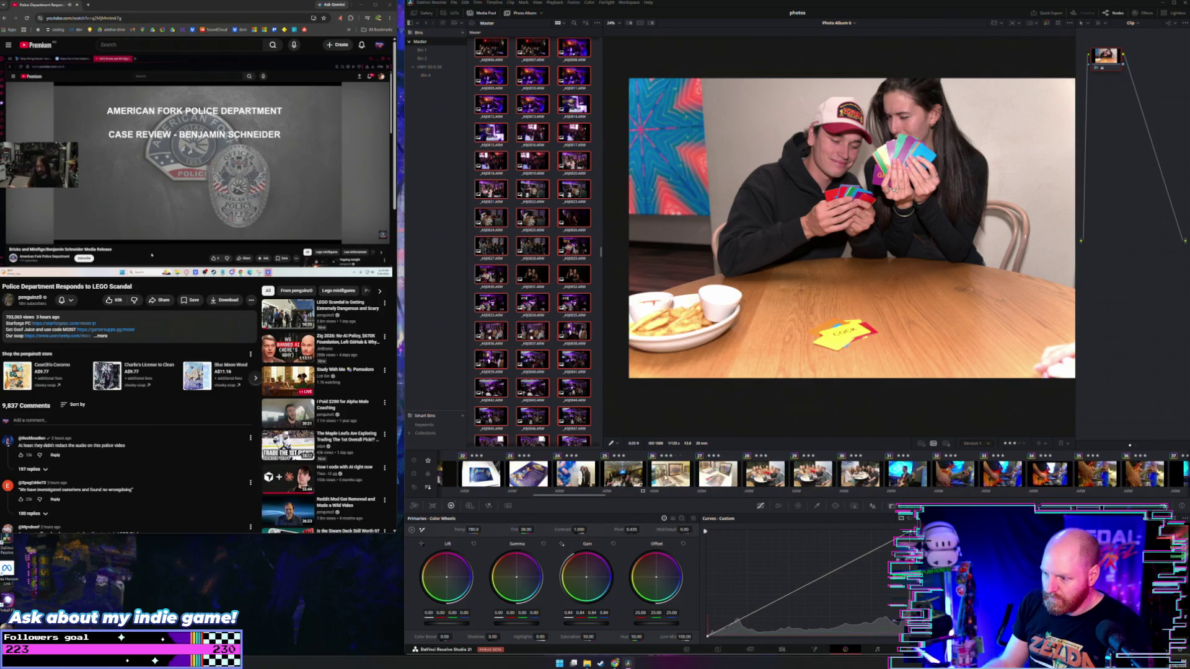
pyautogui.click(759, 476)
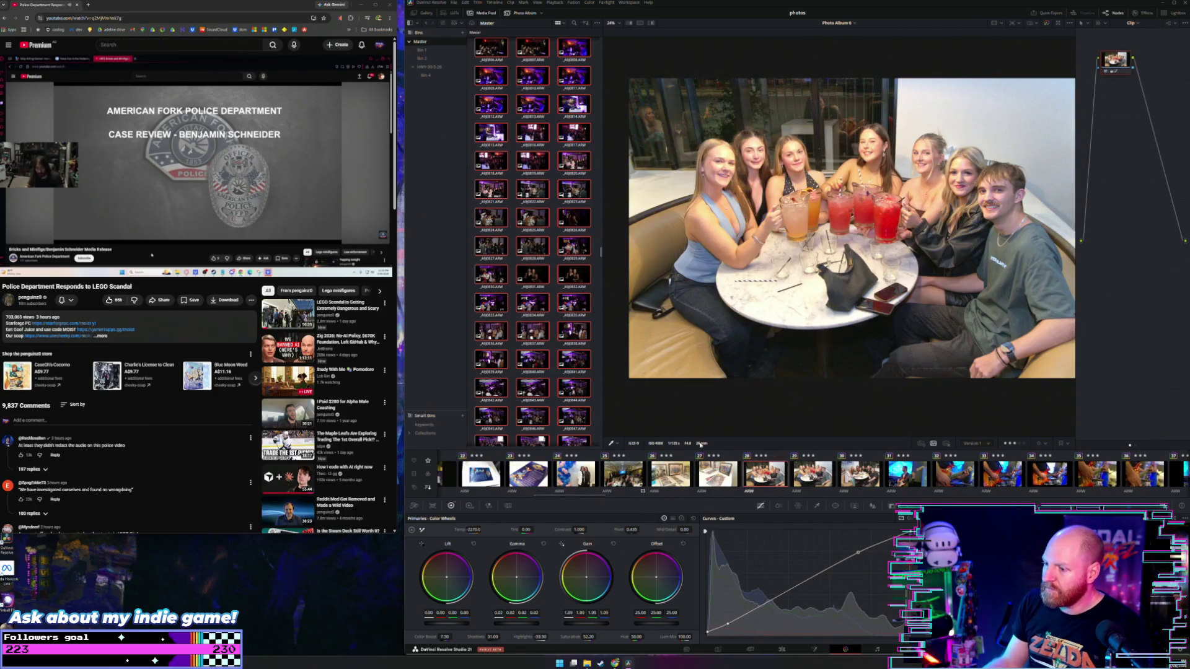
pyautogui.scroll(4, 806, 474)
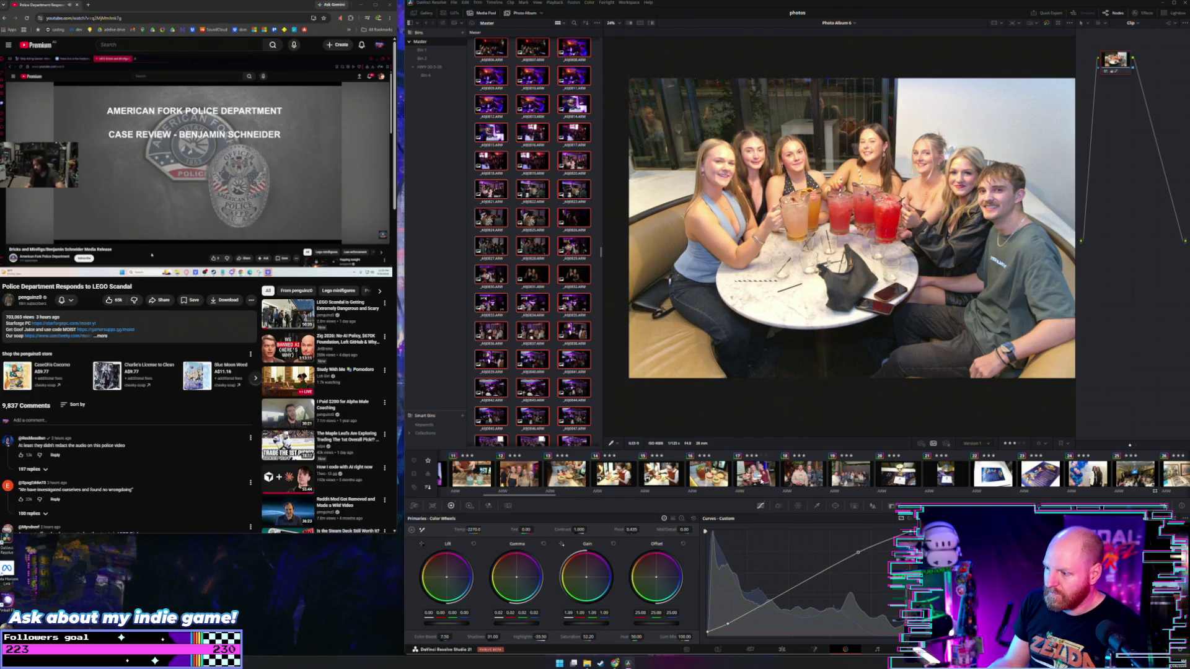
pyautogui.click(760, 481)
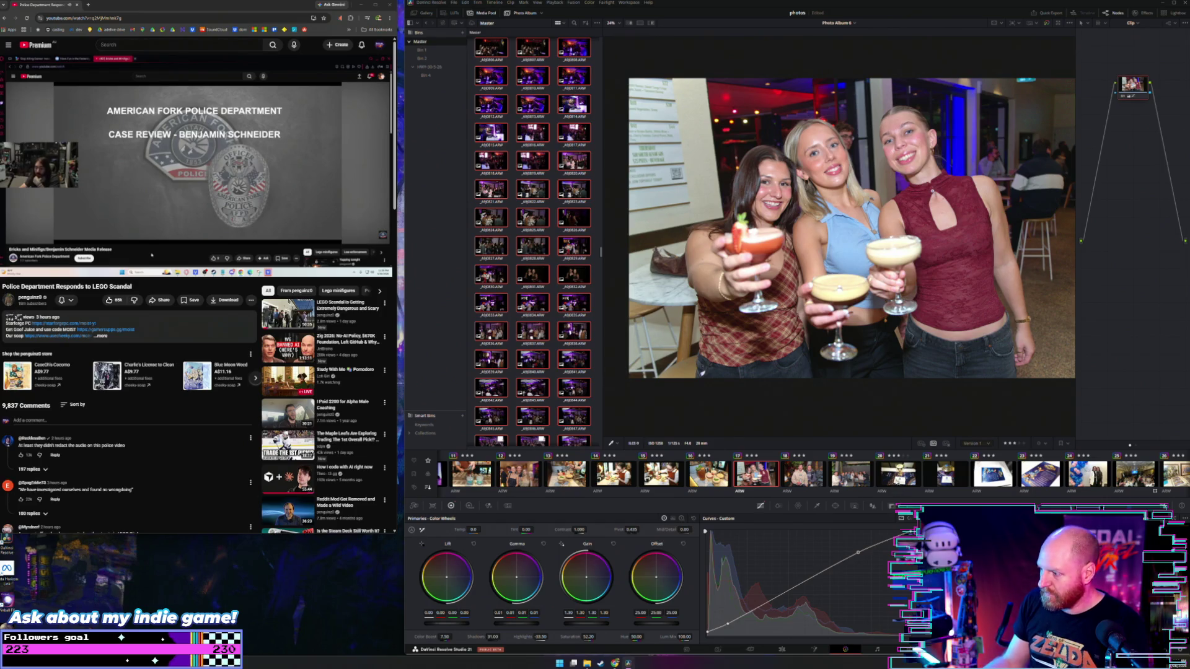
pyautogui.scroll(-6, 855, 476)
pyautogui.scroll(-2, 856, 476)
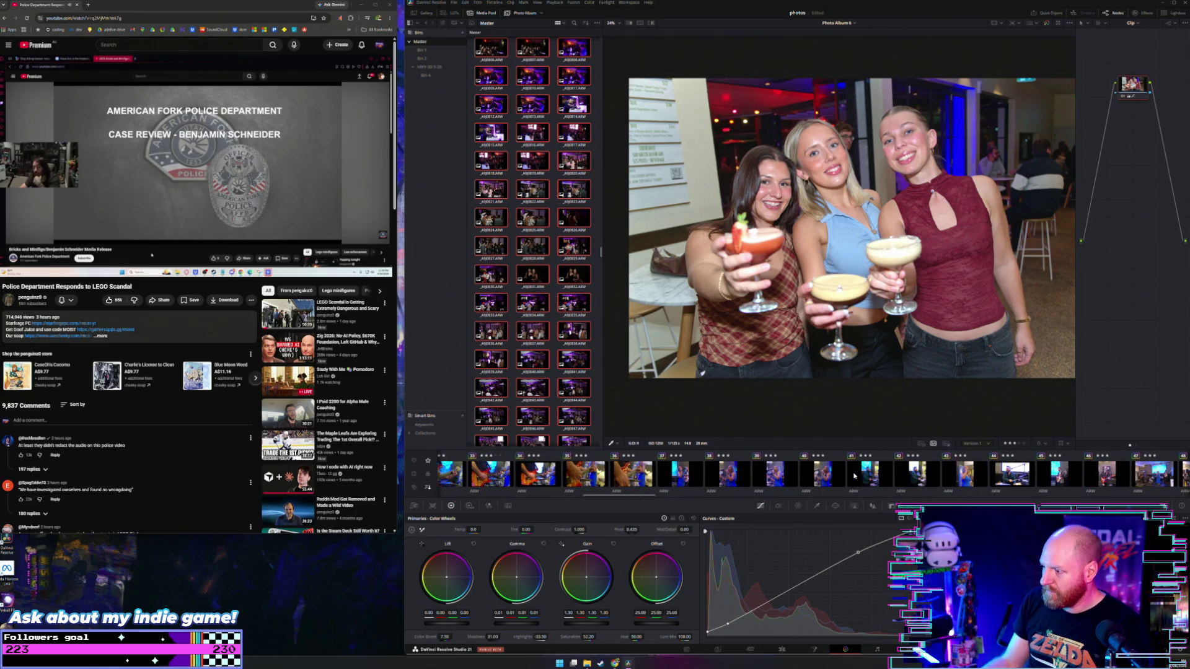
pyautogui.scroll(-1, 799, 483)
pyautogui.scroll(-3, 791, 482)
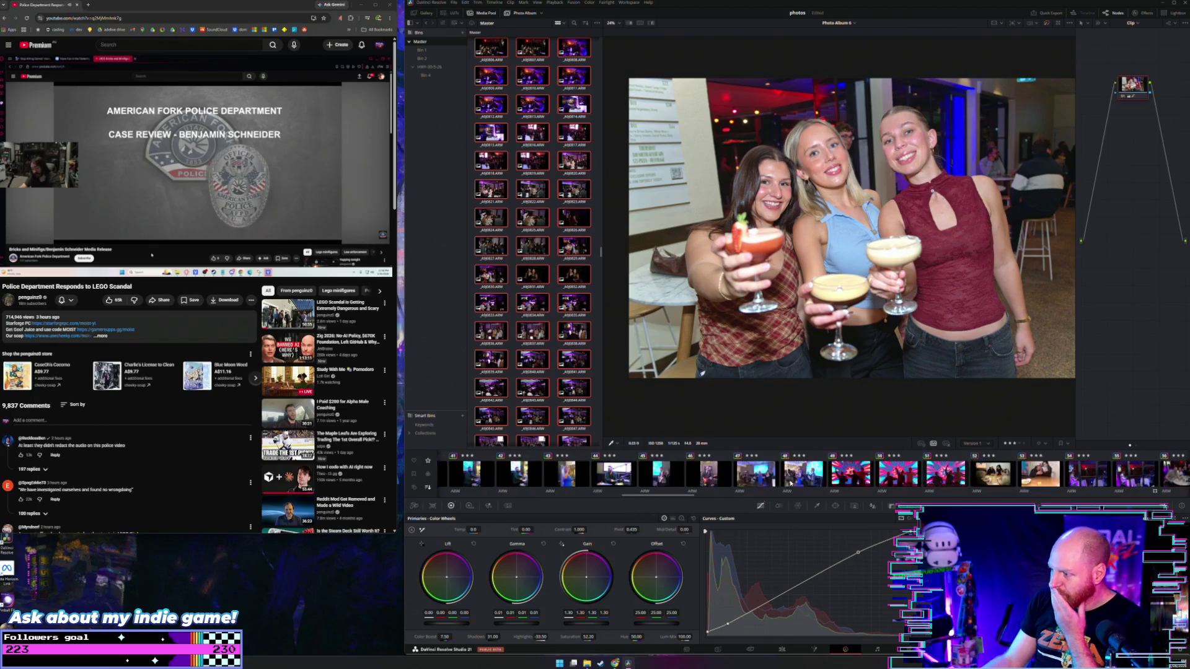
pyautogui.scroll(-1, 808, 481)
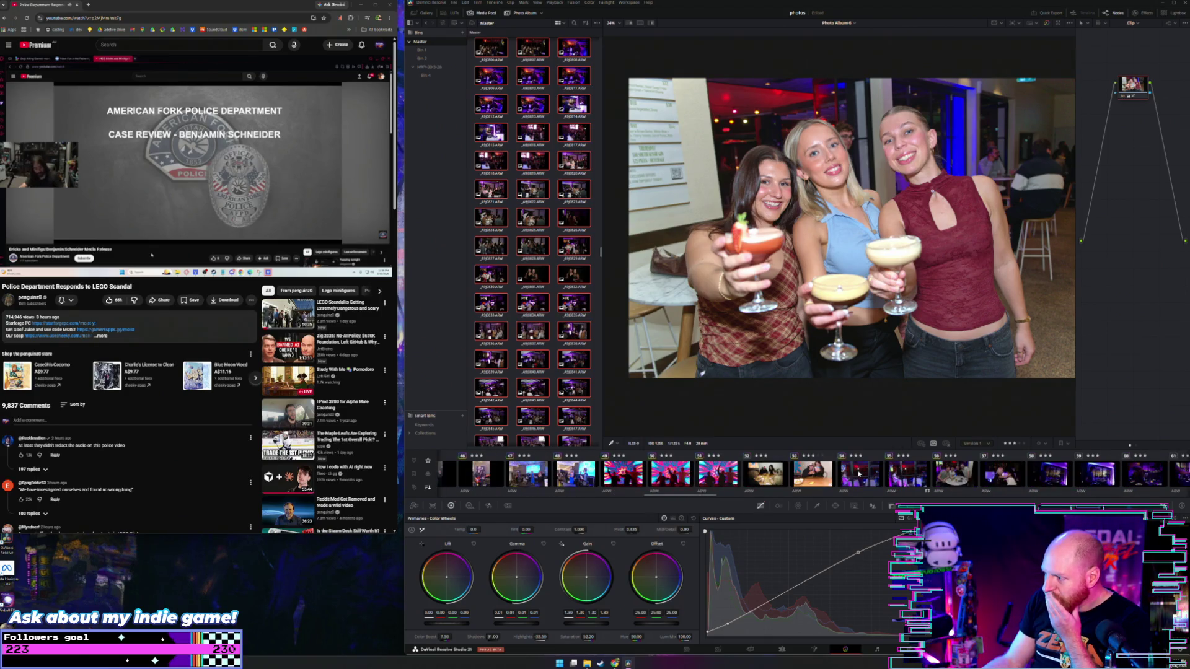
pyautogui.scroll(-1, 855, 476)
pyautogui.scroll(-1, 855, 476)
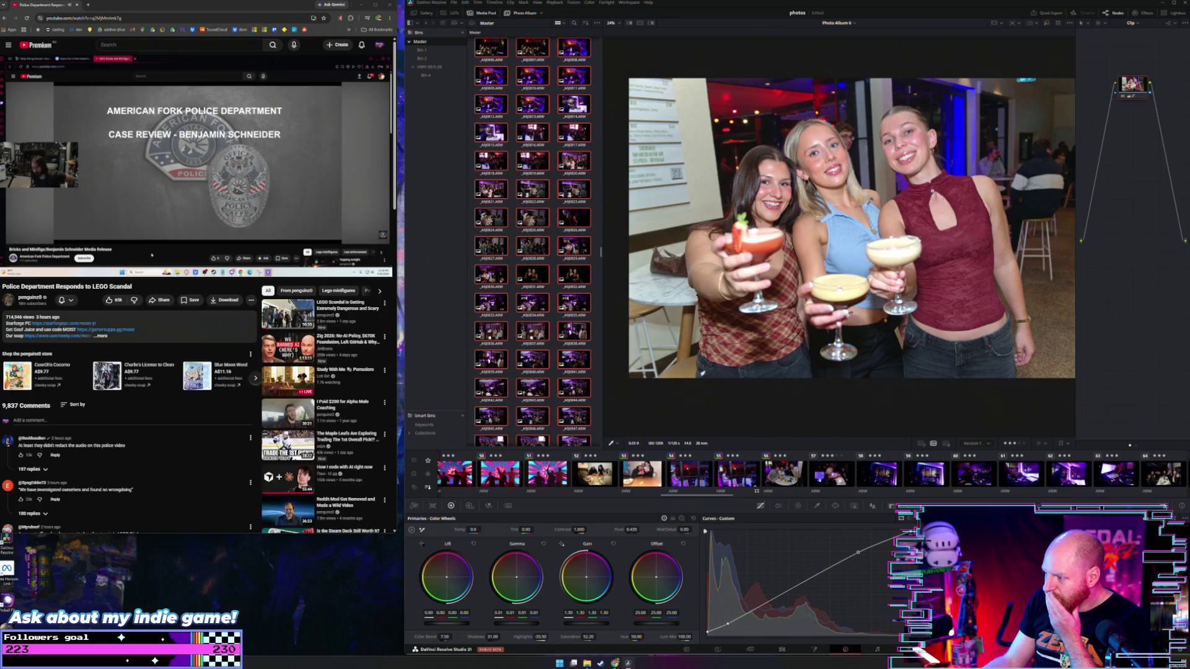
pyautogui.click(786, 481)
# Select every clip in the album timeline with Ctrl+A
pyautogui.scroll(-2, 786, 482)
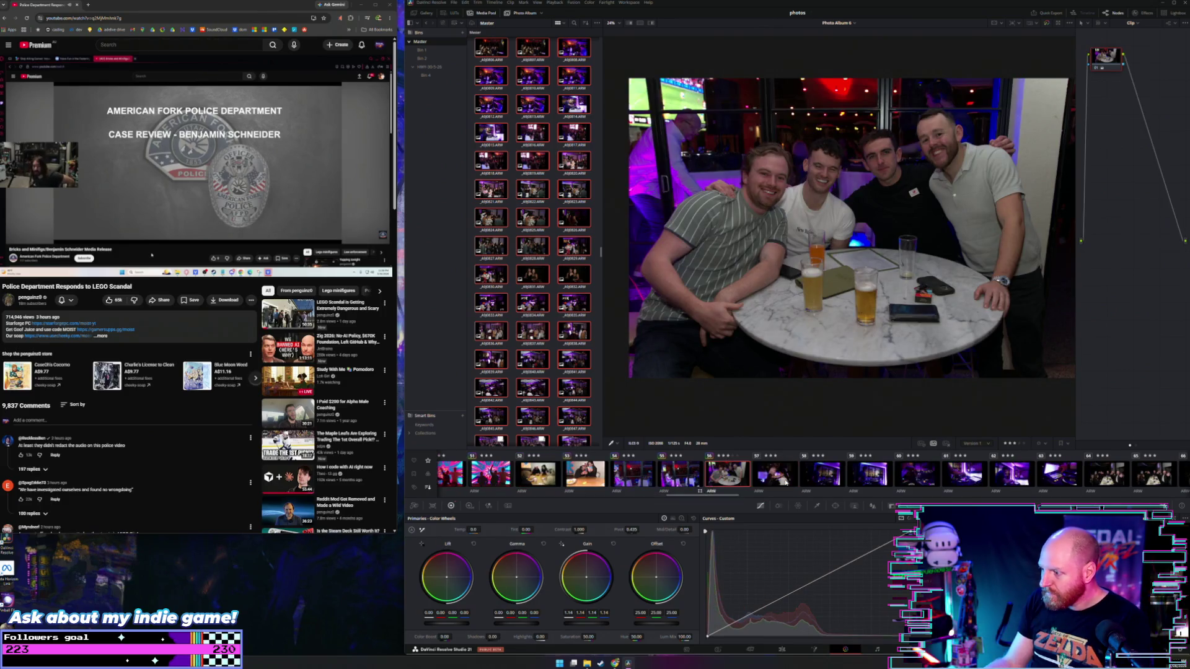
pyautogui.scroll(-5, 786, 482)
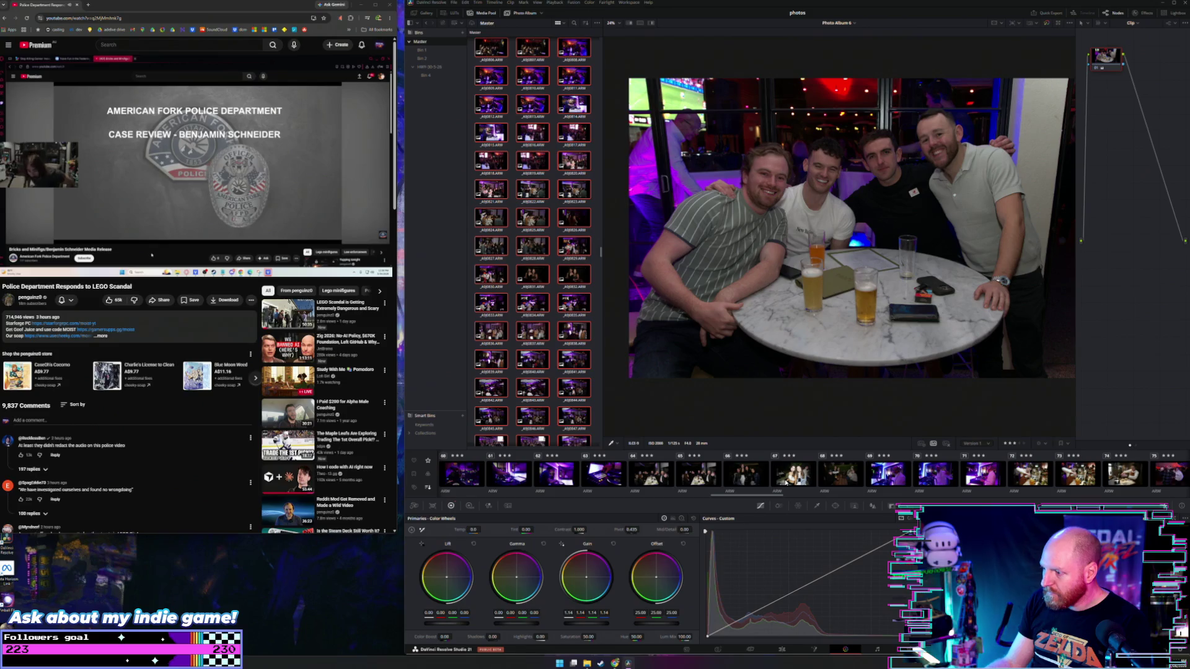
pyautogui.scroll(-5, 786, 482)
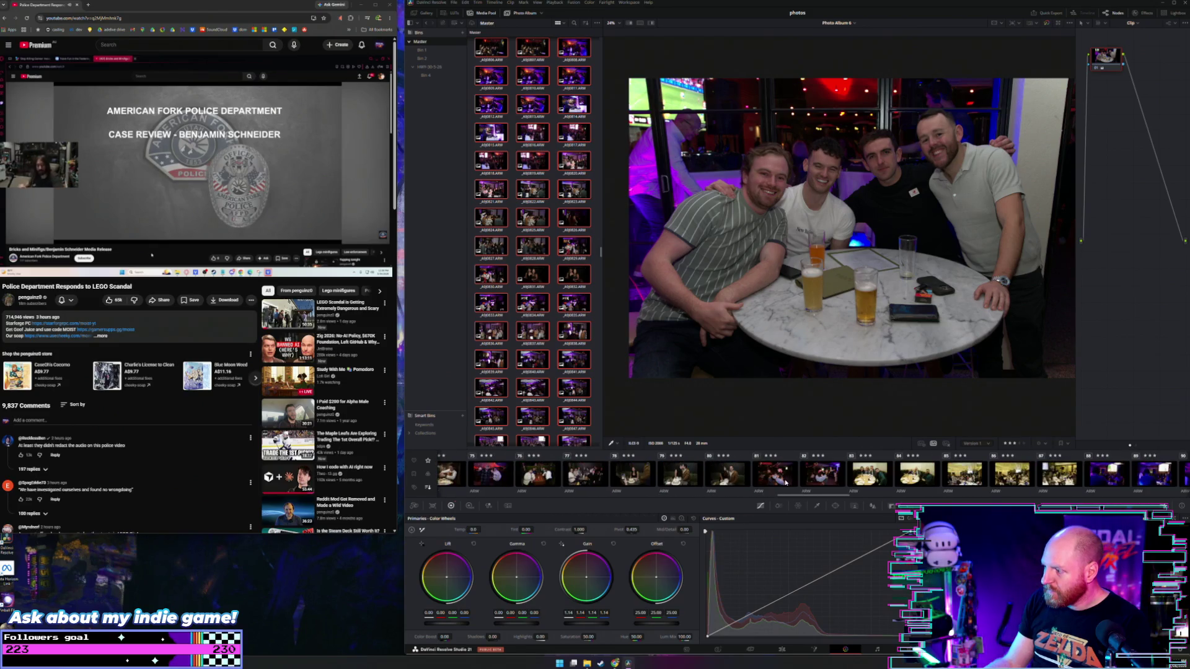
pyautogui.scroll(-10, 785, 482)
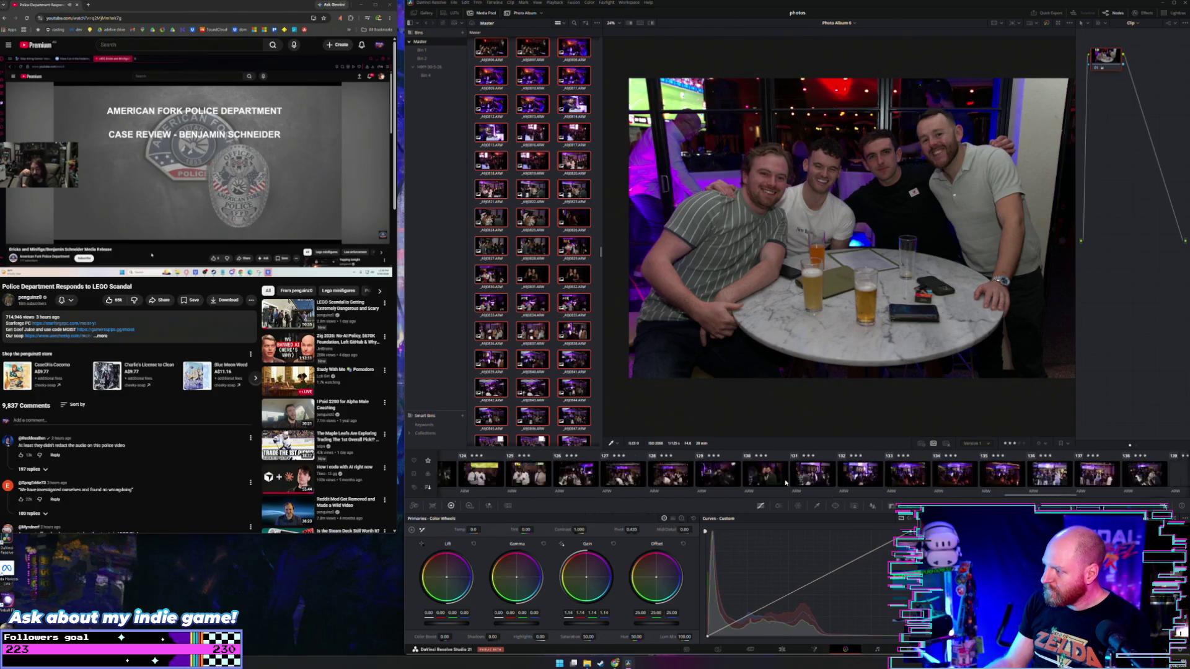
pyautogui.scroll(-5, 786, 482)
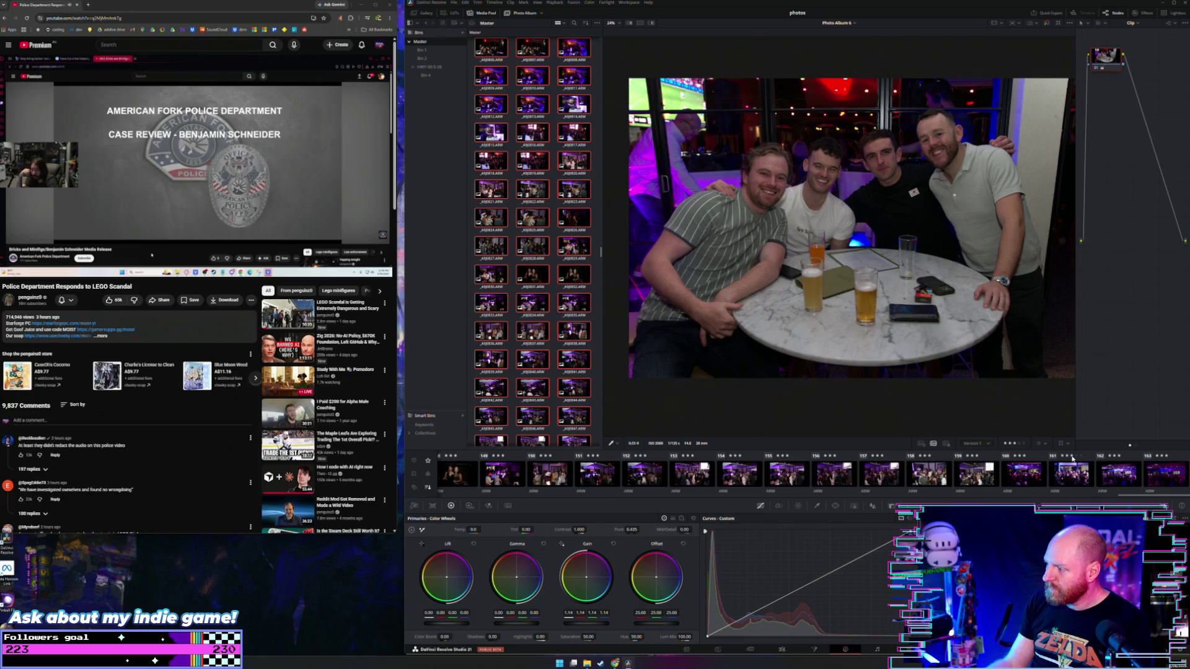
pyautogui.hotkey('ctrl', 'a')
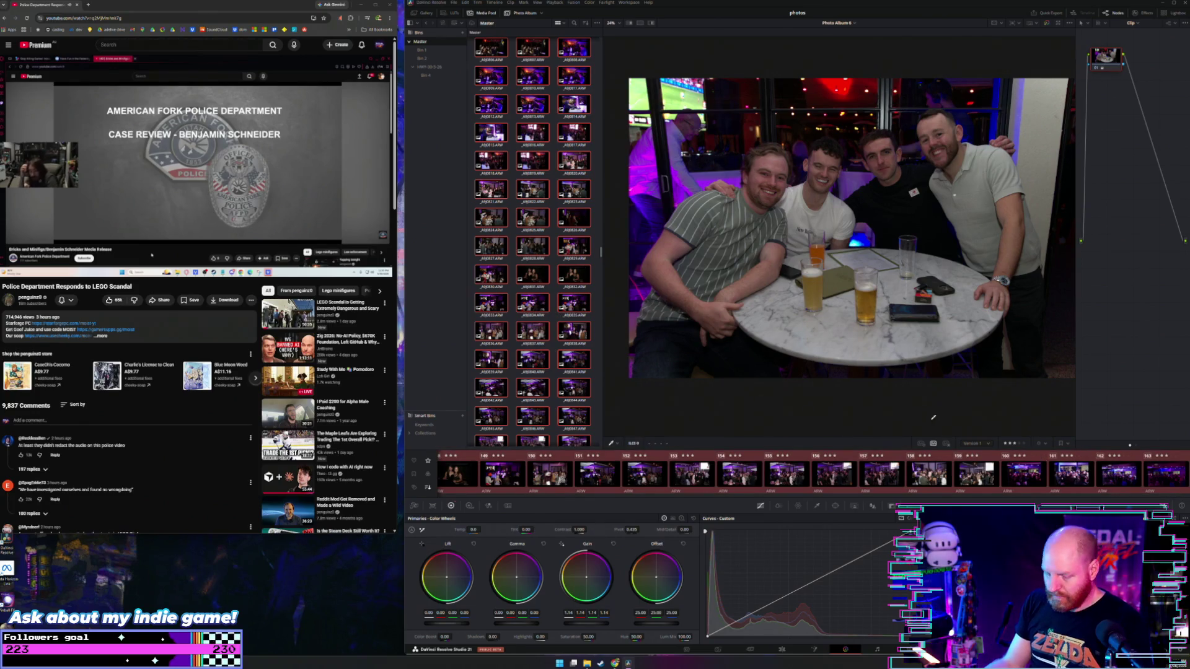
# Apply the graded clip's brighter, warmer grade to all selected clips, then clear the selection
pyautogui.middleClick(866, 475)
pyautogui.scroll(3, 866, 475)
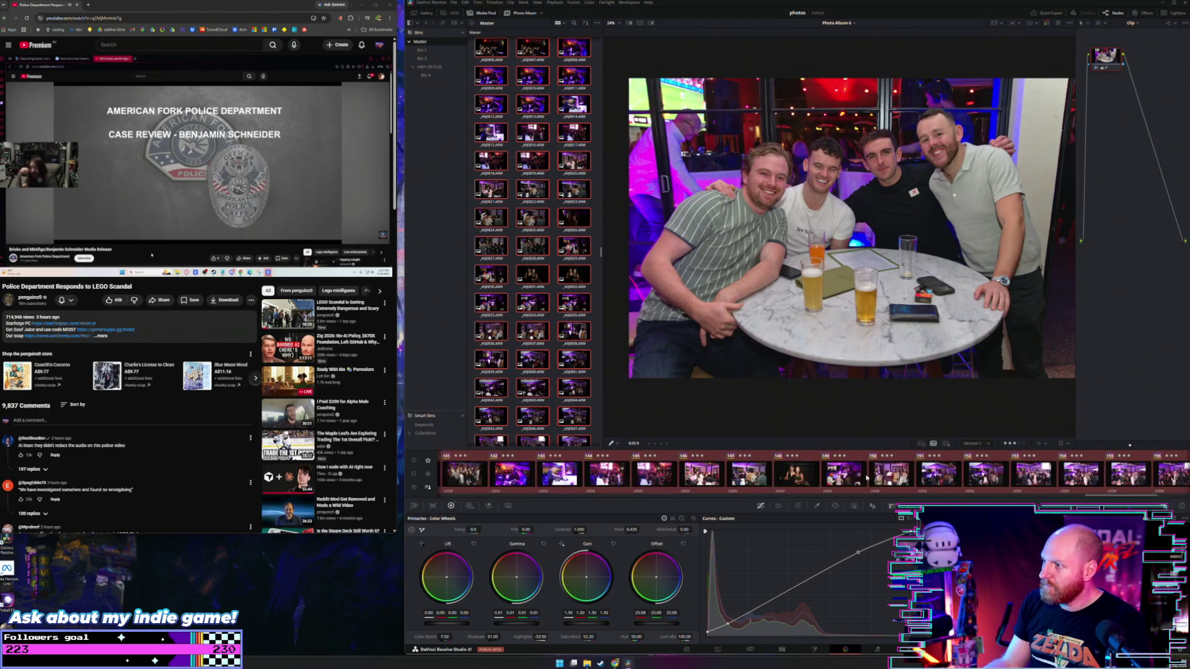
pyautogui.scroll(10, 867, 477)
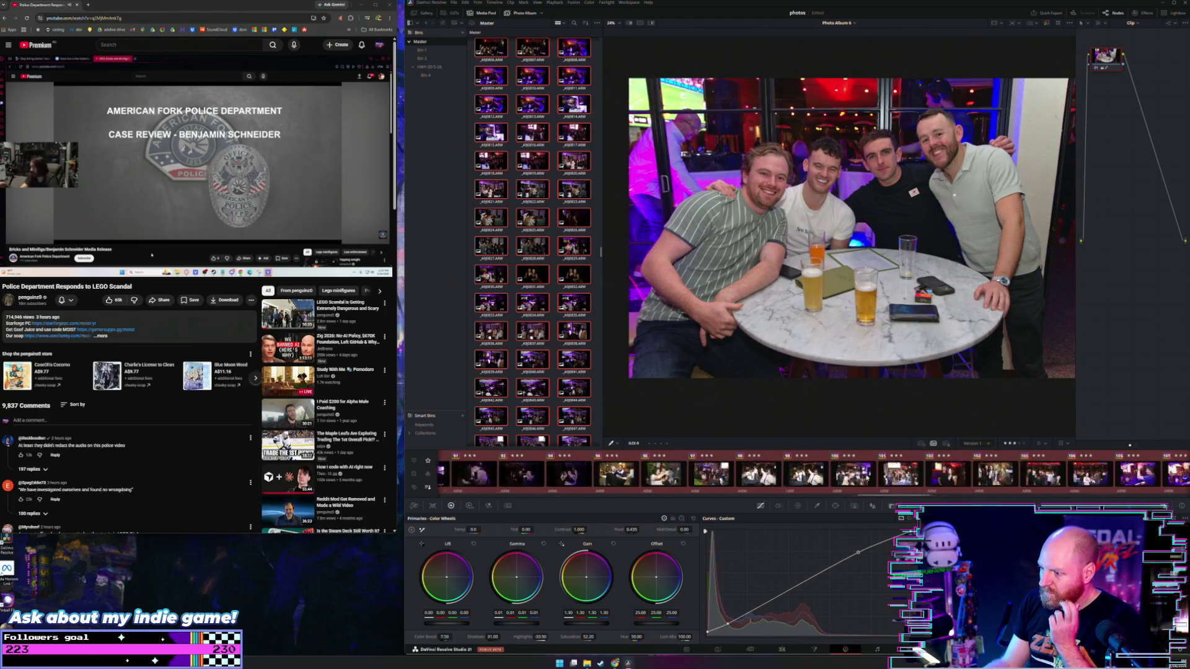
pyautogui.scroll(6, 867, 477)
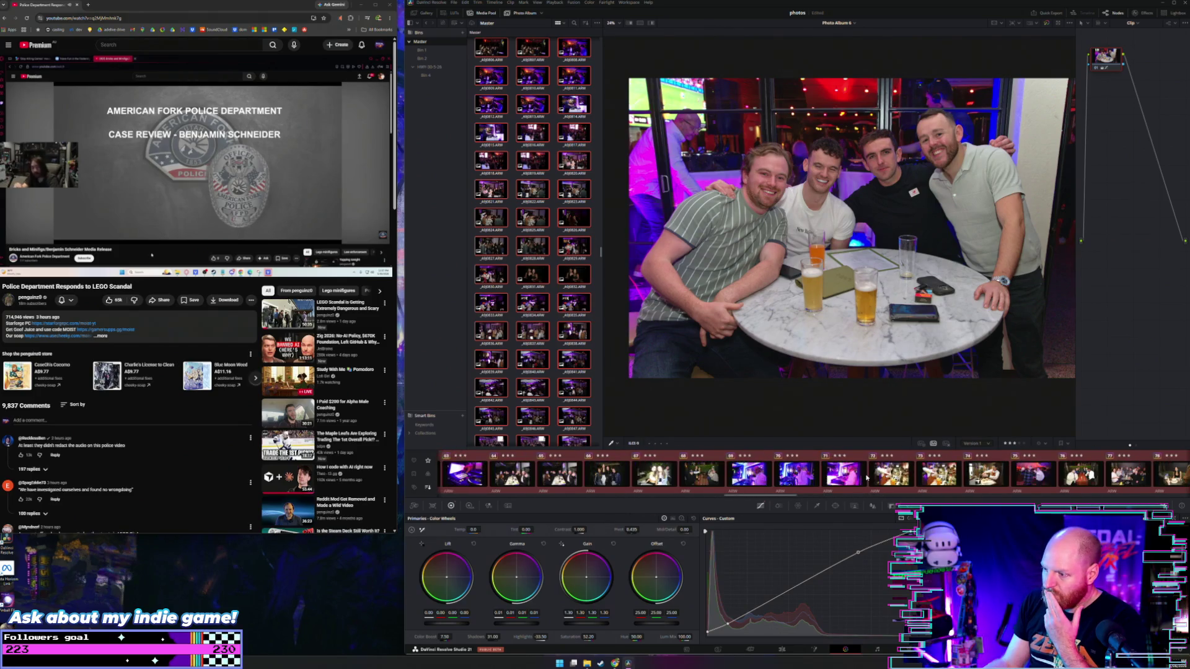
pyautogui.scroll(3, 867, 477)
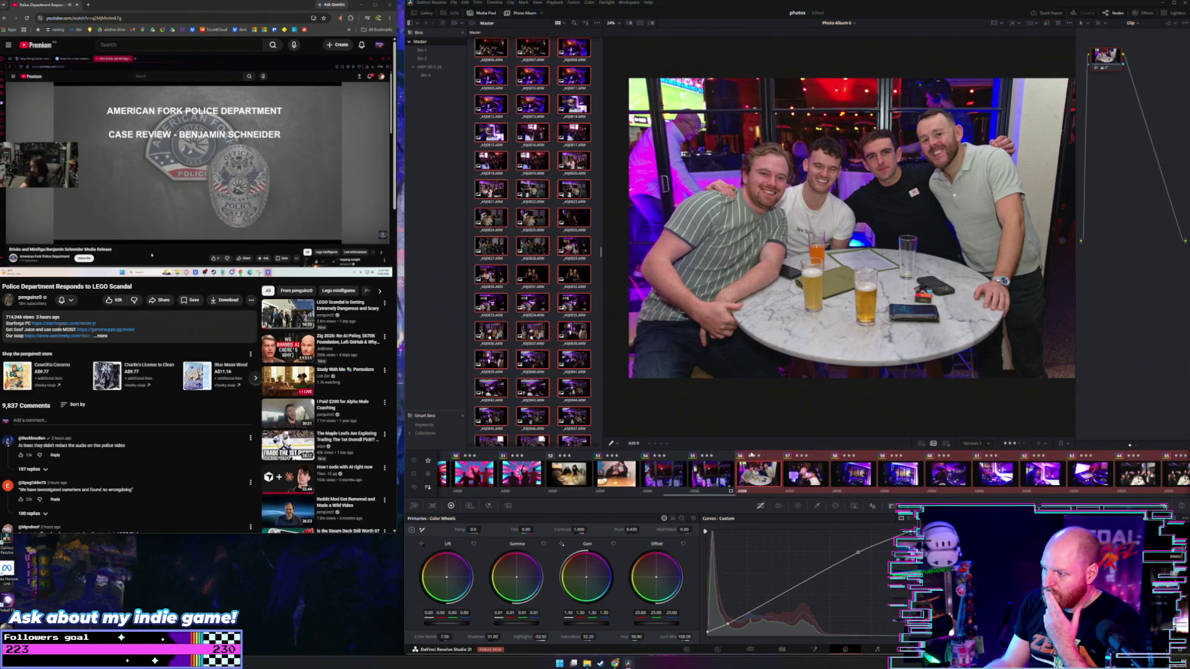
pyautogui.click(774, 476)
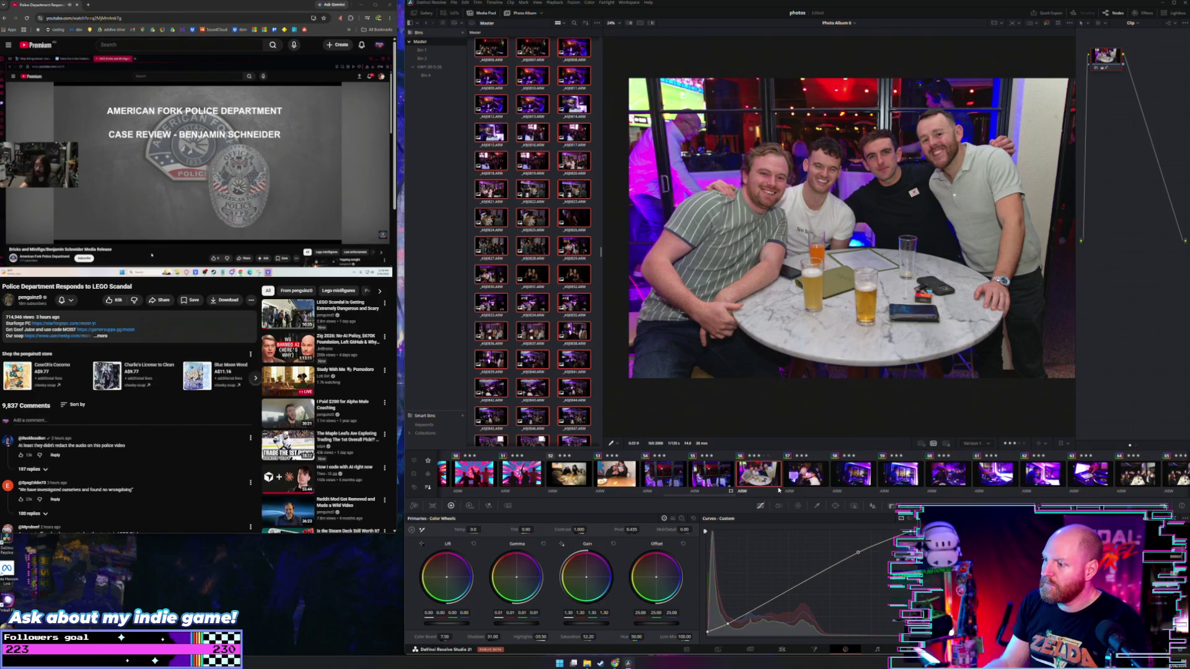
# Review the dancing women photo and bring up the first DJ photo
pyautogui.click(799, 481)
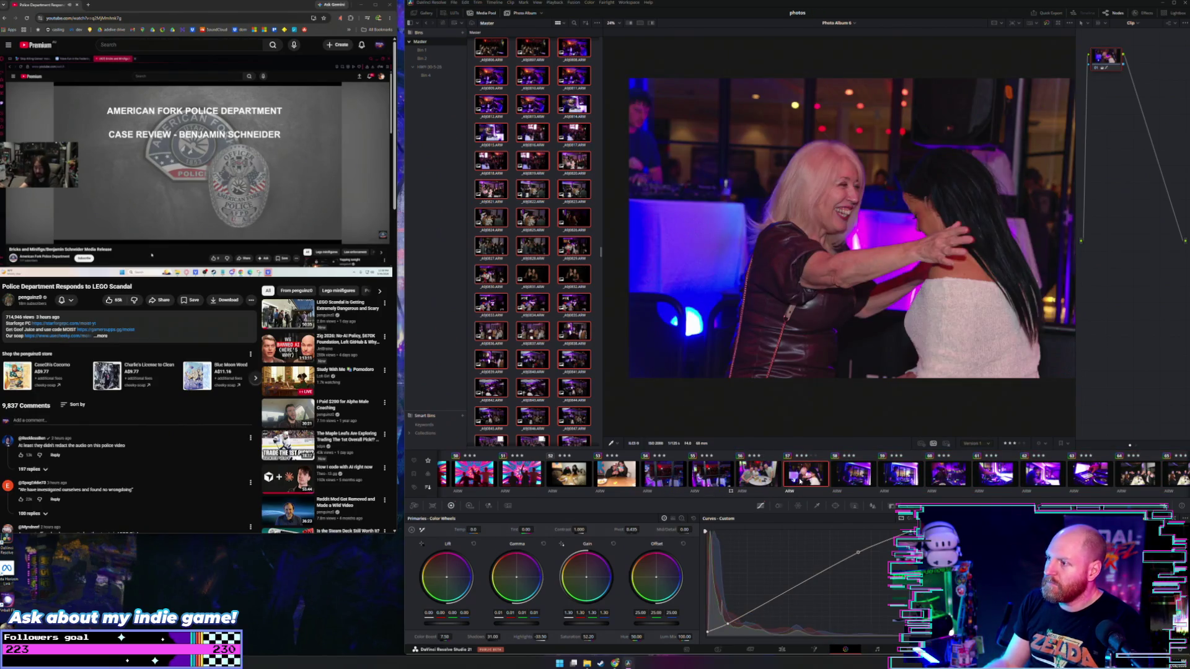
pyautogui.scroll(-2, 800, 481)
pyautogui.click(683, 476)
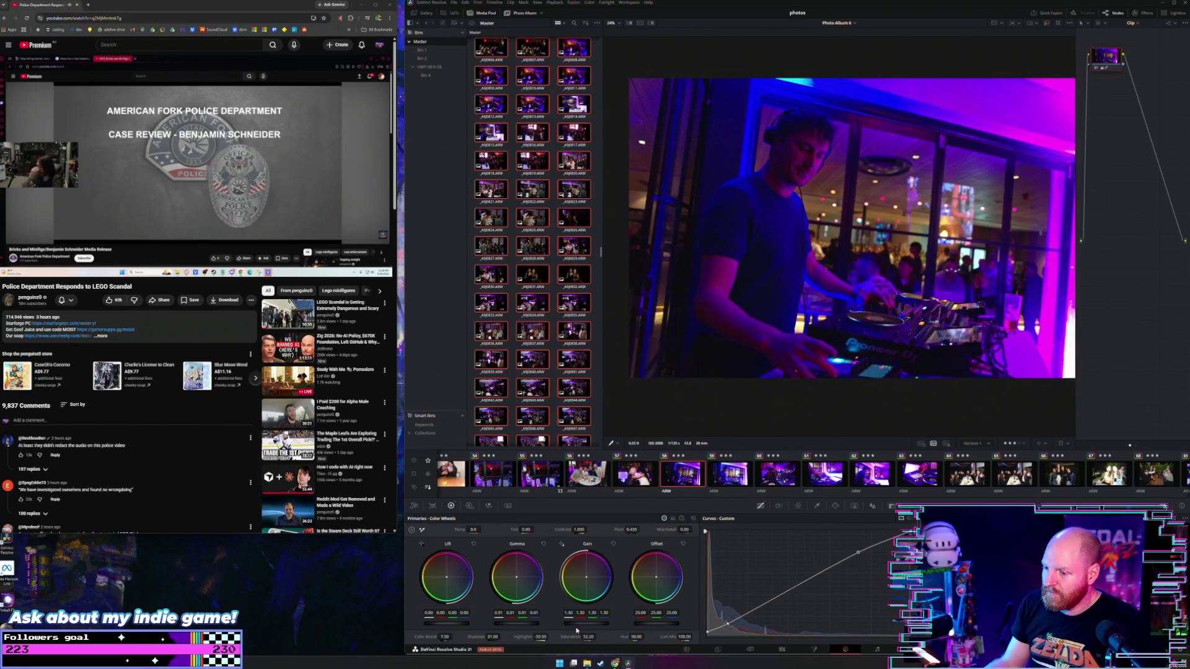
# Set the next DJ photo's Gain to 1.10 and Color Boost to -38.50
pyautogui.moveTo(604, 573); pyautogui.dragTo(623, 573)
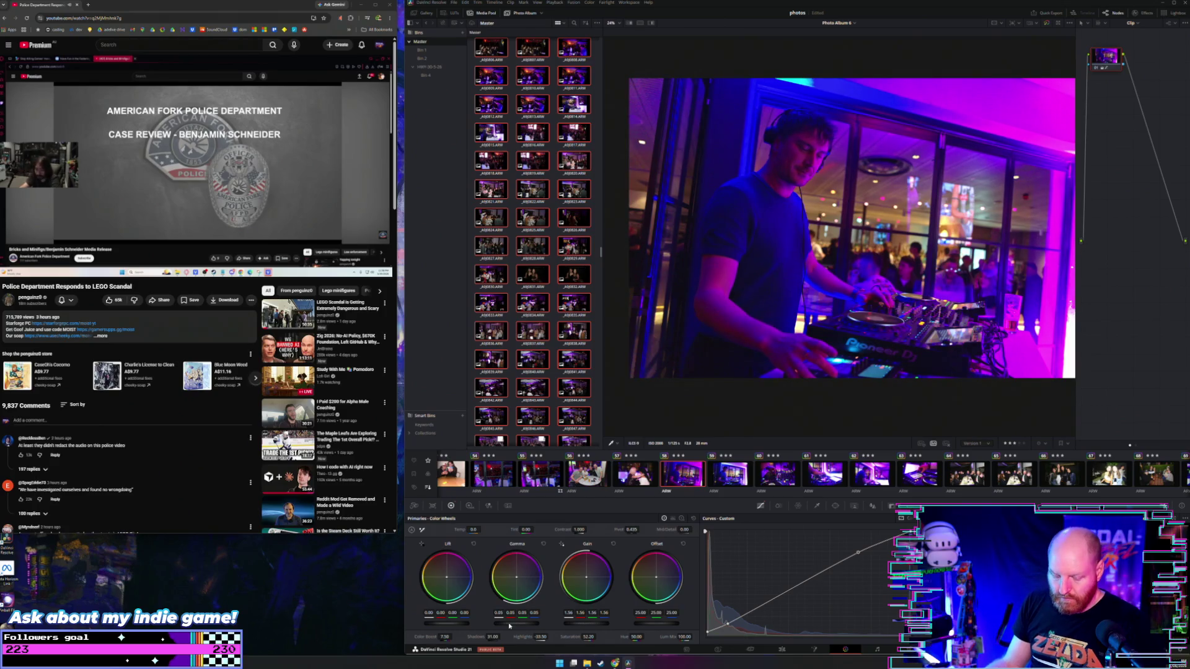
pyautogui.hotkey('ctrl', 'z')
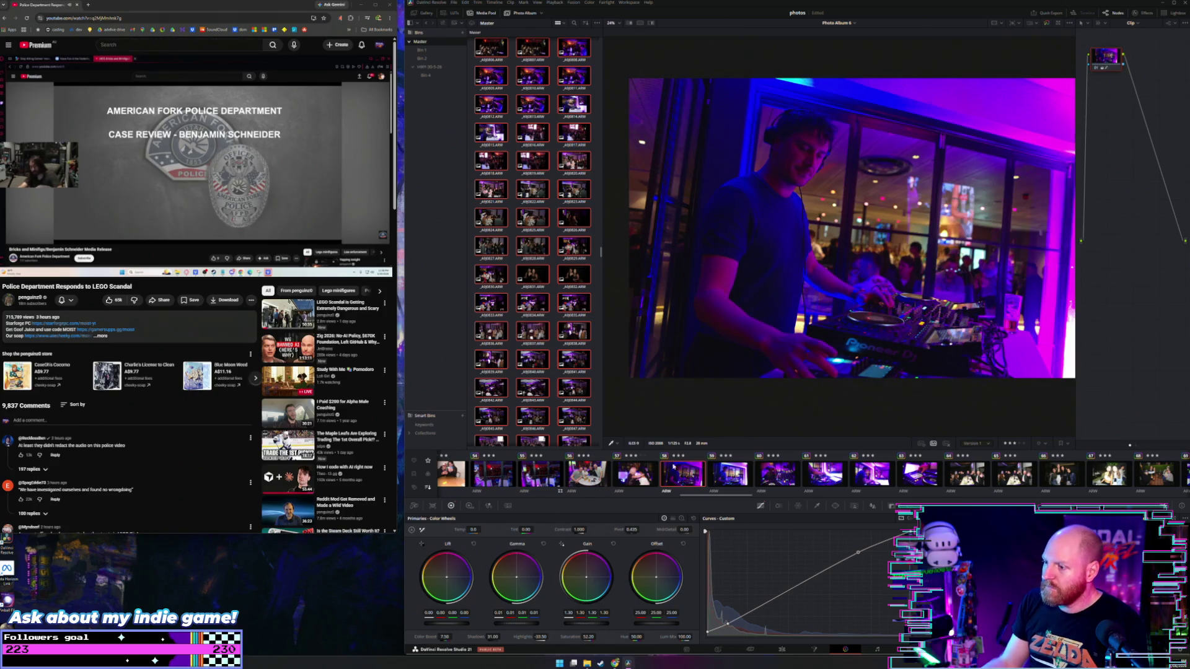
pyautogui.click(729, 474)
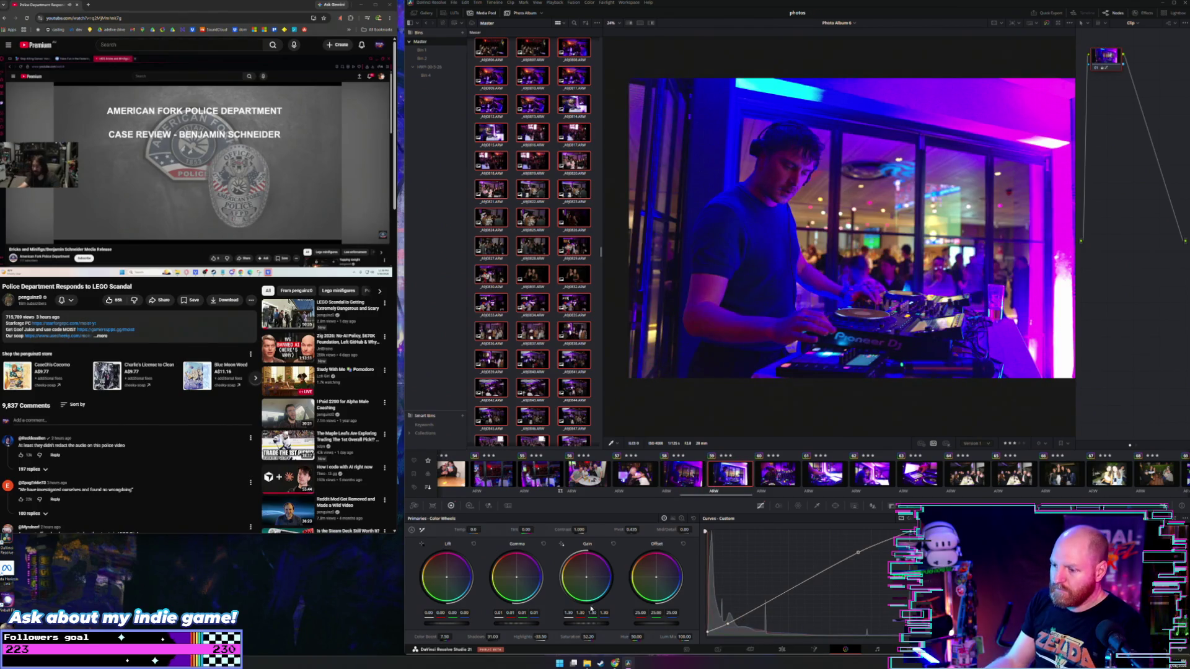
pyautogui.moveTo(595, 625); pyautogui.dragTo(586, 625)
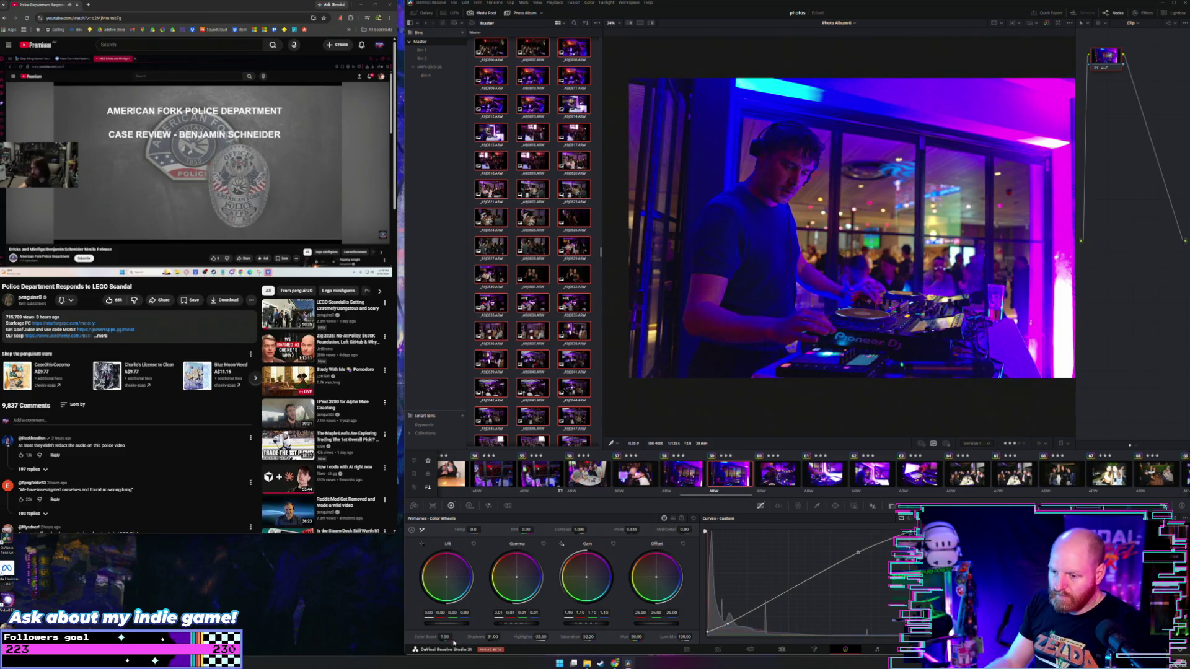
pyautogui.moveTo(445, 637); pyautogui.dragTo(396, 637)
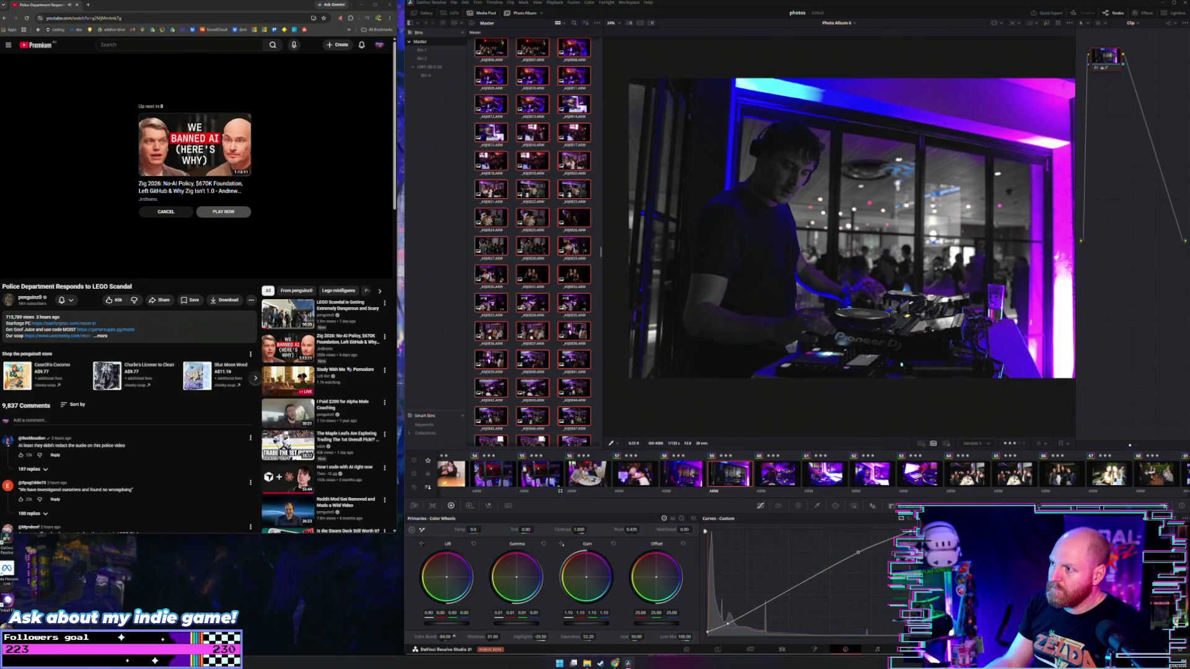
pyautogui.click(182, 211)
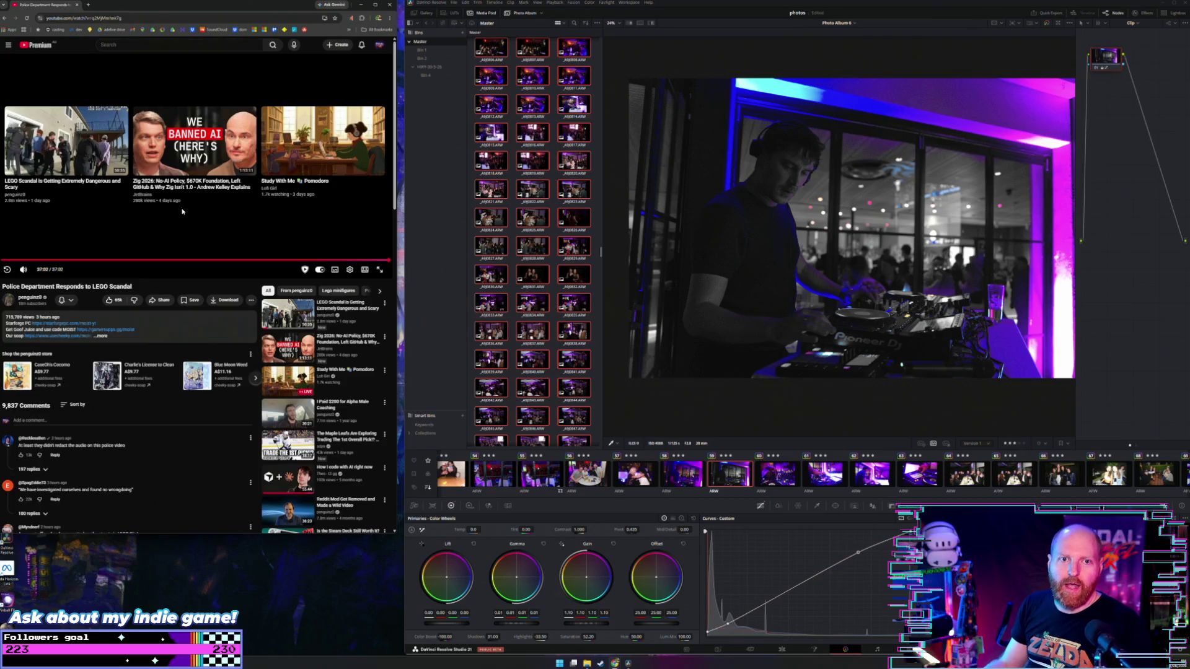